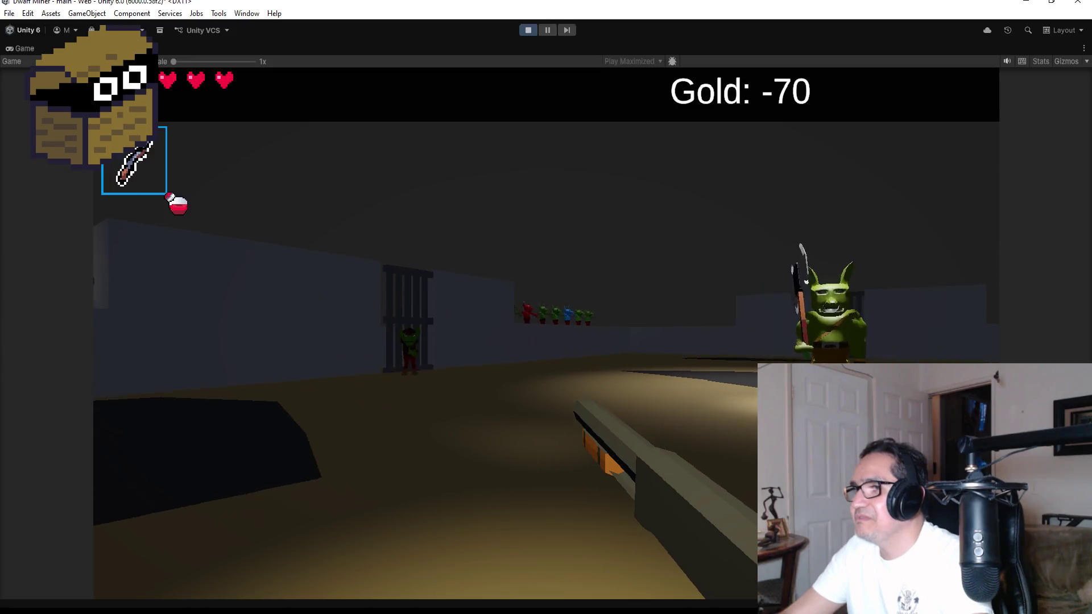
Shoot glowing orbs at the approaching goblins in Play mode until Game Over
{"action": "left_click", "coordinate": [500, 332]}
{"action": "left_click", "coordinate": [500, 332]}
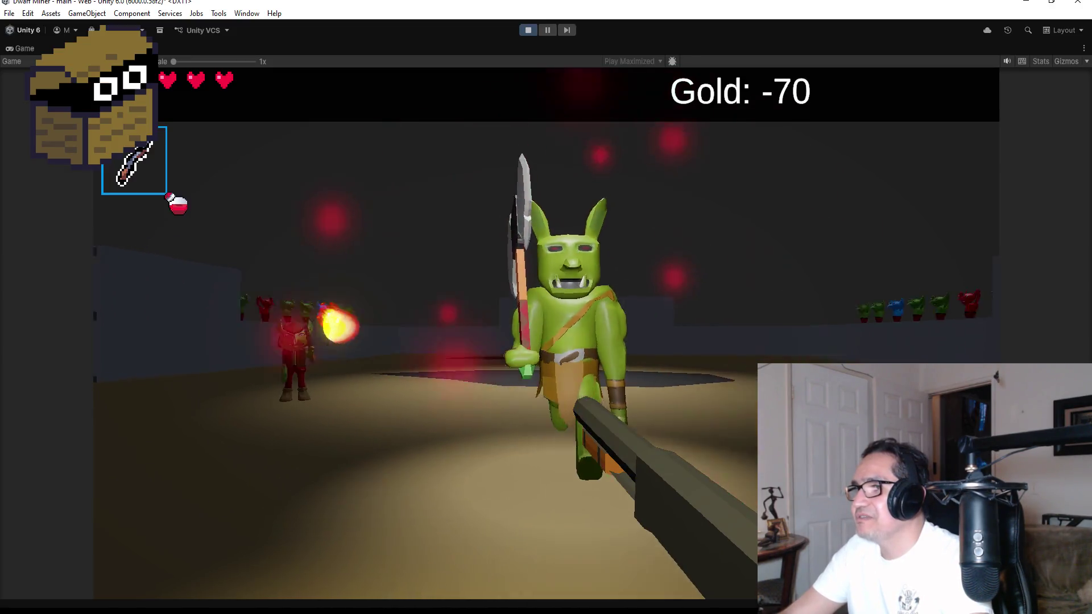
{"action": "left_click", "coordinate": [546, 333]}
{"action": "left_click", "coordinate": [546, 333]}
{"action": "left_click", "coordinate": [547, 333]}
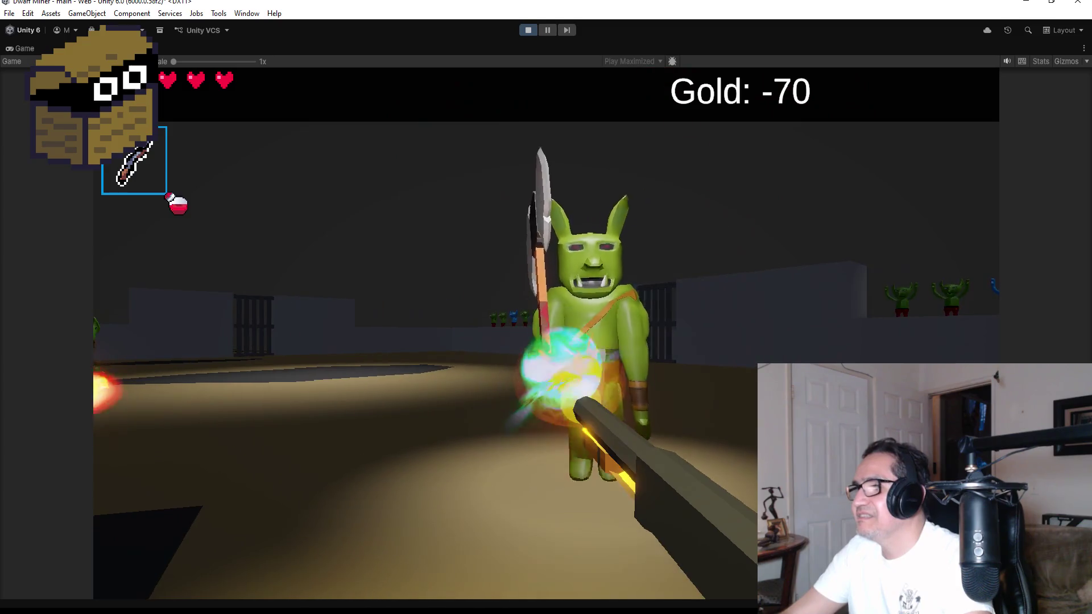
{"action": "left_click", "coordinate": [546, 333]}
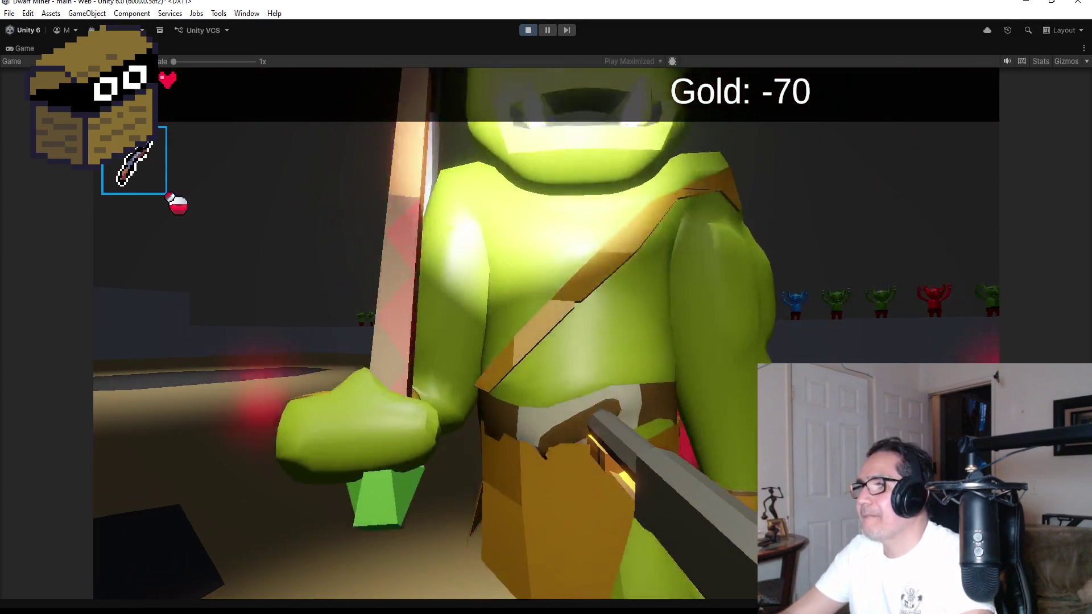
{"action": "left_click", "coordinate": [546, 333]}
{"action": "left_click", "coordinate": [546, 334]}
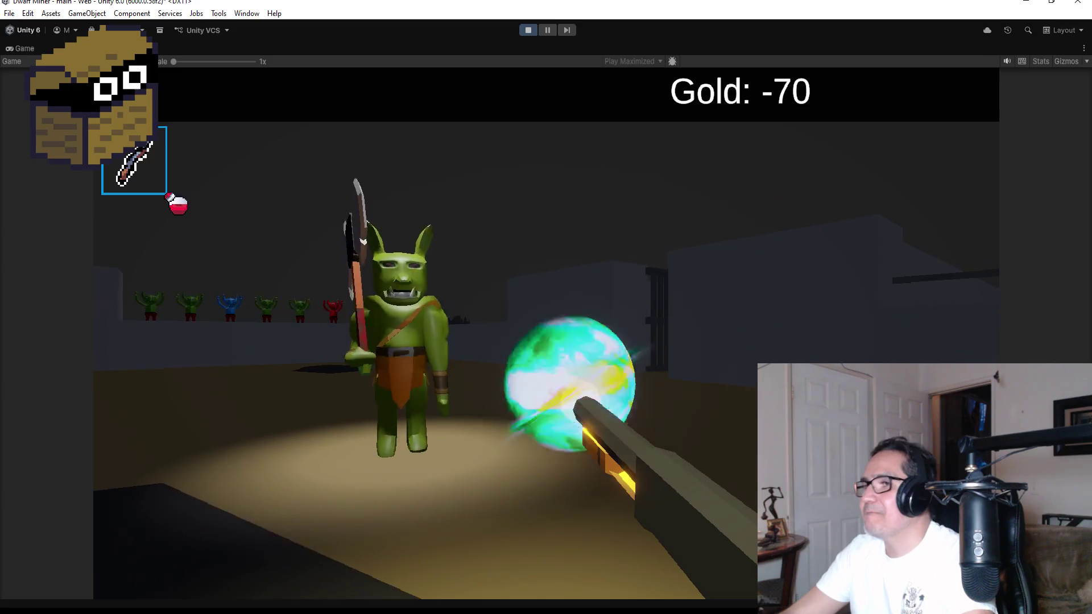
{"action": "left_click", "coordinate": [547, 334]}
{"action": "left_click", "coordinate": [547, 333]}
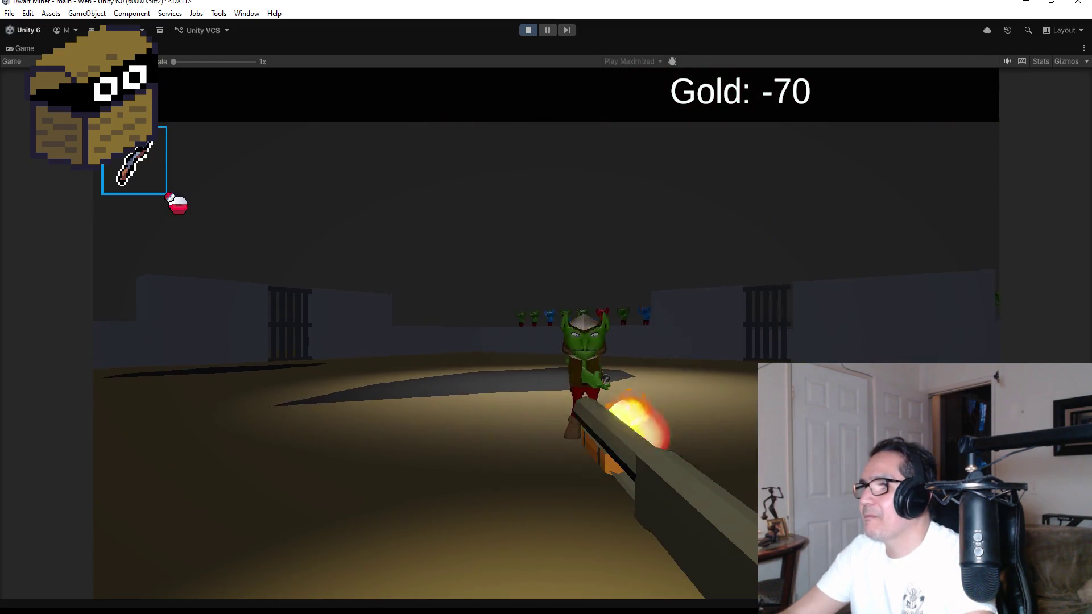
{"action": "left_click", "coordinate": [546, 333]}
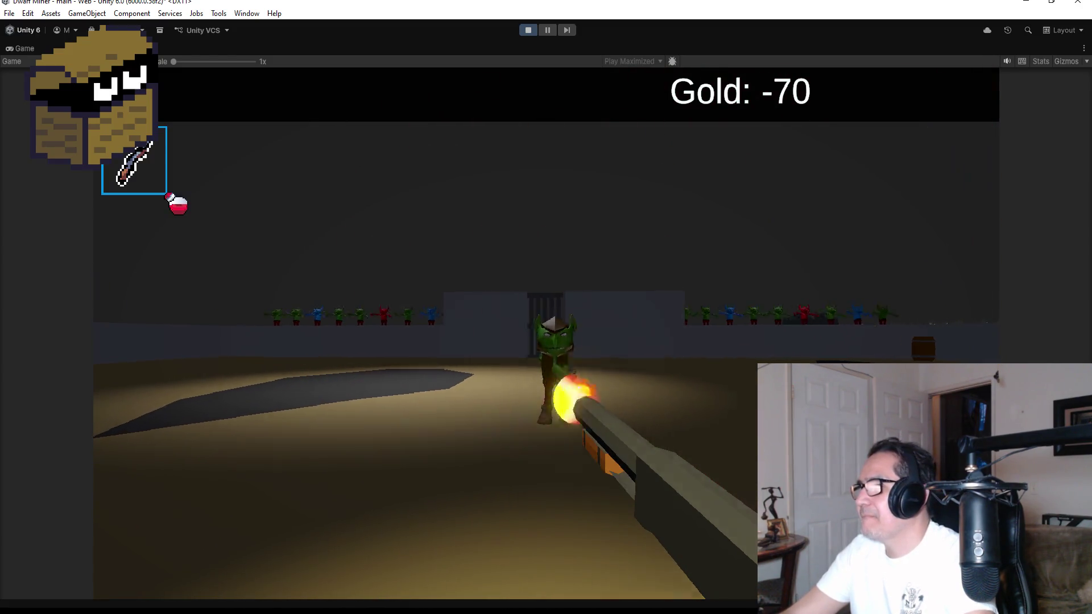
{"action": "left_click", "coordinate": [546, 334]}
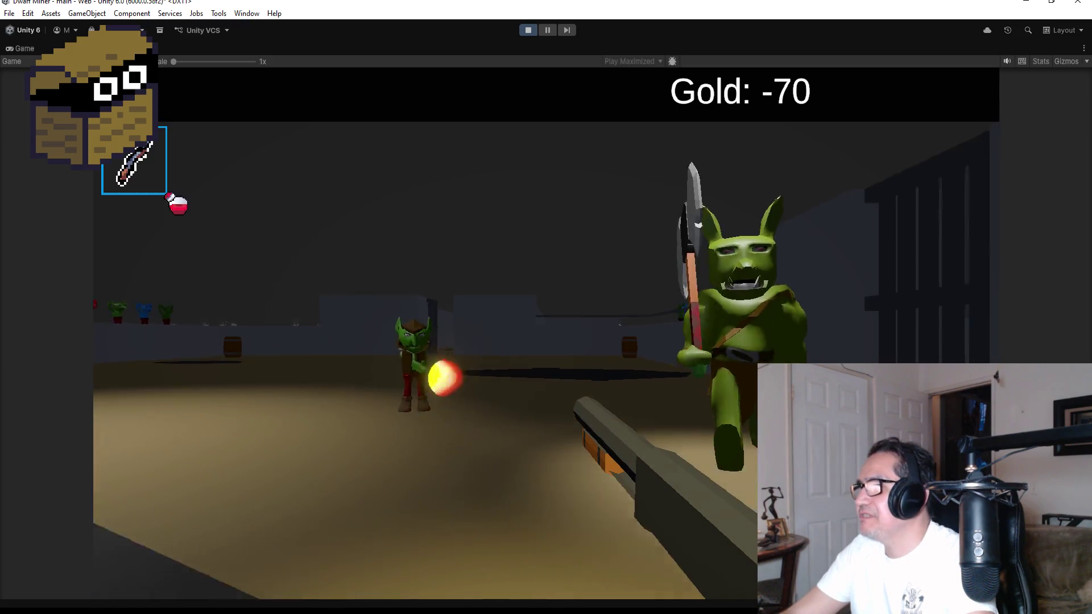
{"action": "left_click", "coordinate": [546, 333]}
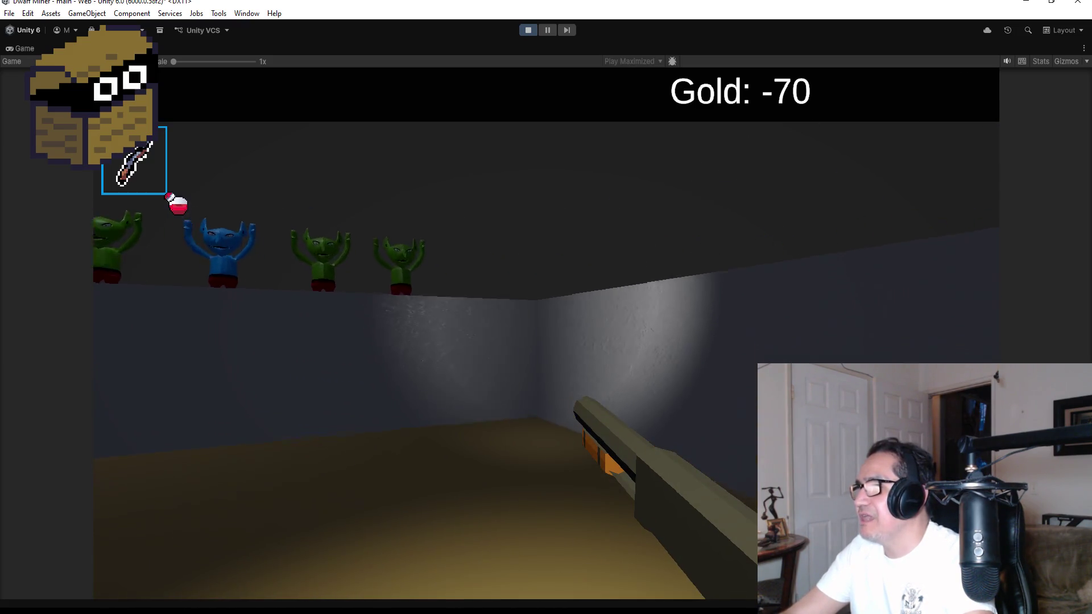
{"action": "left_click", "coordinate": [546, 333]}
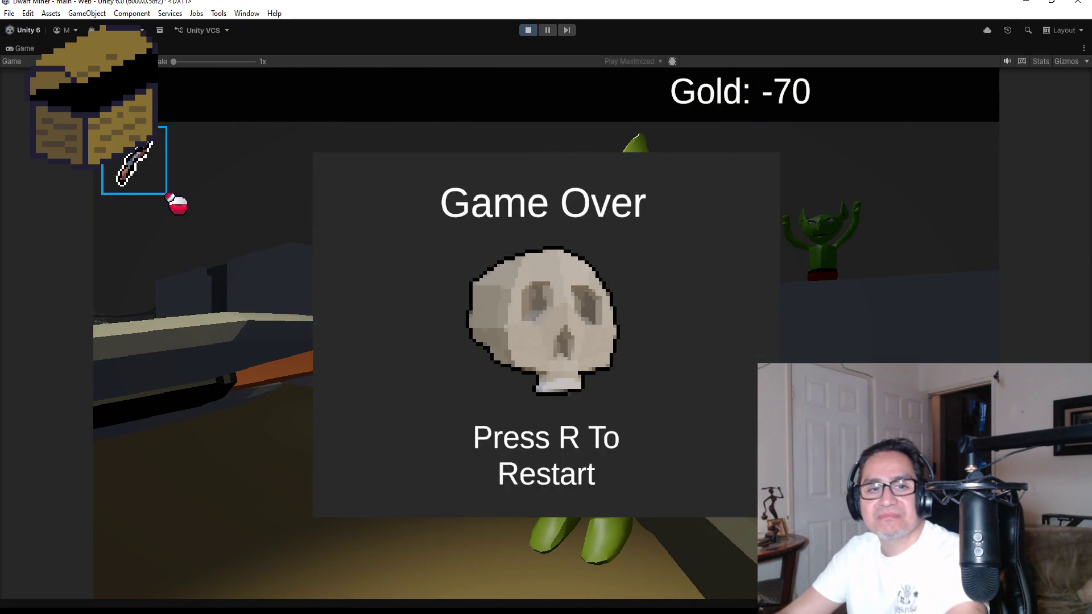
Restart the game with R, dismiss the start screen and resume playing with full hearts
{"action": "key", "text": "r"}
{"action": "key", "text": "Escape"}
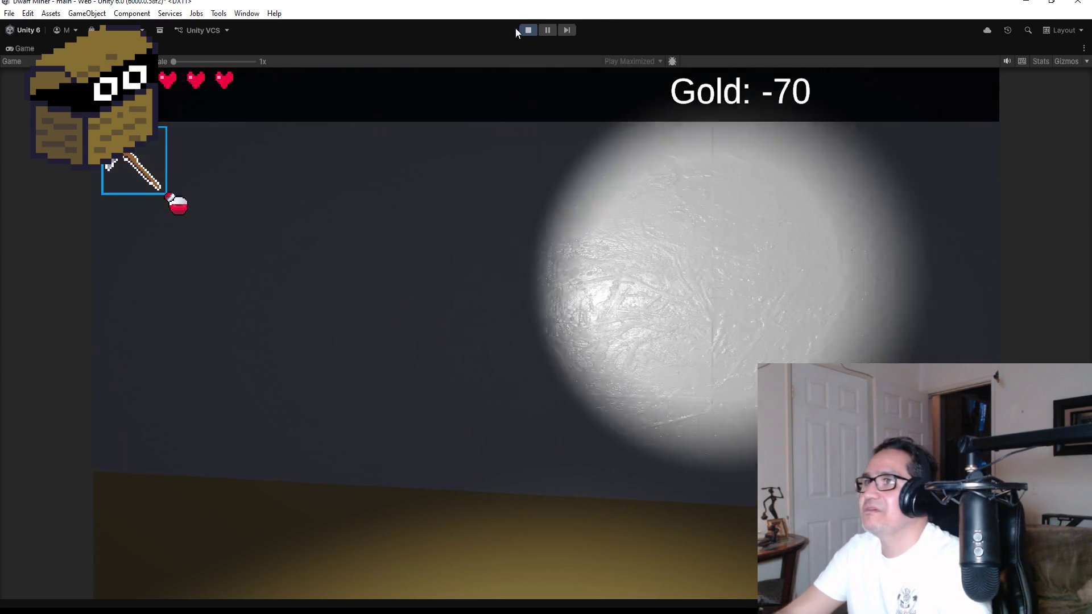
{"action": "left_click", "coordinate": [524, 30]}
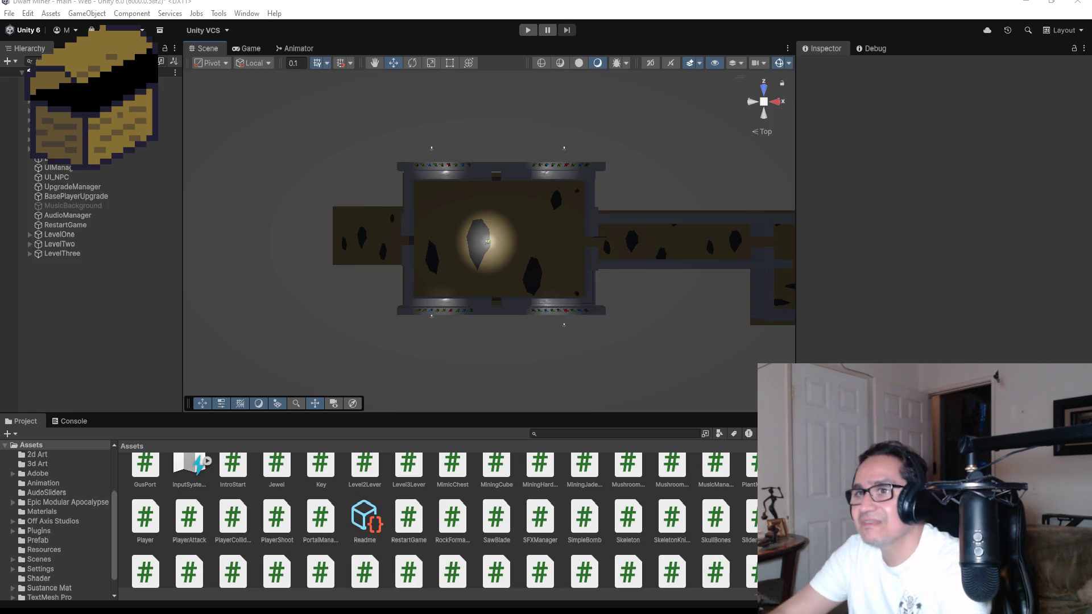
Frame and orbit around the DwarfMiner player, then expand it and select its Shotgun child
{"action": "double_click", "coordinate": [86, 101]}
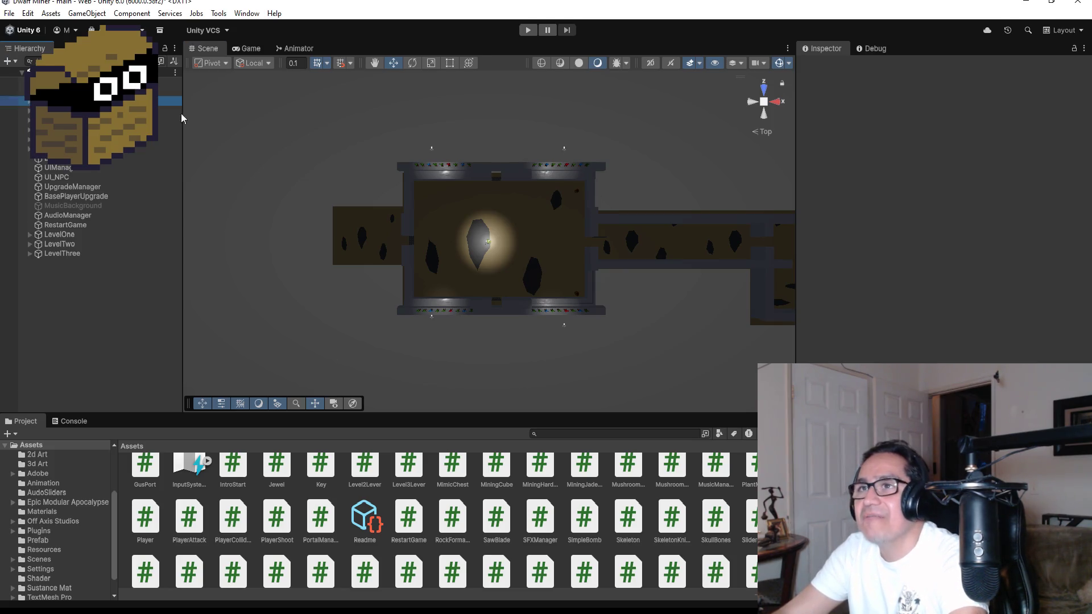
{"action": "scroll", "coordinate": [604, 228], "scroll_direction": "down", "scroll_amount": 3}
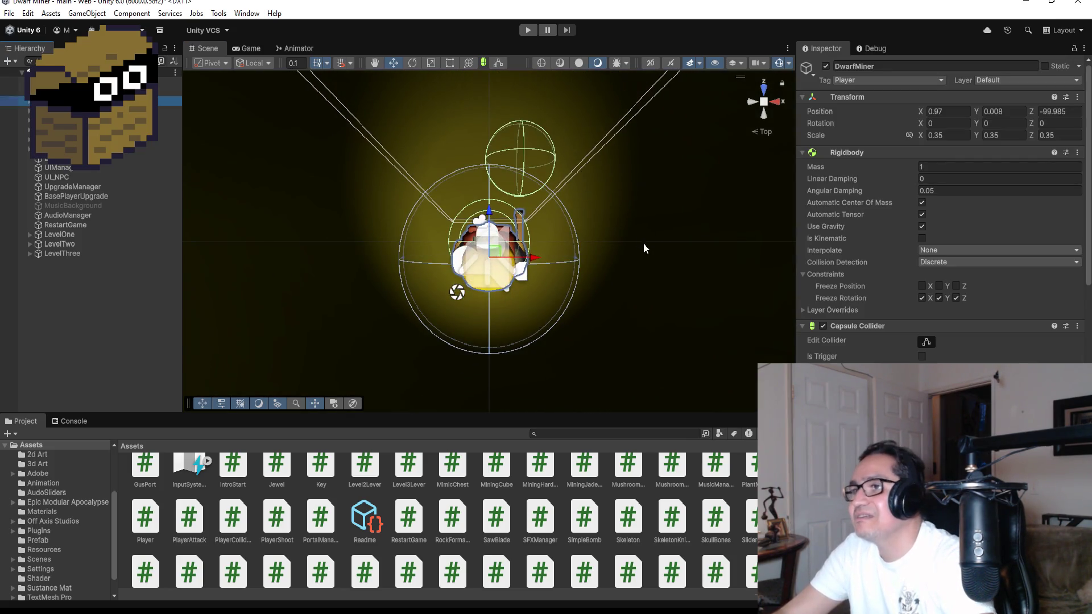
{"action": "mouse_move", "coordinate": [614, 323]}
{"action": "left_mouse_down", "text": "alt"}
{"action": "mouse_move", "coordinate": [586, 183]}
{"action": "mouse_move", "coordinate": [382, 90]}
{"action": "mouse_move", "coordinate": [329, 98]}
{"action": "mouse_move", "coordinate": [354, 103]}
{"action": "left_mouse_up", "text": "alt"}
{"action": "mouse_move", "coordinate": [541, 255]}
{"action": "left_mouse_down", "text": "alt"}
{"action": "mouse_move", "coordinate": [273, 188]}
{"action": "mouse_move", "coordinate": [187, 148]}
{"action": "left_mouse_up", "text": "alt"}
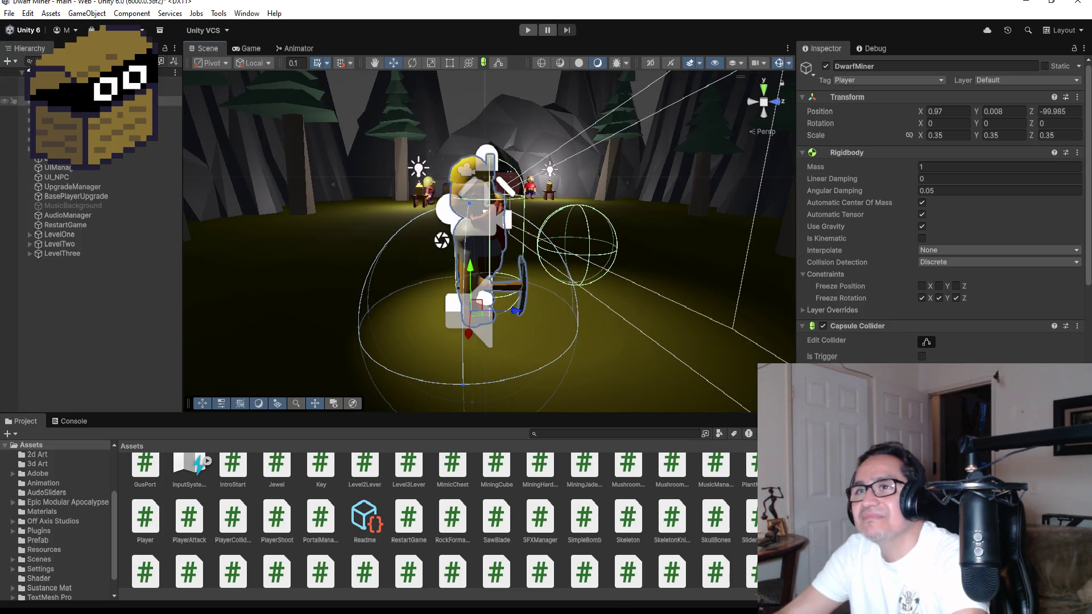
{"action": "left_click", "coordinate": [17, 102]}
{"action": "key", "text": "Right"}
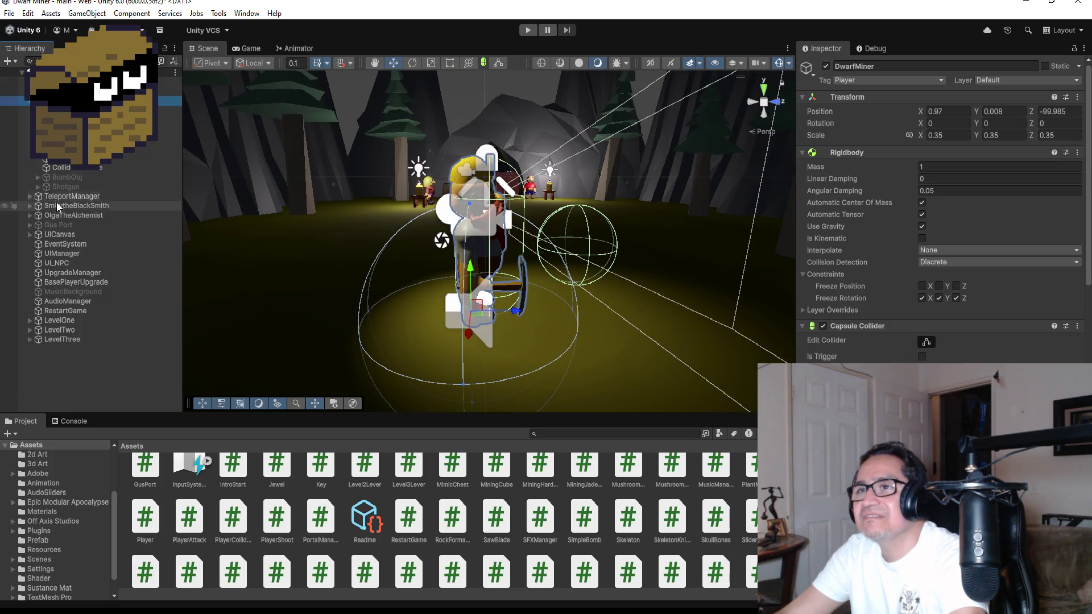
{"action": "left_click", "coordinate": [61, 188]}
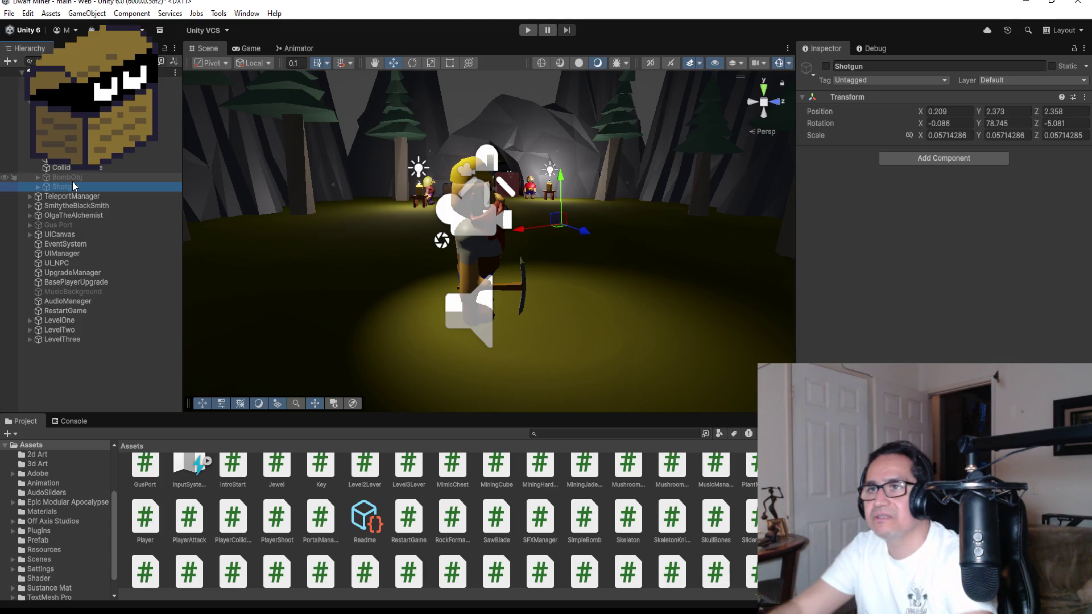
Dock a Main Camera preview at the Scene view's bottom-right and activate the Shotgun object
{"action": "left_click", "coordinate": [335, 405]}
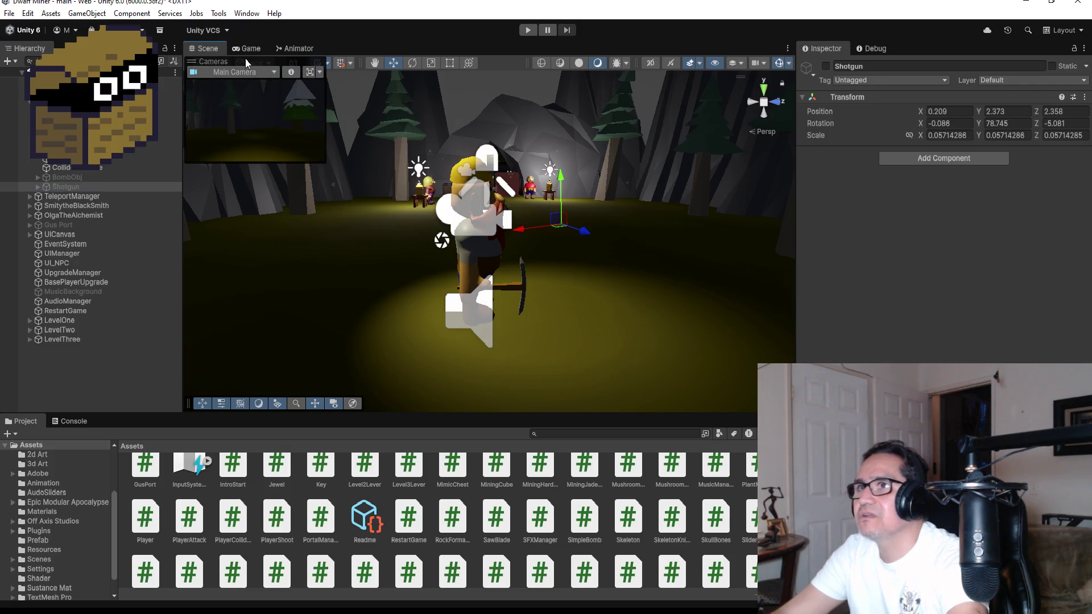
{"action": "mouse_move", "coordinate": [246, 60]}
{"action": "left_mouse_down"}
{"action": "mouse_move", "coordinate": [351, 84]}
{"action": "mouse_move", "coordinate": [623, 218]}
{"action": "mouse_move", "coordinate": [718, 316]}
{"action": "left_mouse_up"}
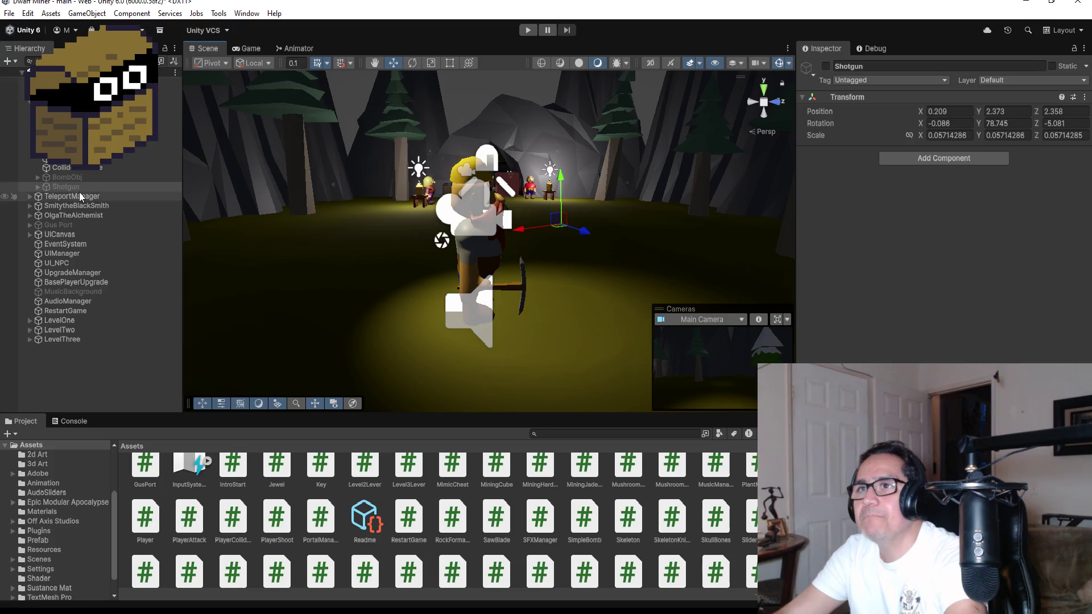
{"action": "left_click", "coordinate": [65, 190]}
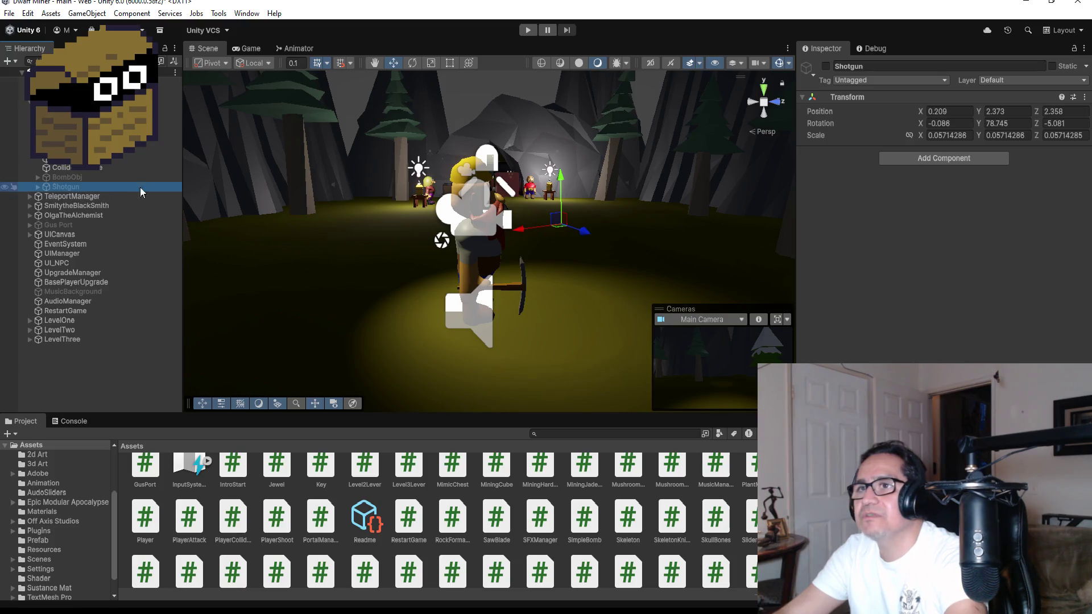
{"action": "left_click", "coordinate": [825, 66]}
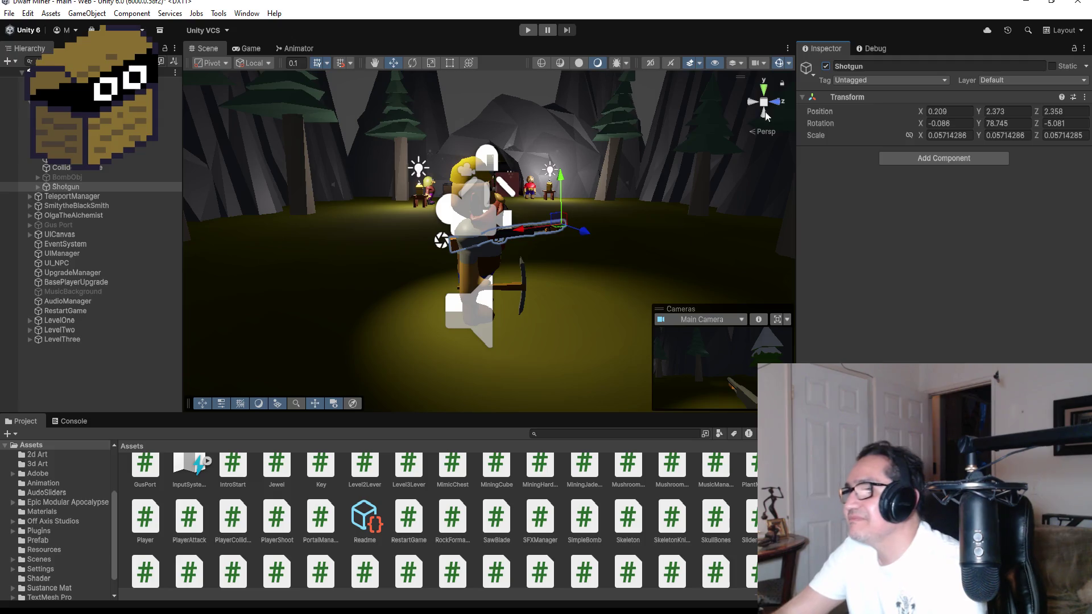
Zoom in on the dwarf, nudge the Shotgun along one axis beside it, and view from the left
{"action": "scroll", "coordinate": [634, 164], "scroll_direction": "up", "scroll_amount": 2}
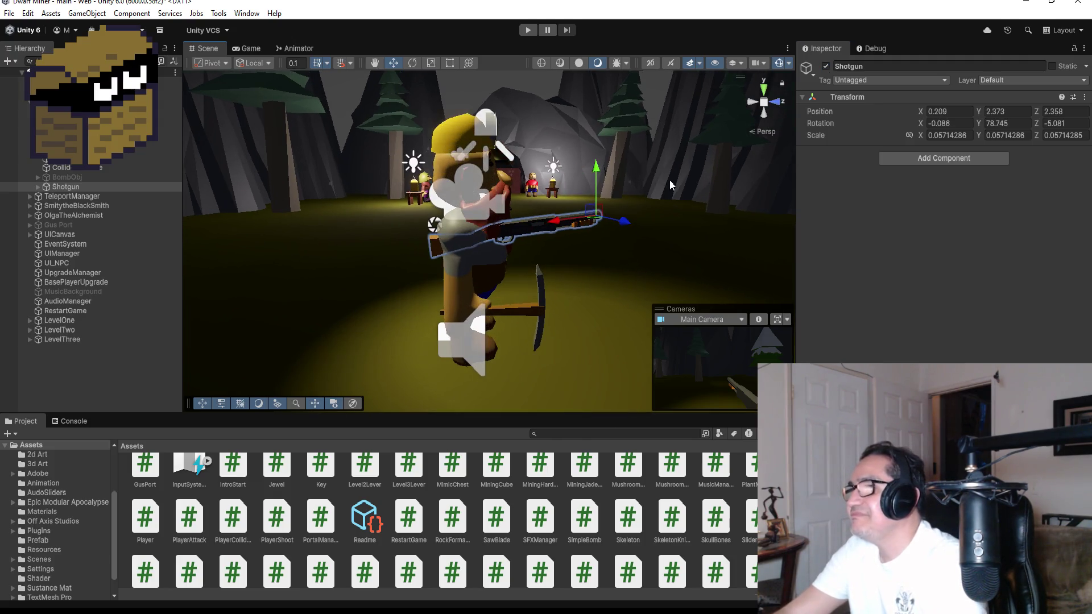
{"action": "mouse_move", "coordinate": [670, 180]}
{"action": "left_mouse_down"}
{"action": "mouse_move", "coordinate": [441, 178]}
{"action": "mouse_move", "coordinate": [353, 203]}
{"action": "mouse_move", "coordinate": [395, 188]}
{"action": "left_mouse_up"}
{"action": "left_click_drag", "start_coordinate": [563, 191], "coordinate": [575, 180]}
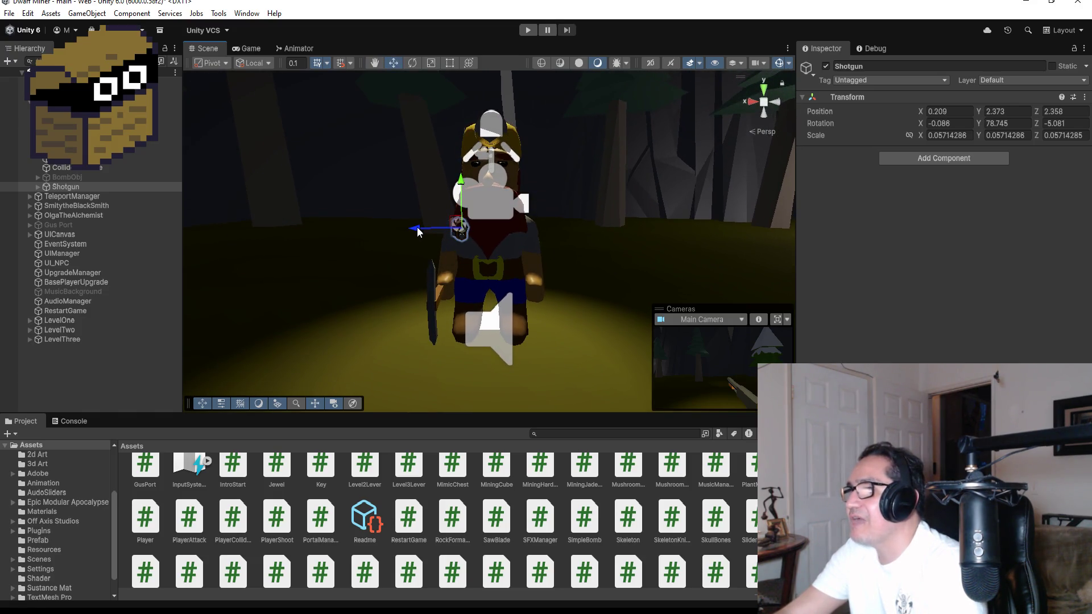
{"action": "left_click_drag", "start_coordinate": [417, 227], "coordinate": [428, 228]}
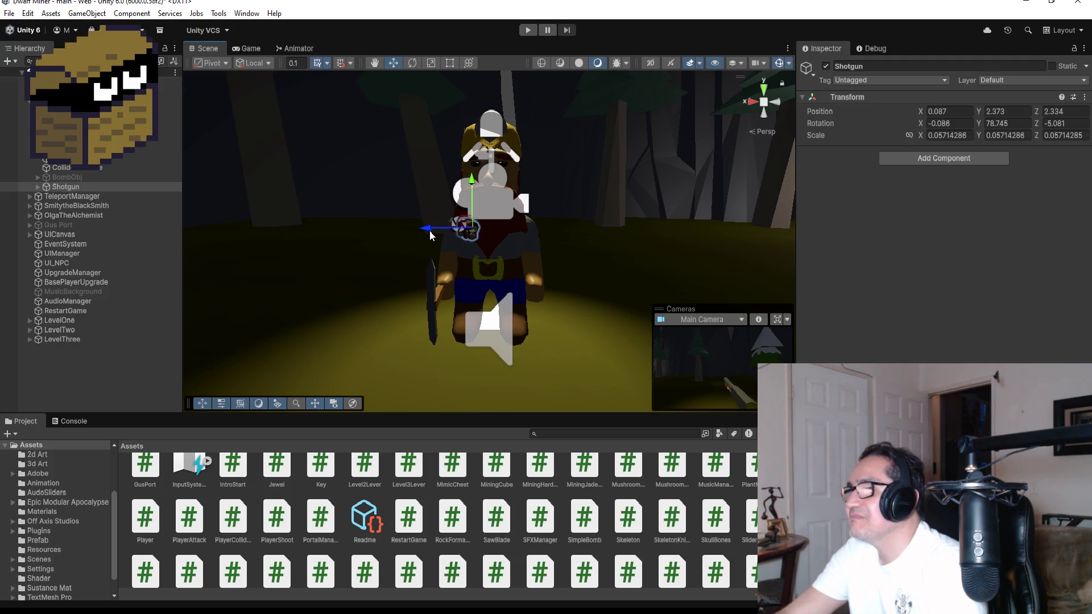
{"action": "left_click_drag", "start_coordinate": [430, 230], "coordinate": [431, 230]}
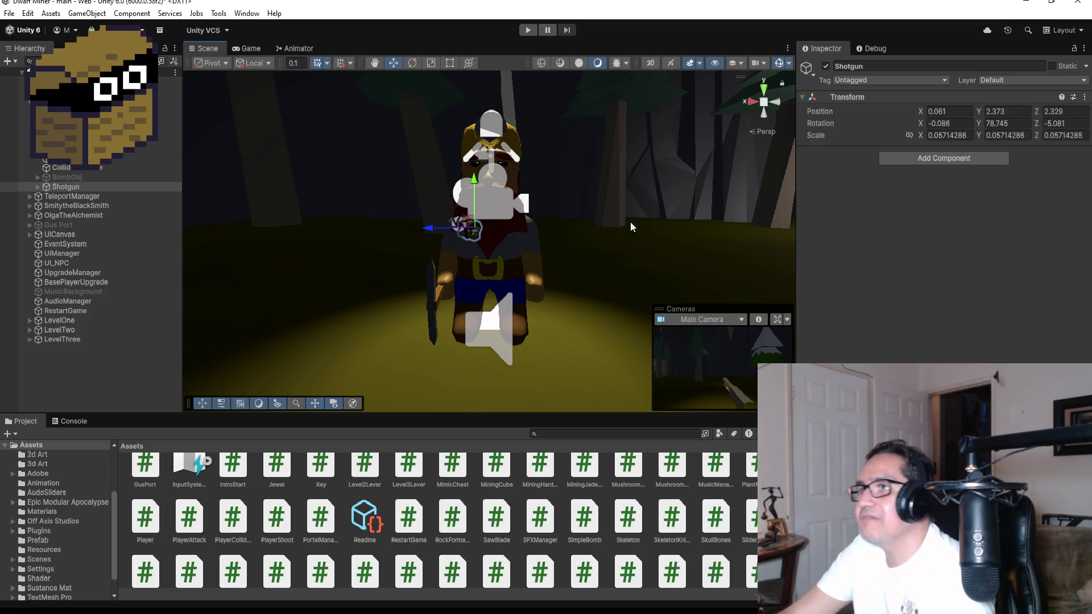
{"action": "left_click", "coordinate": [776, 104]}
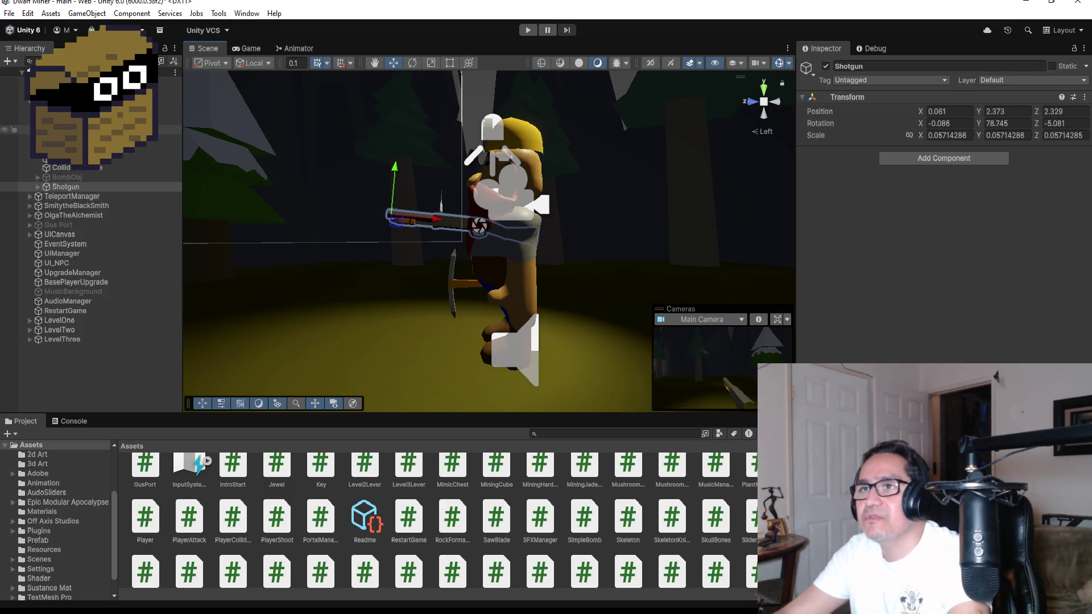
{"action": "scroll", "coordinate": [71, 237], "scroll_direction": "up", "scroll_amount": 3}
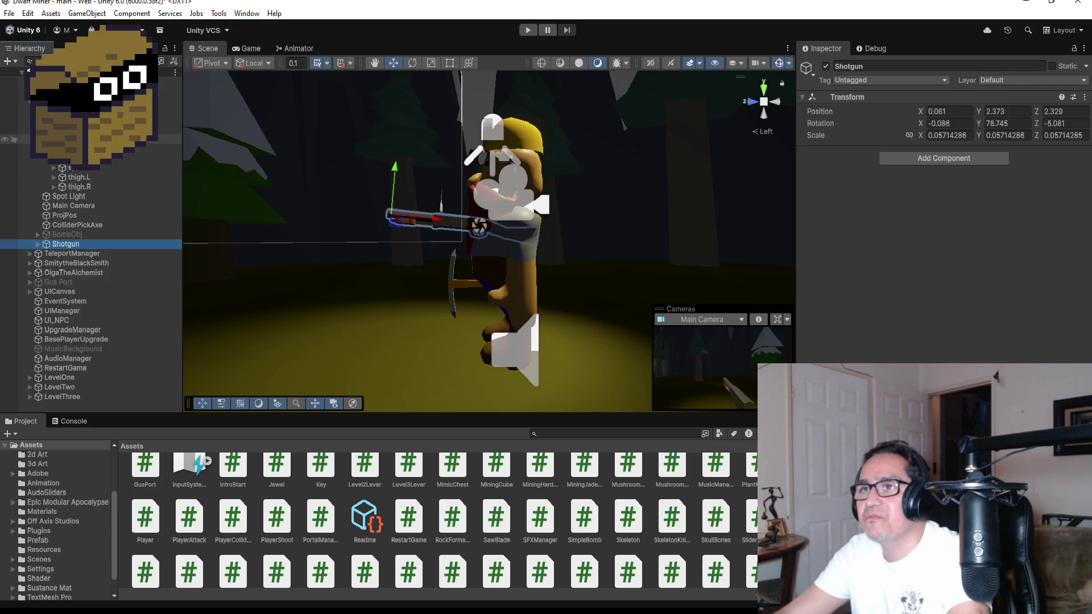
Expand the rig from the spine through spine.003 and the shoulders, and select upper_arm.L
{"action": "left_click", "coordinate": [54, 168]}
{"action": "left_click", "coordinate": [61, 177]}
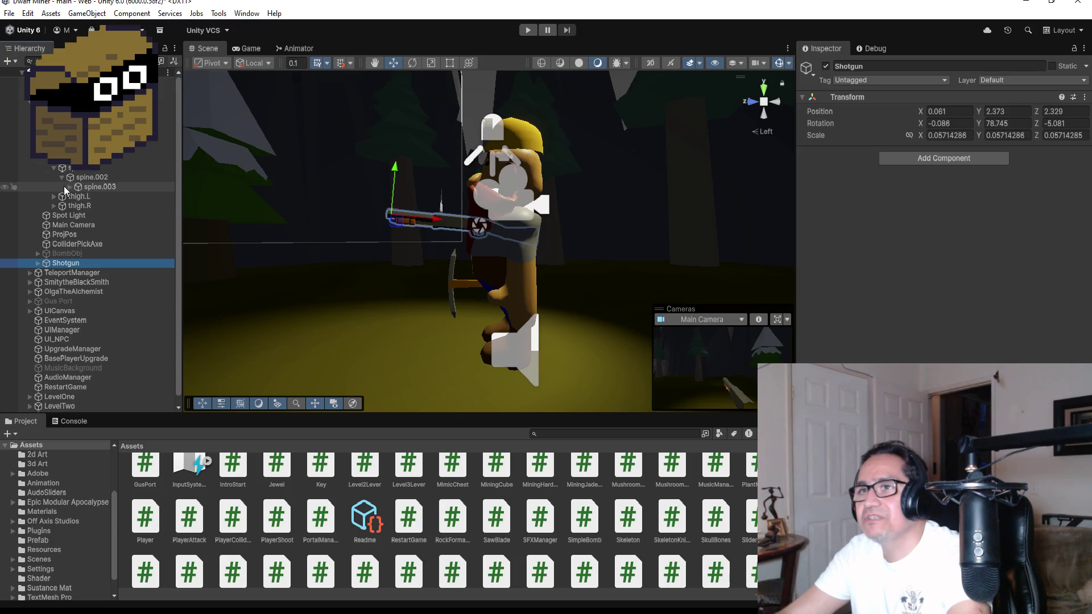
{"action": "left_click", "coordinate": [70, 187]}
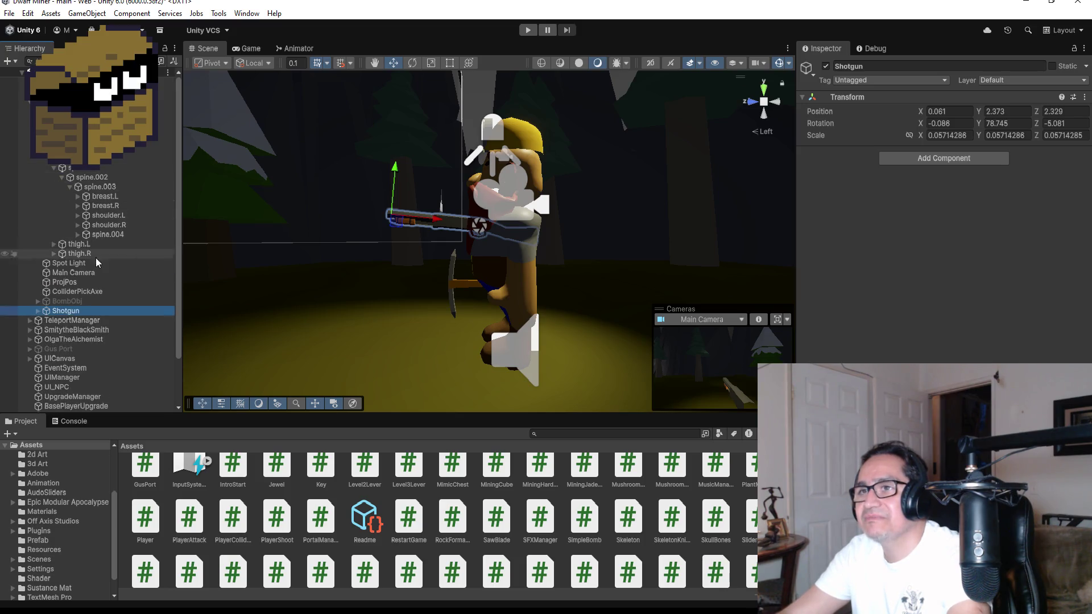
{"action": "left_click", "coordinate": [103, 225]}
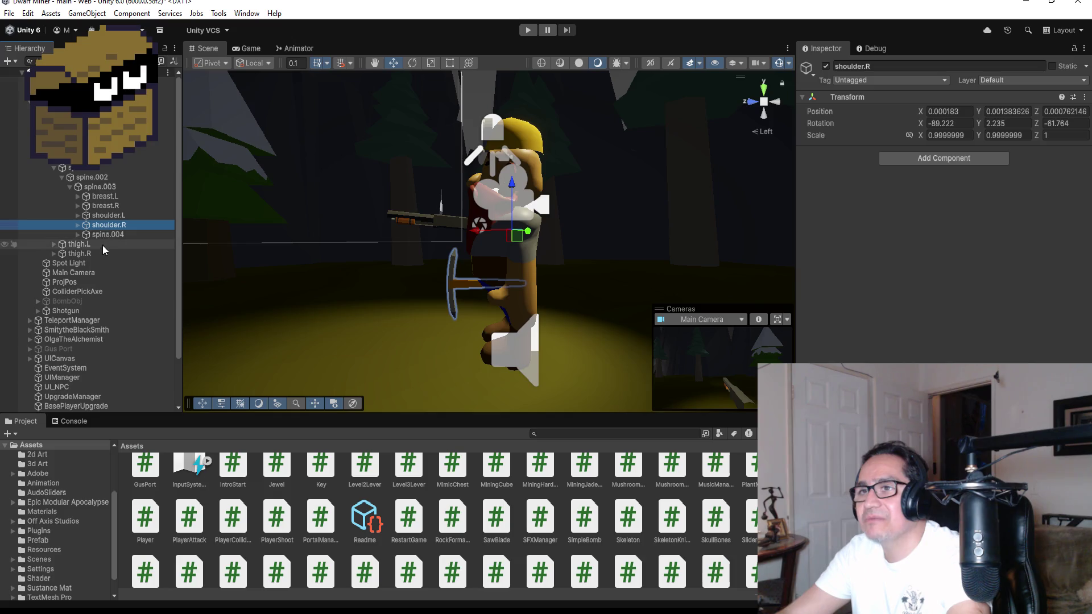
{"action": "left_click", "coordinate": [77, 226]}
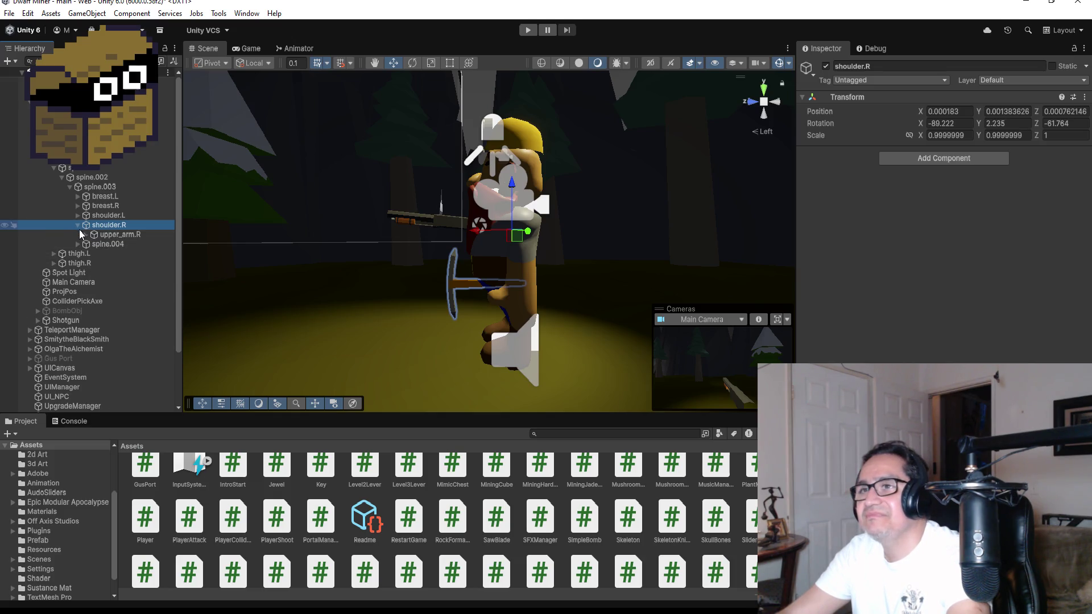
{"action": "left_click", "coordinate": [78, 216]}
{"action": "left_click", "coordinate": [95, 226]}
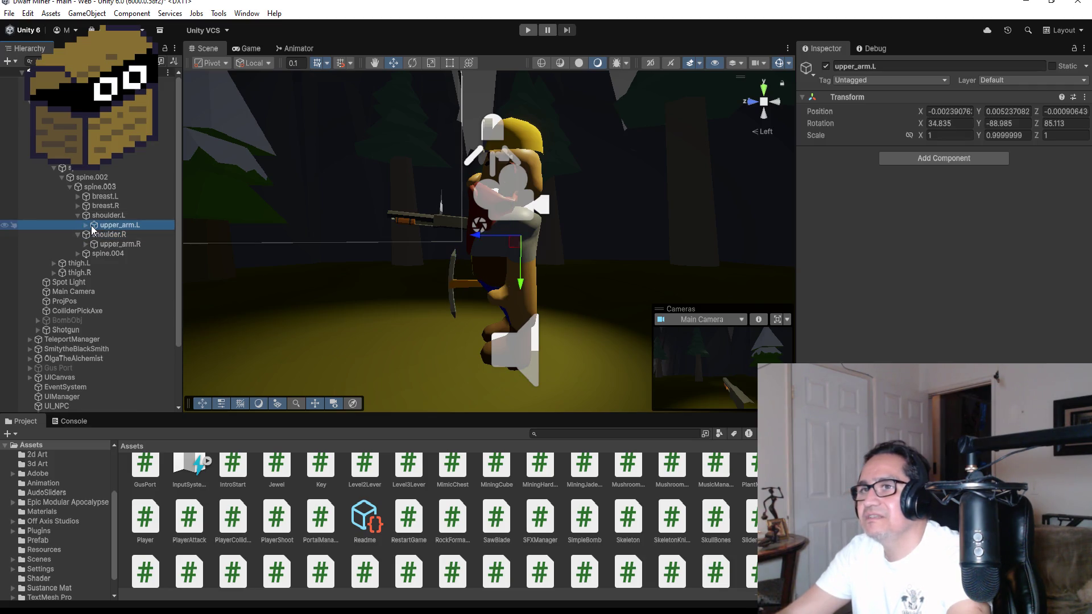
{"action": "left_click", "coordinate": [86, 225]}
Rotate upper_arm.L forward to rotation 3.411, 2.877, 127.569 and check it from the front
{"action": "left_click", "coordinate": [412, 63]}
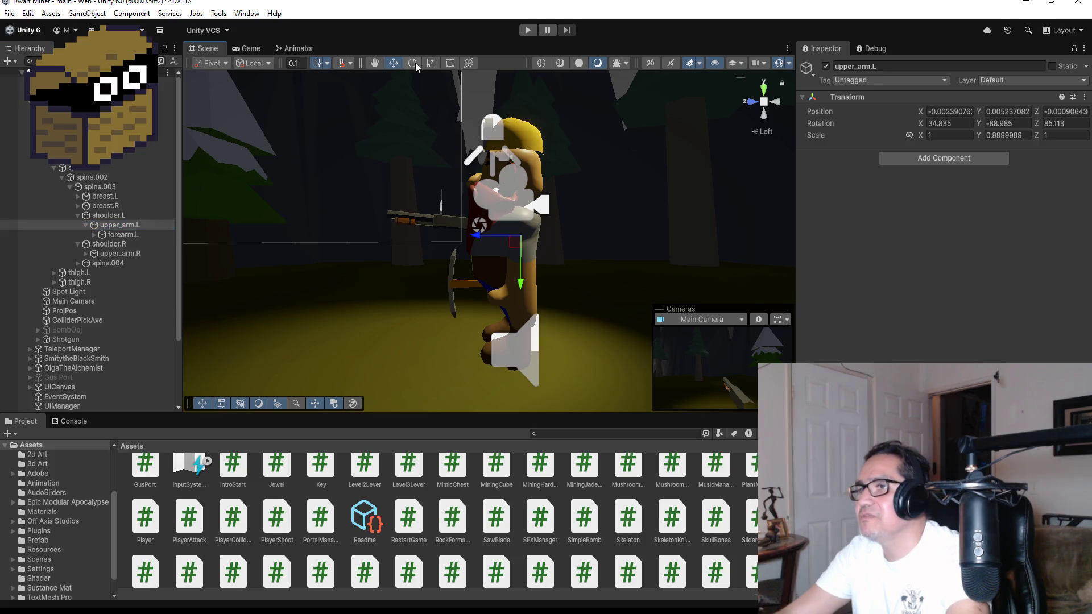
{"action": "left_click_drag", "start_coordinate": [536, 191], "coordinate": [812, 275]}
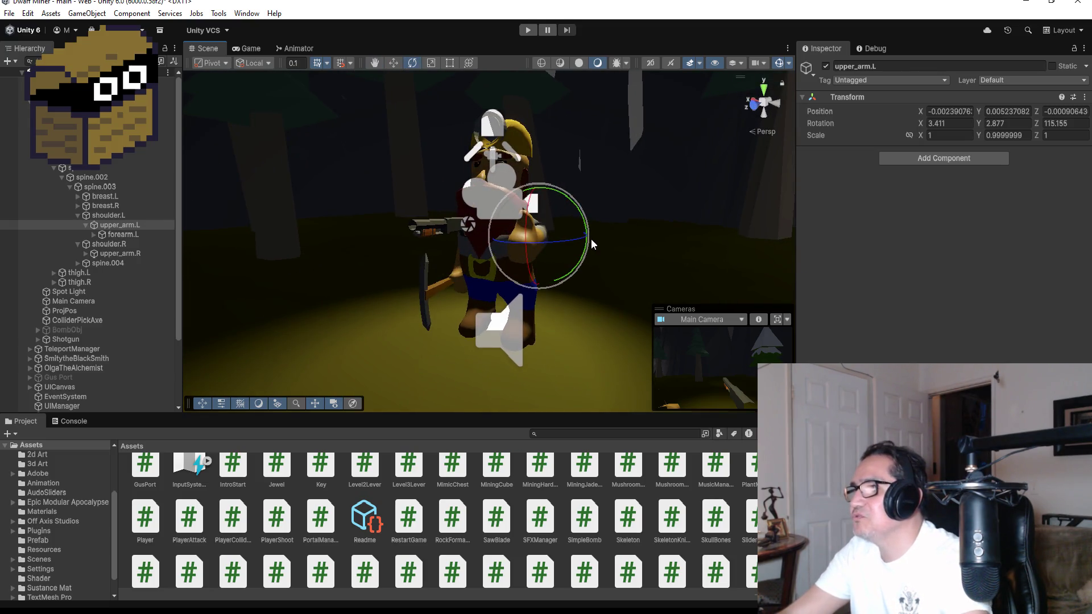
{"action": "mouse_move", "coordinate": [575, 239]}
{"action": "left_mouse_down"}
{"action": "mouse_move", "coordinate": [517, 241]}
{"action": "mouse_move", "coordinate": [565, 246]}
{"action": "left_mouse_up"}
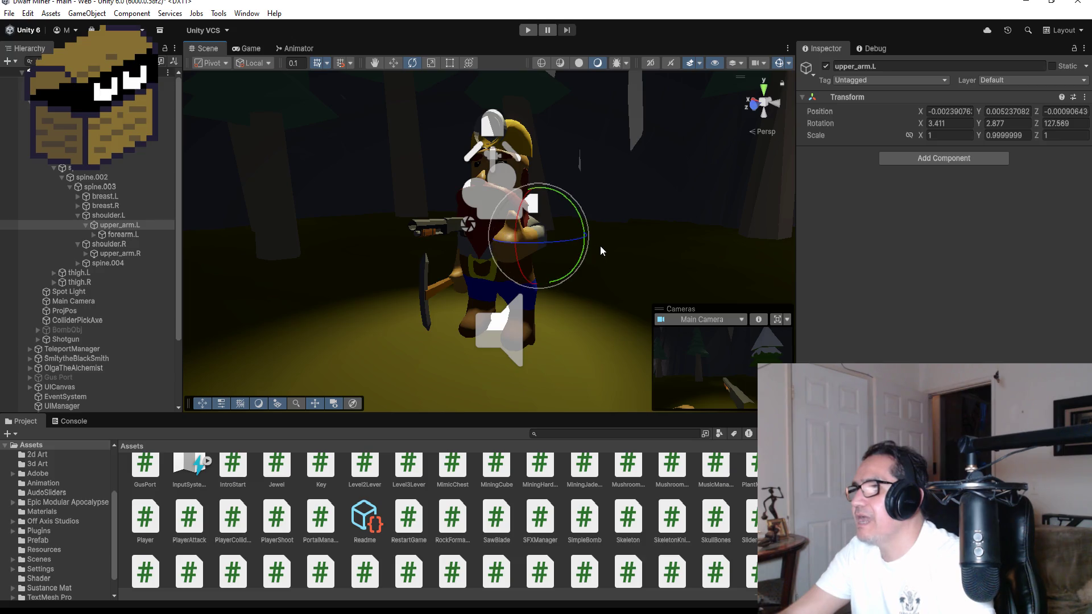
{"action": "left_click_drag", "start_coordinate": [620, 225], "coordinate": [565, 218], "text": "alt"}
{"action": "left_click_drag", "start_coordinate": [491, 233], "coordinate": [684, 252], "text": "alt"}
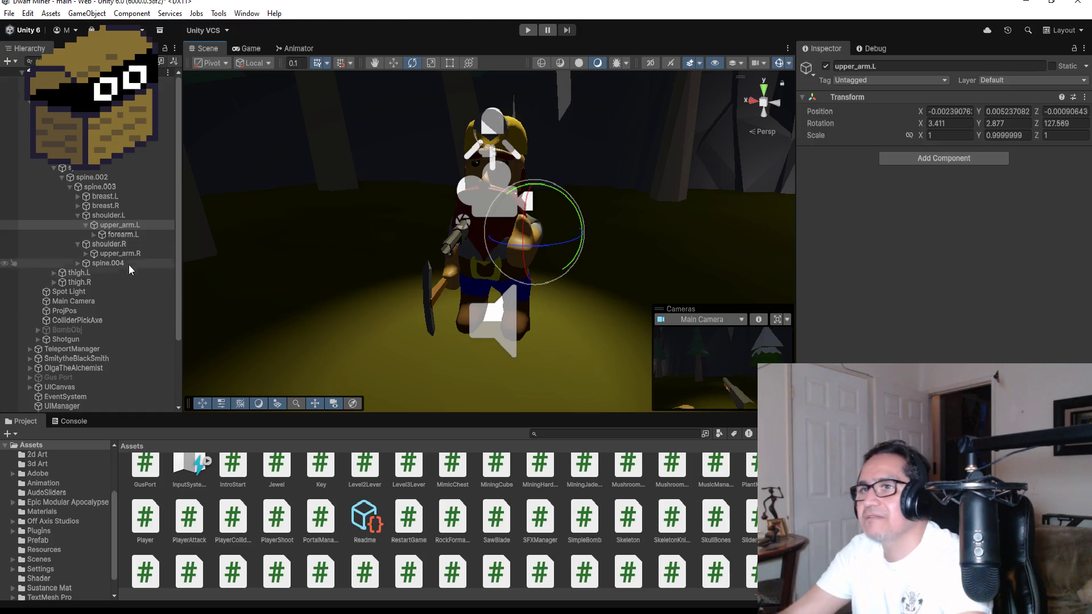
Expand upper_arm.L's children and select the forearm.L bone
{"action": "left_click", "coordinate": [93, 234]}
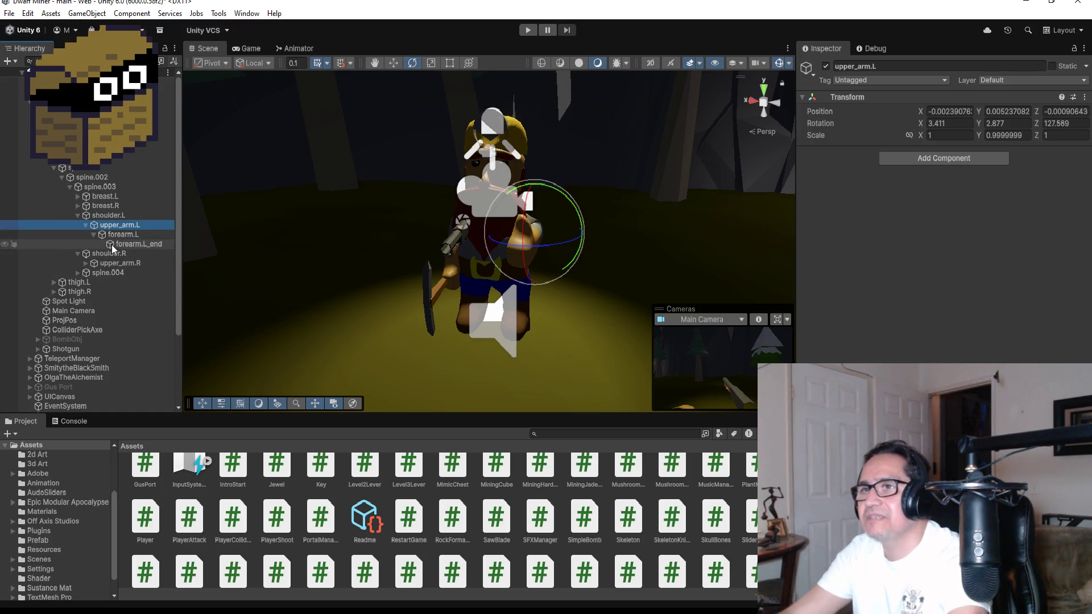
{"action": "left_click", "coordinate": [112, 244]}
{"action": "left_click", "coordinate": [110, 237]}
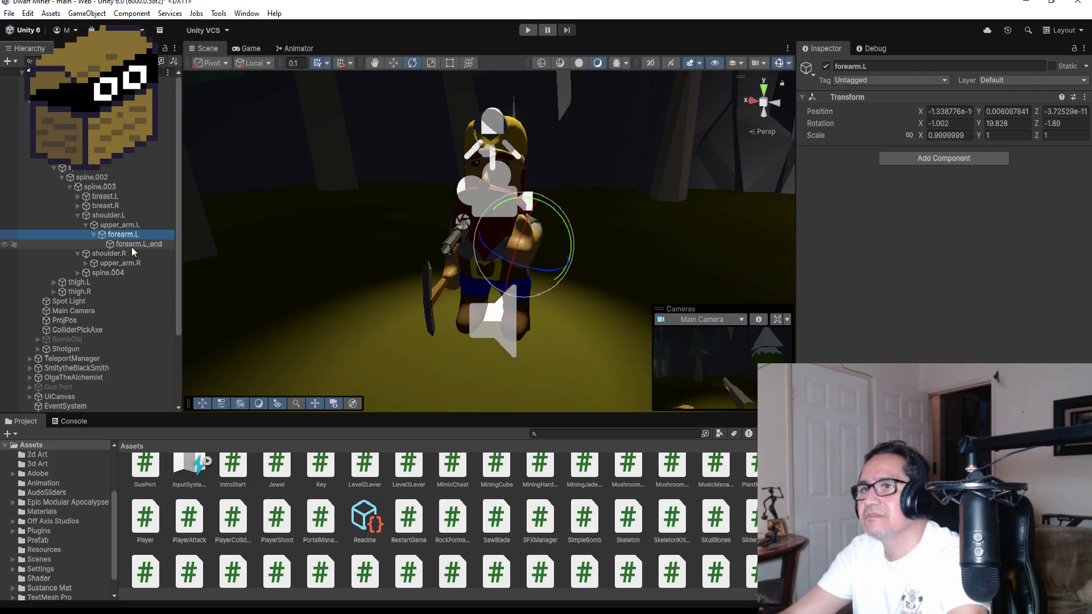
Bend forearm.L with the rotate gizmo to rotation -1.25, 11.998, -1.736
{"action": "left_click", "coordinate": [131, 245]}
{"action": "left_click", "coordinate": [116, 234]}
{"action": "left_click", "coordinate": [558, 209]}
{"action": "mouse_move", "coordinate": [558, 211]}
{"action": "left_mouse_down"}
{"action": "mouse_move", "coordinate": [620, 288]}
{"action": "mouse_move", "coordinate": [583, 263]}
{"action": "mouse_move", "coordinate": [549, 198]}
{"action": "left_mouse_up"}
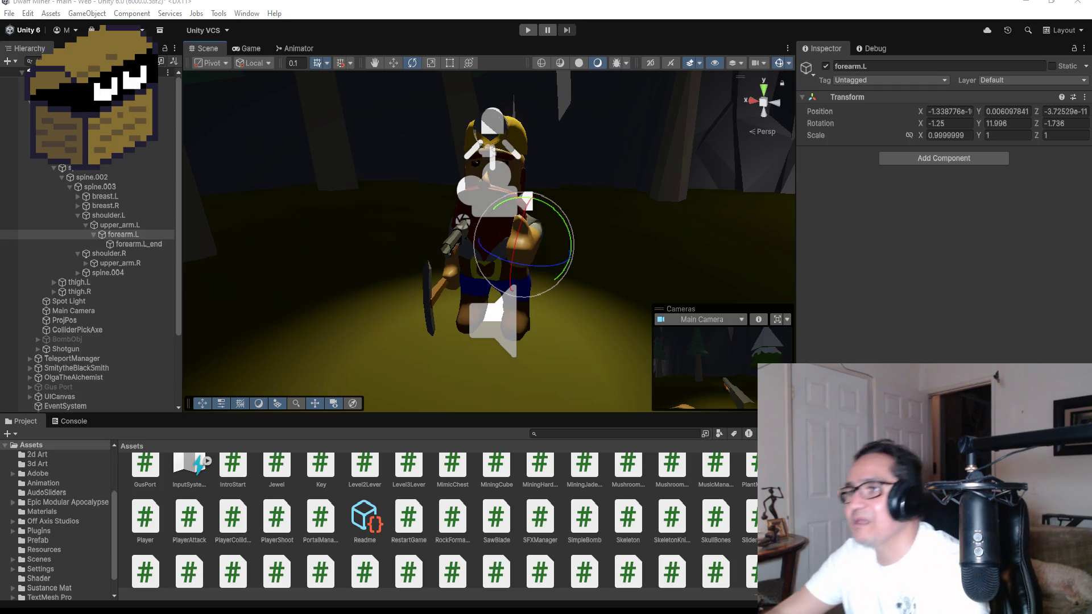
Undo a stray forearm rotation and swing upper_arm.L to Z rotation 137.27
{"action": "scroll", "coordinate": [553, 246], "scroll_direction": "up", "scroll_amount": 2}
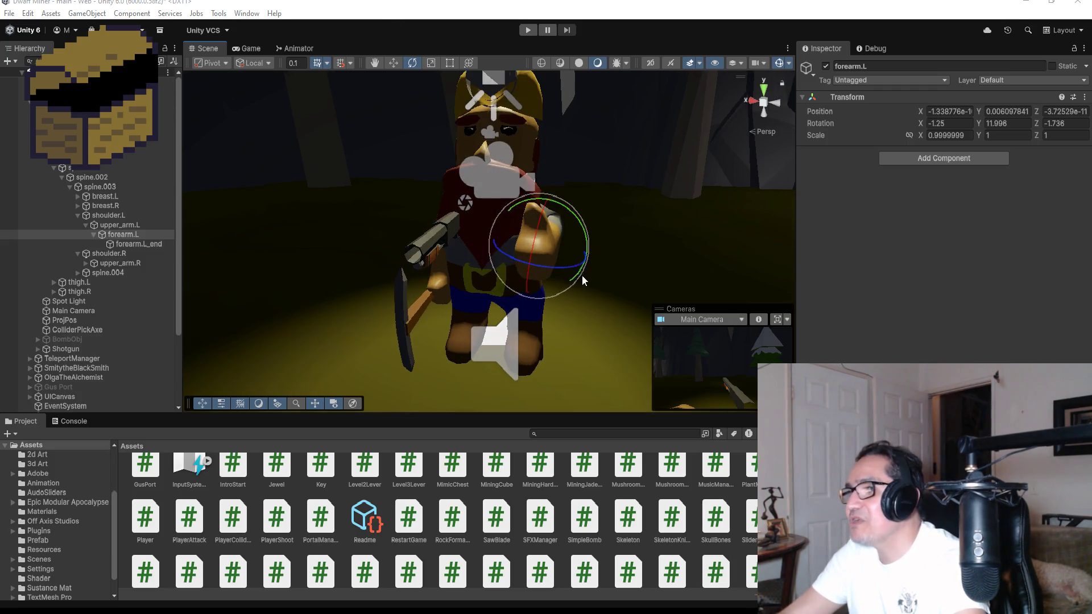
{"action": "mouse_move", "coordinate": [577, 272]}
{"action": "left_mouse_down"}
{"action": "mouse_move", "coordinate": [521, 262]}
{"action": "mouse_move", "coordinate": [532, 260]}
{"action": "left_mouse_up"}
{"action": "key", "text": "ctrl+z"}
{"action": "left_click", "coordinate": [119, 226]}
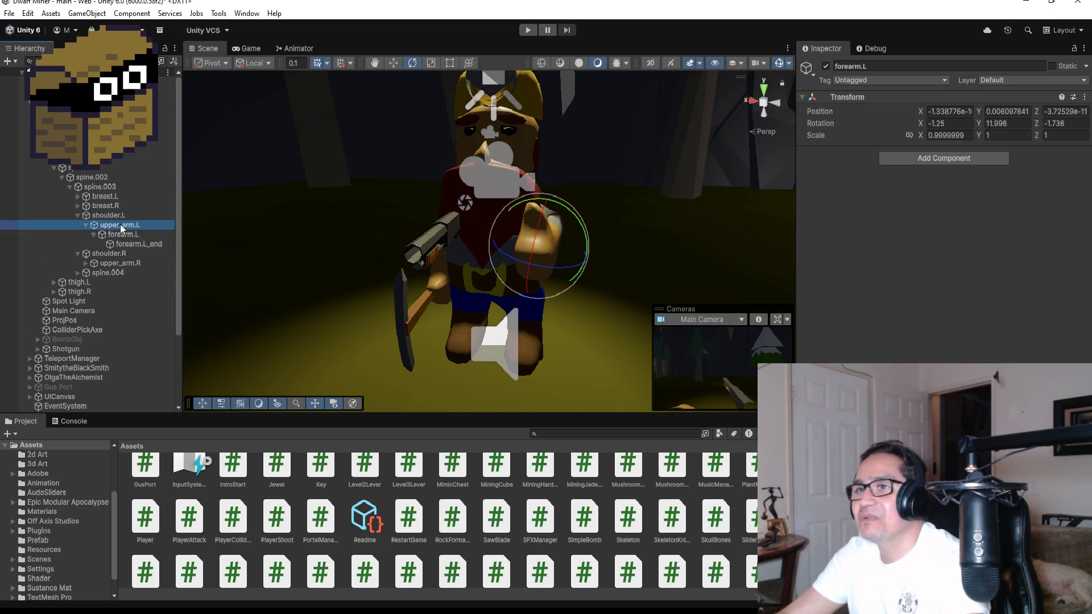
{"action": "mouse_move", "coordinate": [584, 240]}
{"action": "left_mouse_down"}
{"action": "mouse_move", "coordinate": [533, 234]}
{"action": "mouse_move", "coordinate": [568, 238]}
{"action": "left_mouse_up"}
{"action": "mouse_move", "coordinate": [803, 228]}
{"action": "left_mouse_down"}
{"action": "mouse_move", "coordinate": [824, 238]}
{"action": "mouse_move", "coordinate": [657, 255]}
{"action": "left_mouse_up"}
{"action": "left_click_drag", "start_coordinate": [560, 248], "coordinate": [579, 245]}
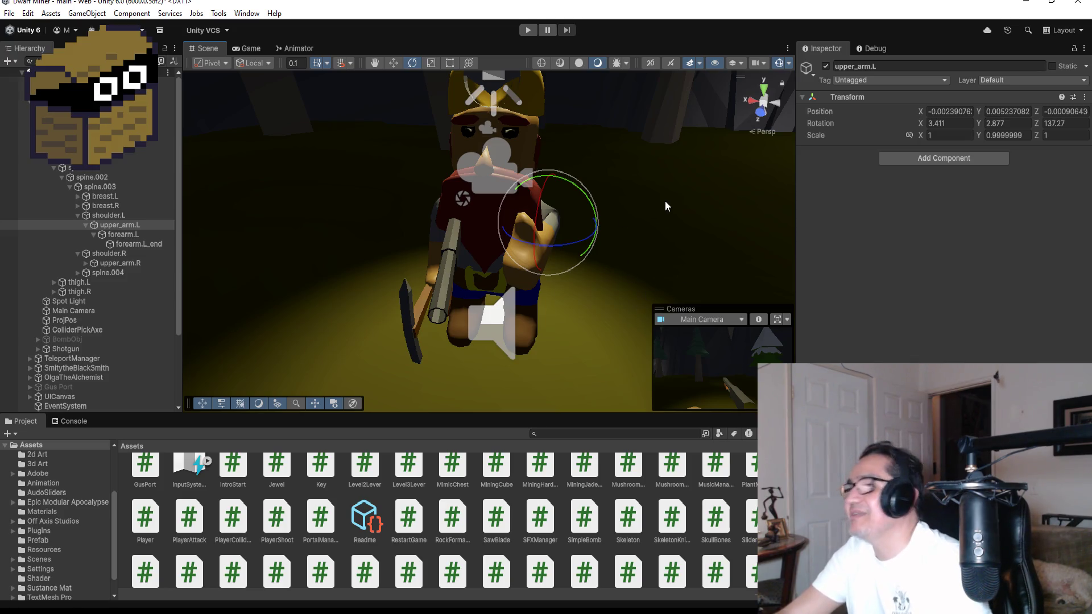
{"action": "mouse_move", "coordinate": [701, 181]}
{"action": "left_mouse_down", "text": "alt"}
{"action": "mouse_move", "coordinate": [572, 191]}
{"action": "mouse_move", "coordinate": [690, 191]}
{"action": "mouse_move", "coordinate": [643, 199]}
{"action": "left_mouse_up", "text": "alt"}
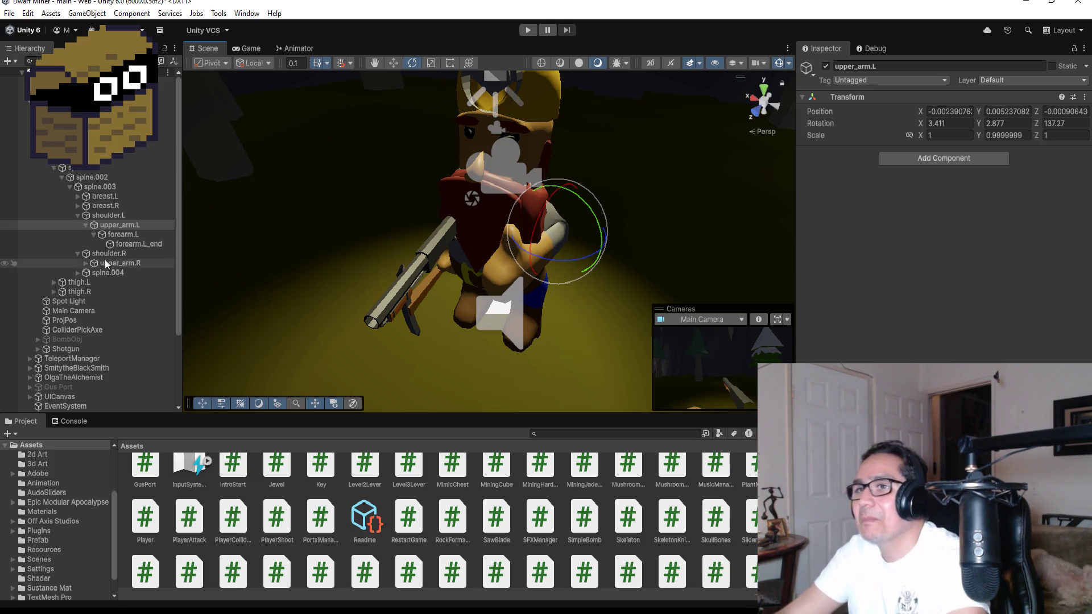
Expand upper_arm.R and forearm.R to reveal the held PickAxe and WarAxe
{"action": "left_click", "coordinate": [86, 263]}
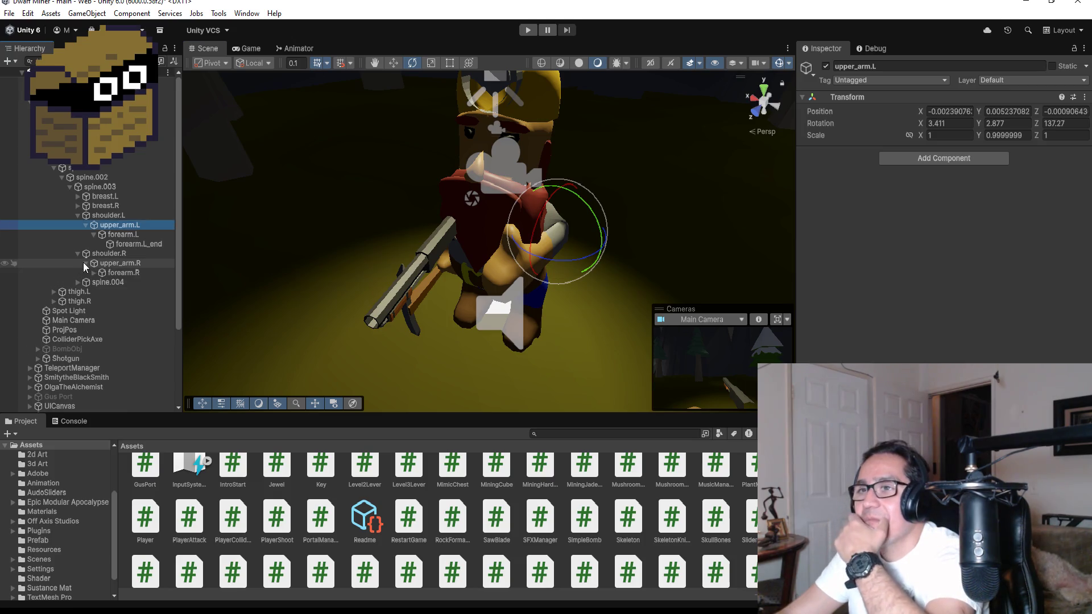
{"action": "left_click", "coordinate": [109, 274]}
{"action": "left_click", "coordinate": [91, 272]}
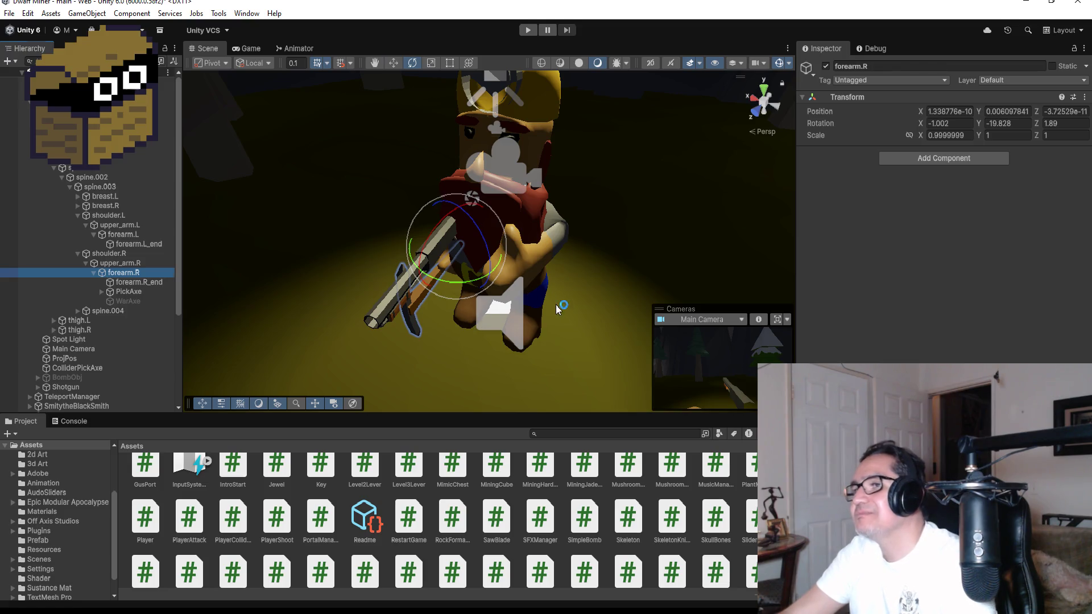
View the dwarf from the front and undo the left arm pose edits three times
{"action": "mouse_move", "coordinate": [555, 305]}
{"action": "left_mouse_down"}
{"action": "mouse_move", "coordinate": [737, 264]}
{"action": "mouse_move", "coordinate": [619, 251]}
{"action": "left_mouse_up"}
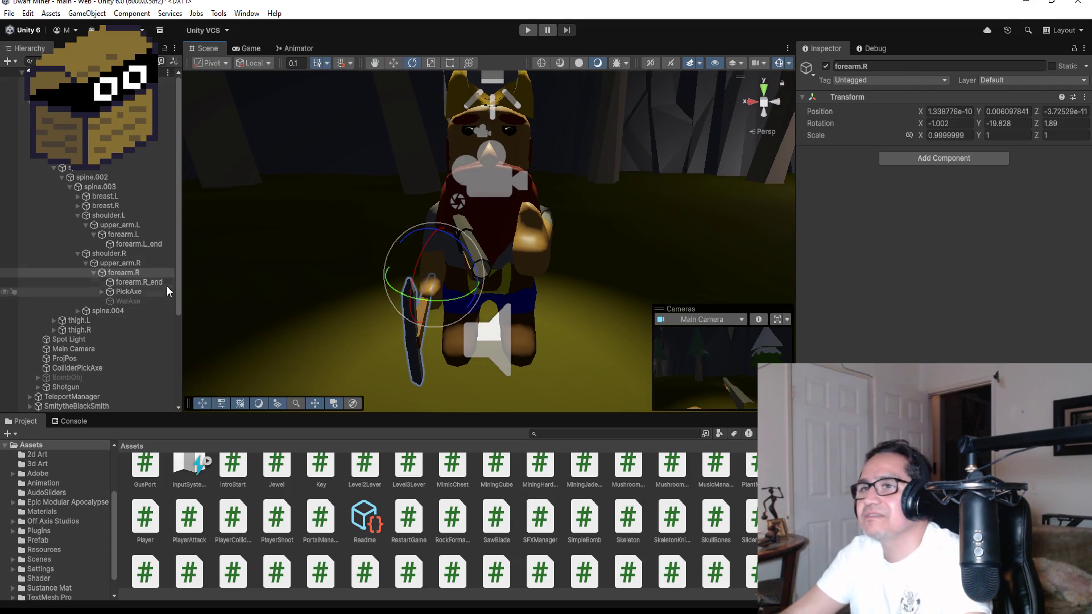
{"action": "left_click", "coordinate": [752, 102]}
{"action": "key", "text": "ctrl+z"}
{"action": "key", "text": "ctrl+z"}
{"action": "key", "text": "ctrl+z"}
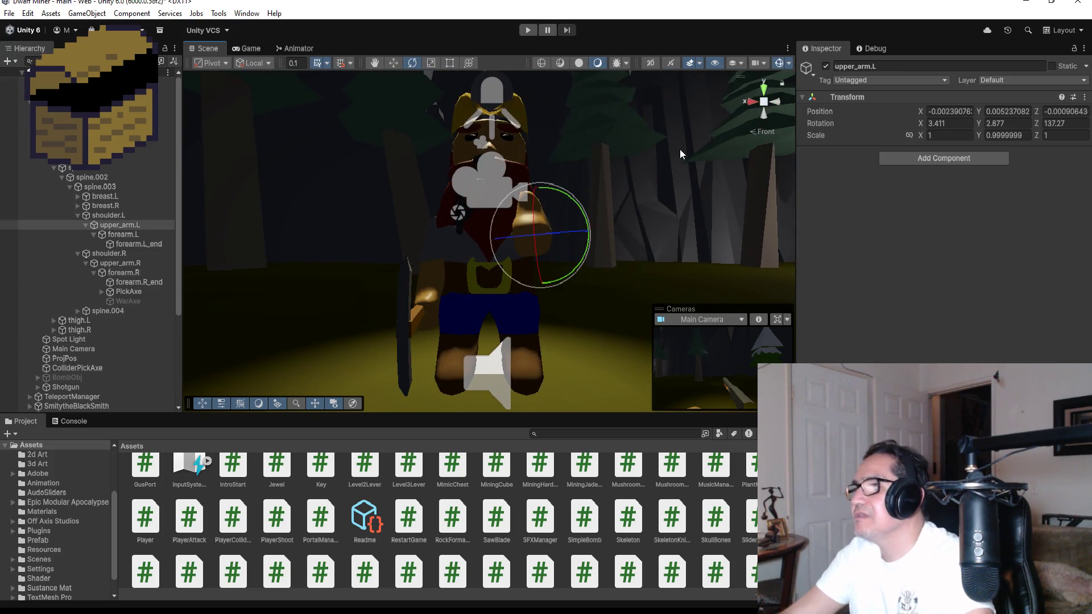
{"action": "key", "text": "ctrl+z"}
{"action": "key", "text": "ctrl+z"}
{"action": "key", "text": "ctrl+z"}
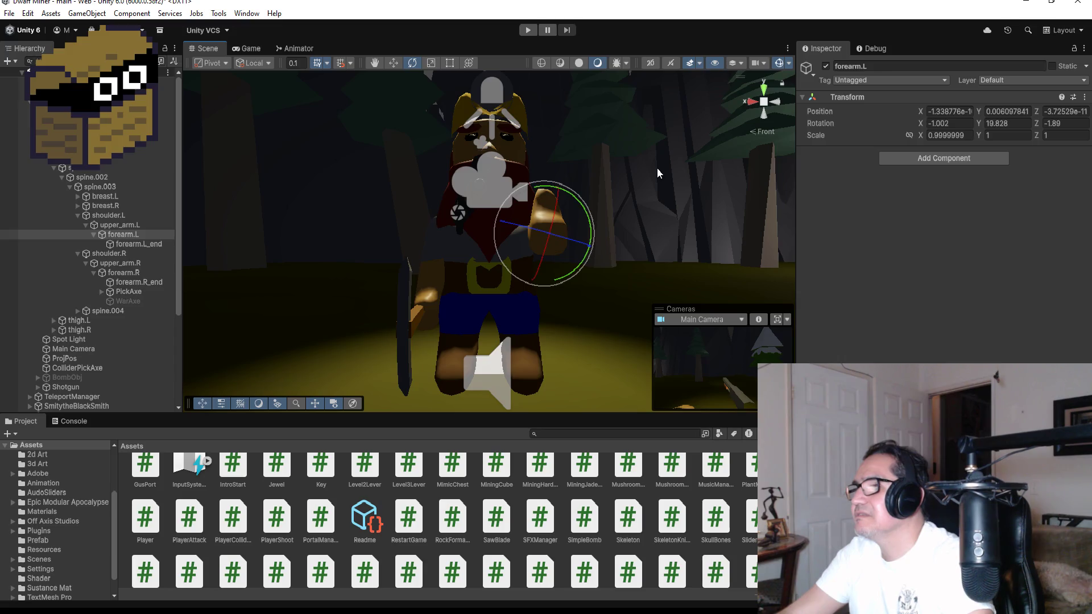
{"action": "key", "text": "ctrl+z"}
{"action": "key", "text": "ctrl+z"}
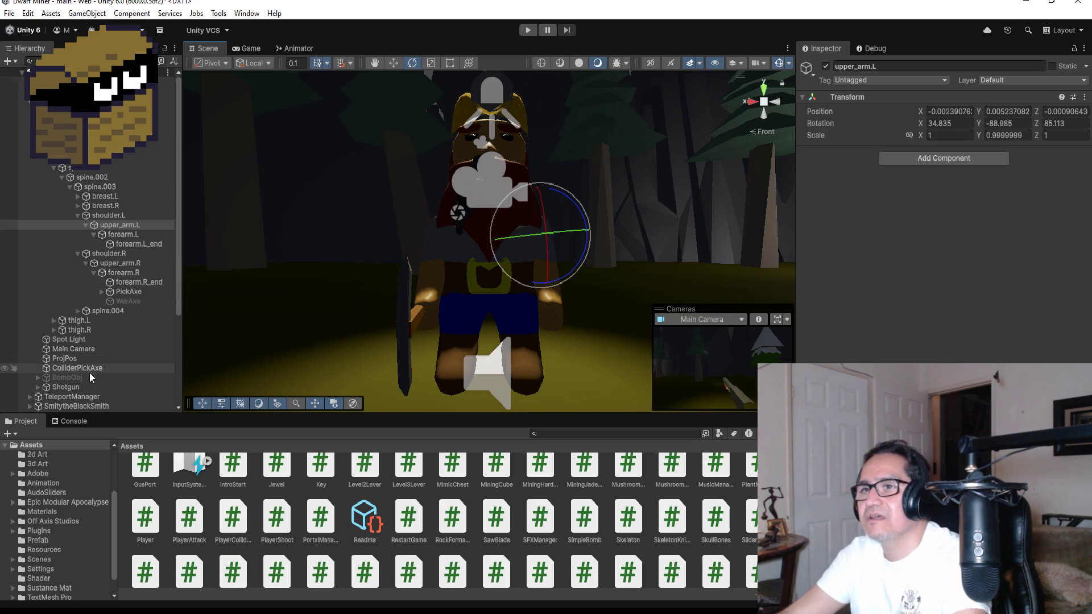
Delete the WarAxe from the dwarf's right forearm
{"action": "left_click", "coordinate": [118, 301]}
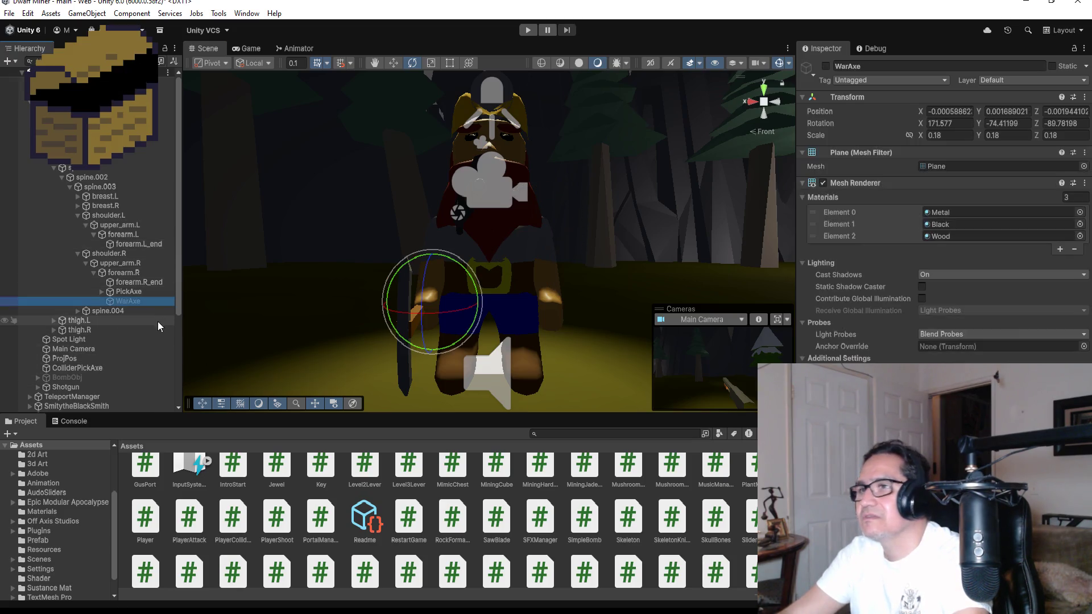
{"action": "key", "text": "Delete"}
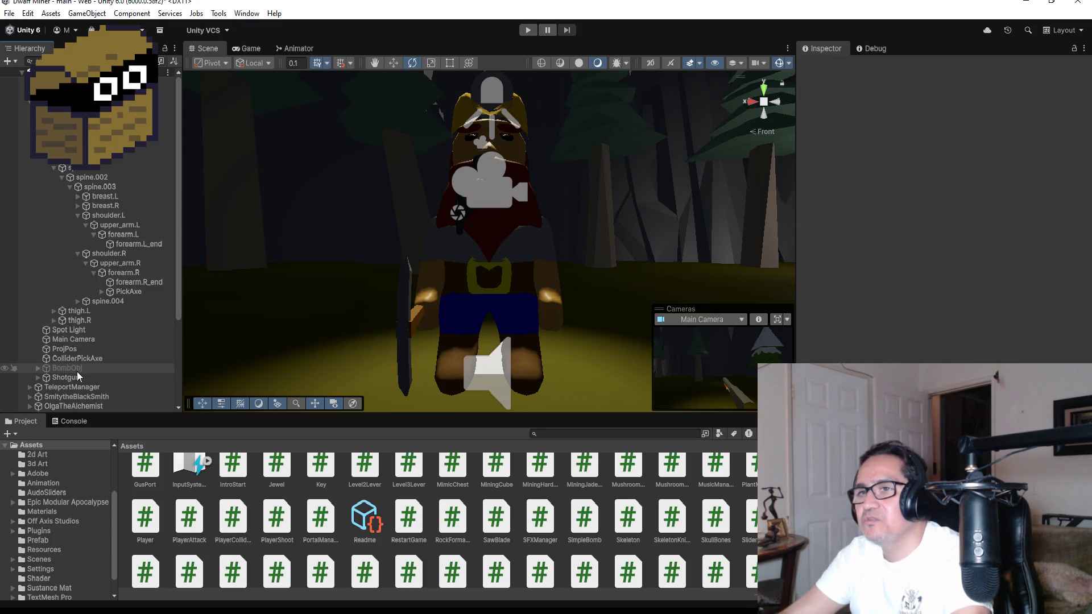
{"action": "scroll", "coordinate": [83, 274], "scroll_direction": "down", "scroll_amount": 4}
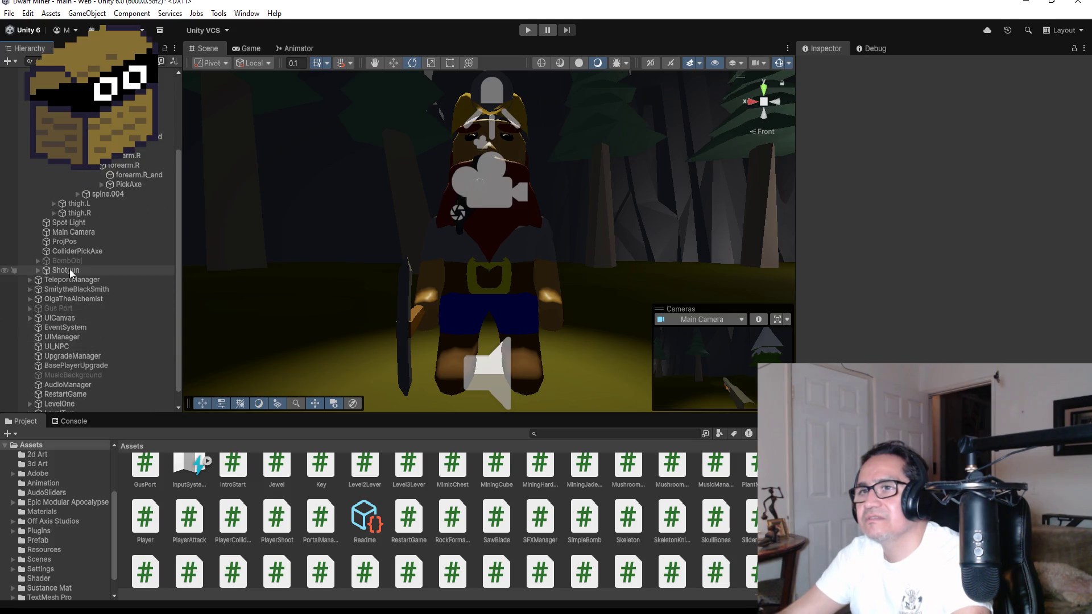
Select the Shotgun and snap the Scene view to a straight front view of the dwarf
{"action": "left_click", "coordinate": [104, 271]}
{"action": "mouse_move", "coordinate": [639, 194]}
{"action": "left_mouse_down", "text": "alt"}
{"action": "mouse_move", "coordinate": [692, 171]}
{"action": "mouse_move", "coordinate": [639, 215]}
{"action": "mouse_move", "coordinate": [657, 225]}
{"action": "left_mouse_up", "text": "alt"}
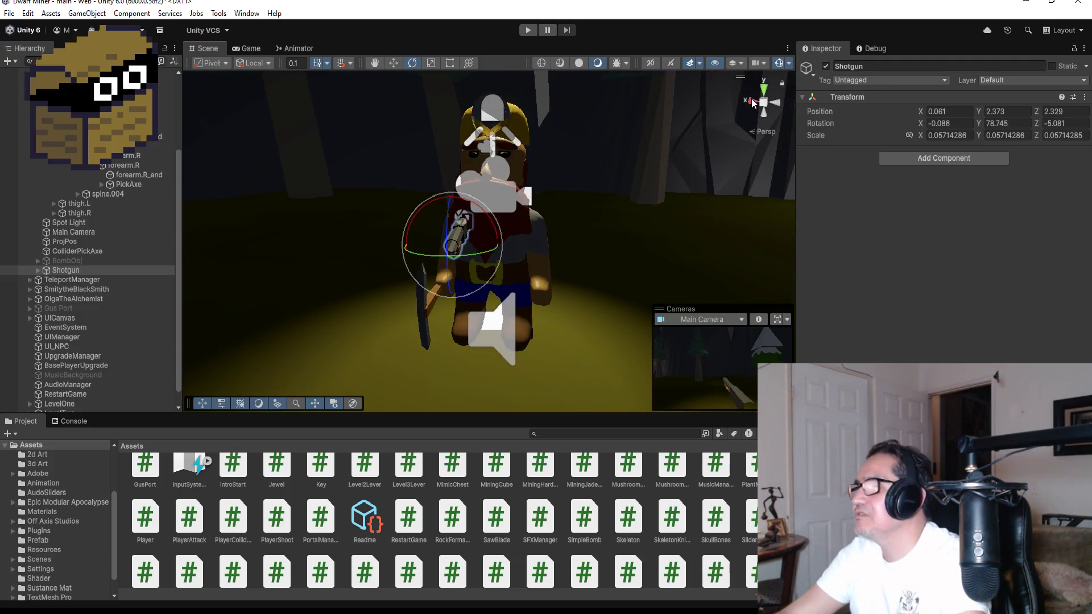
{"action": "left_click", "coordinate": [753, 102]}
{"action": "left_click", "coordinate": [779, 102]}
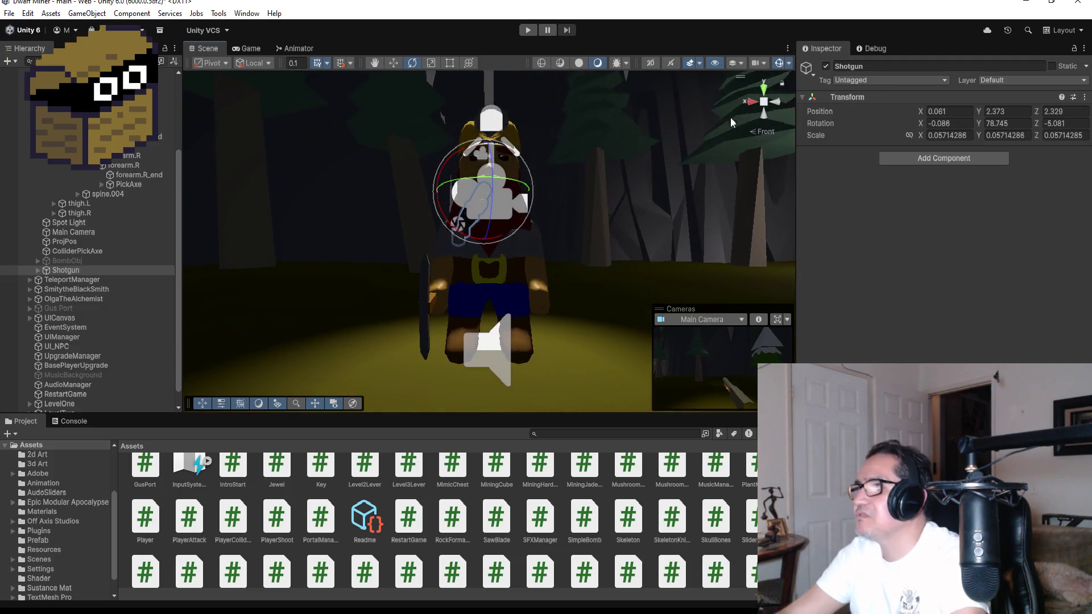
{"action": "left_click_drag", "start_coordinate": [633, 148], "coordinate": [623, 166], "text": "alt"}
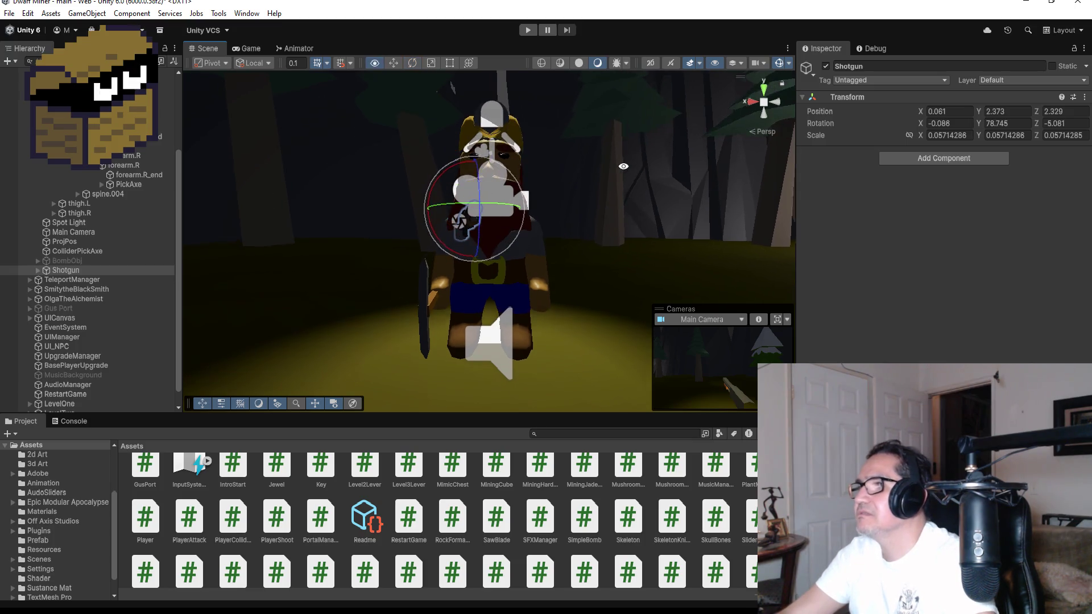
{"action": "left_click", "coordinate": [752, 102]}
{"action": "left_click", "coordinate": [774, 102]}
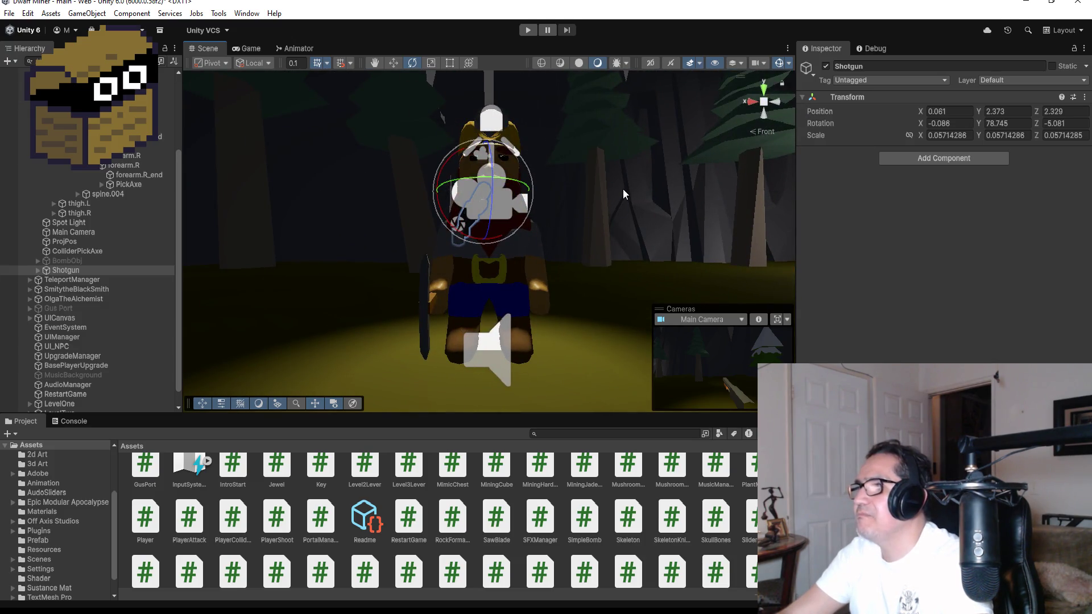
{"action": "left_click_drag", "start_coordinate": [569, 240], "coordinate": [568, 248]}
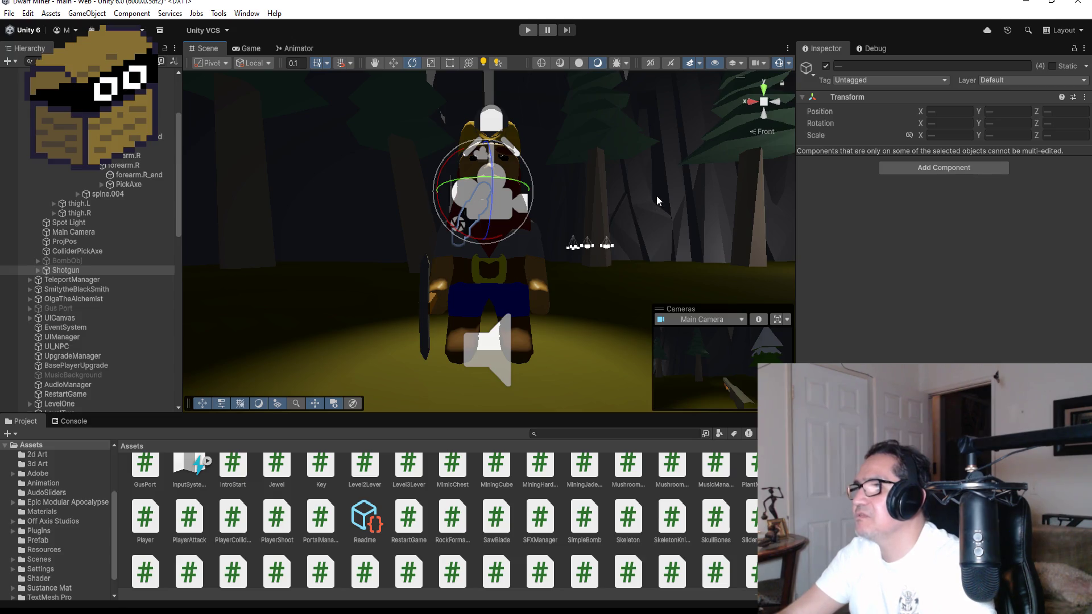
Duplicate the canyon rock, collapse GroupRocks and LevelOne, and reselect the Shotgun with the Move tool
{"action": "left_click", "coordinate": [609, 255]}
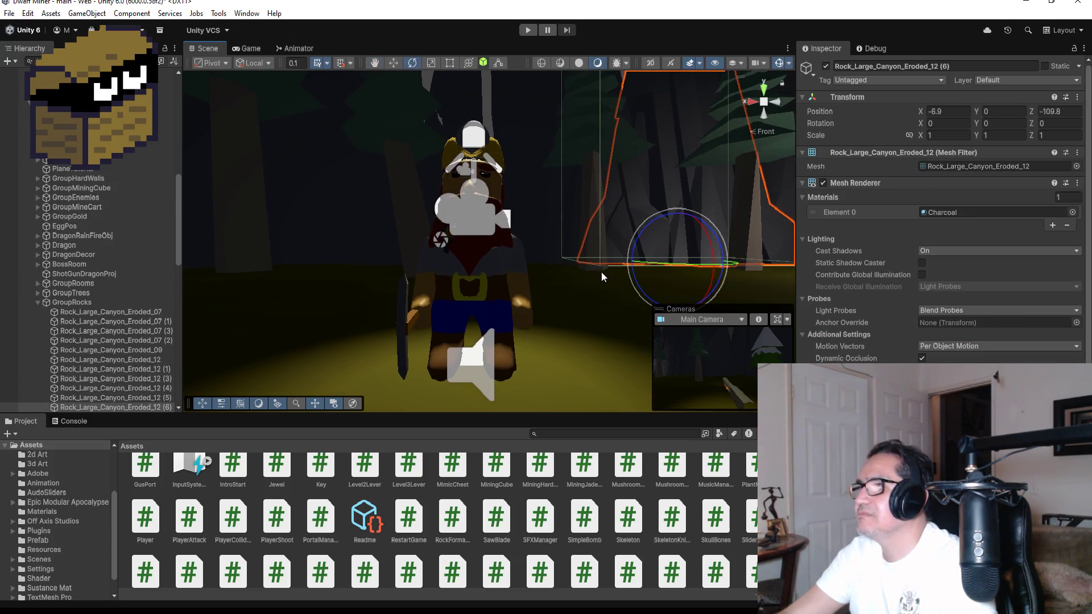
{"action": "key", "text": "ctrl+d"}
{"action": "key", "text": "ctrl+d"}
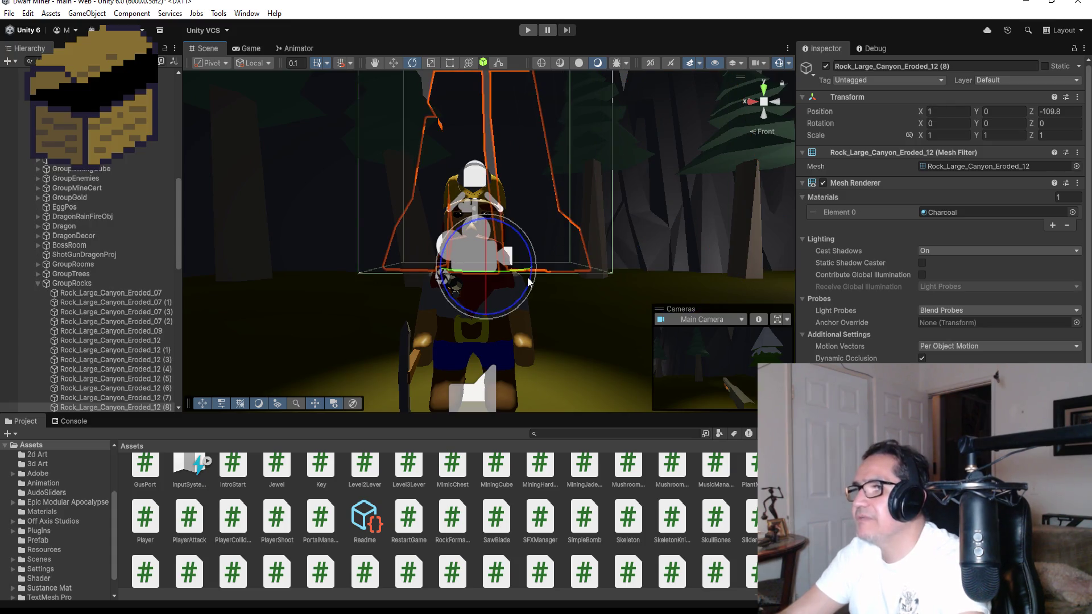
{"action": "left_click", "coordinate": [38, 283]}
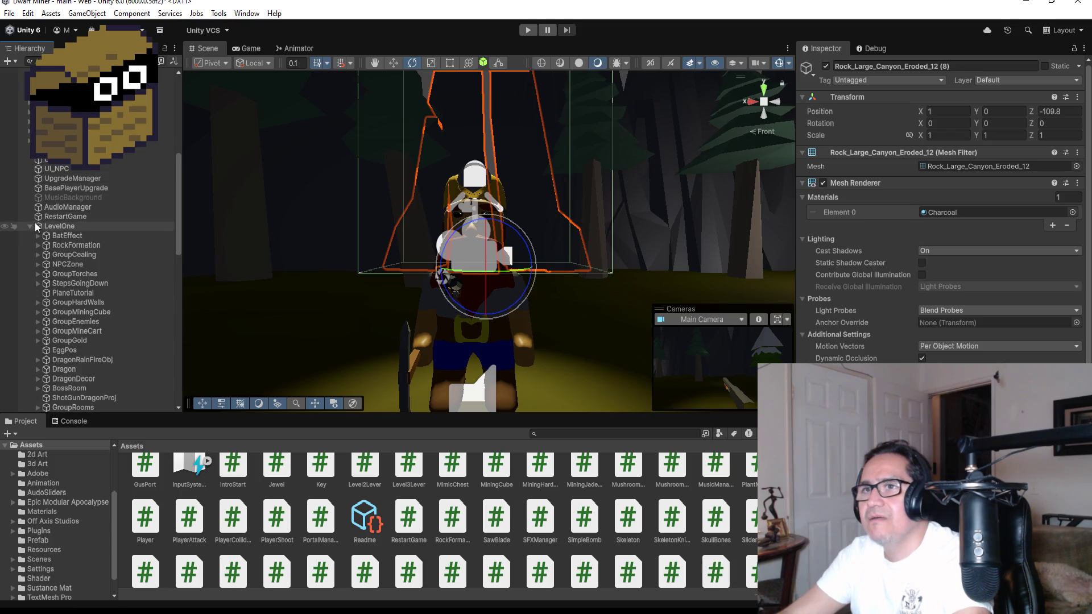
{"action": "left_click", "coordinate": [27, 227]}
{"action": "left_click", "coordinate": [30, 227]}
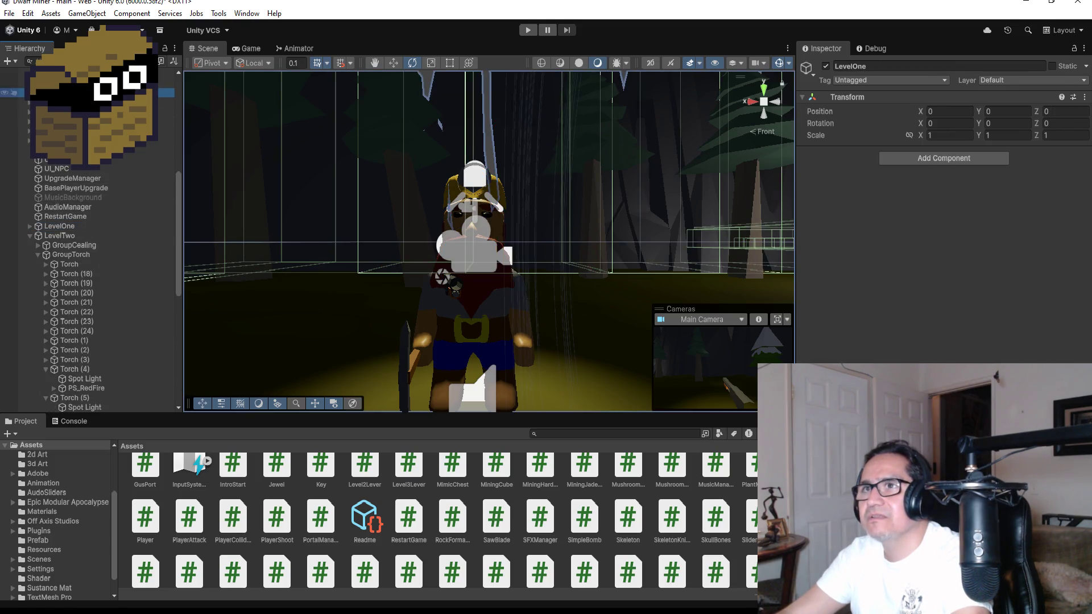
{"action": "left_click", "coordinate": [549, 340]}
{"action": "left_click", "coordinate": [393, 65]}
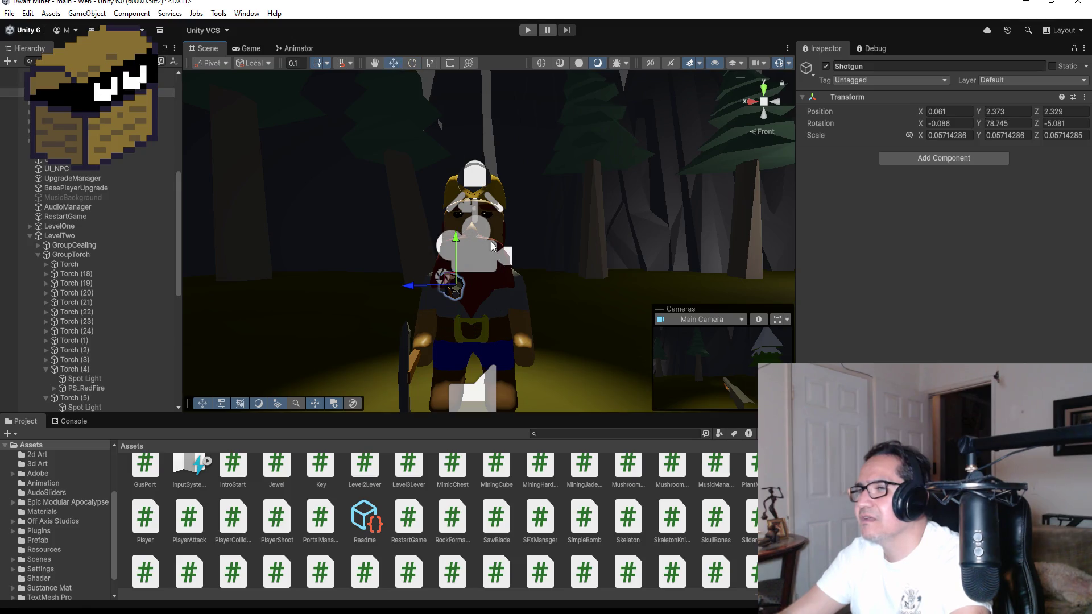
Drag the Shotgun's Y and Z arrows down and forward into the dwarf's hand at 0.046, 1.992, 2.36
{"action": "left_click_drag", "start_coordinate": [413, 288], "coordinate": [402, 285]}
{"action": "left_click_drag", "start_coordinate": [446, 238], "coordinate": [446, 248]}
{"action": "left_click_drag", "start_coordinate": [401, 300], "coordinate": [399, 302]}
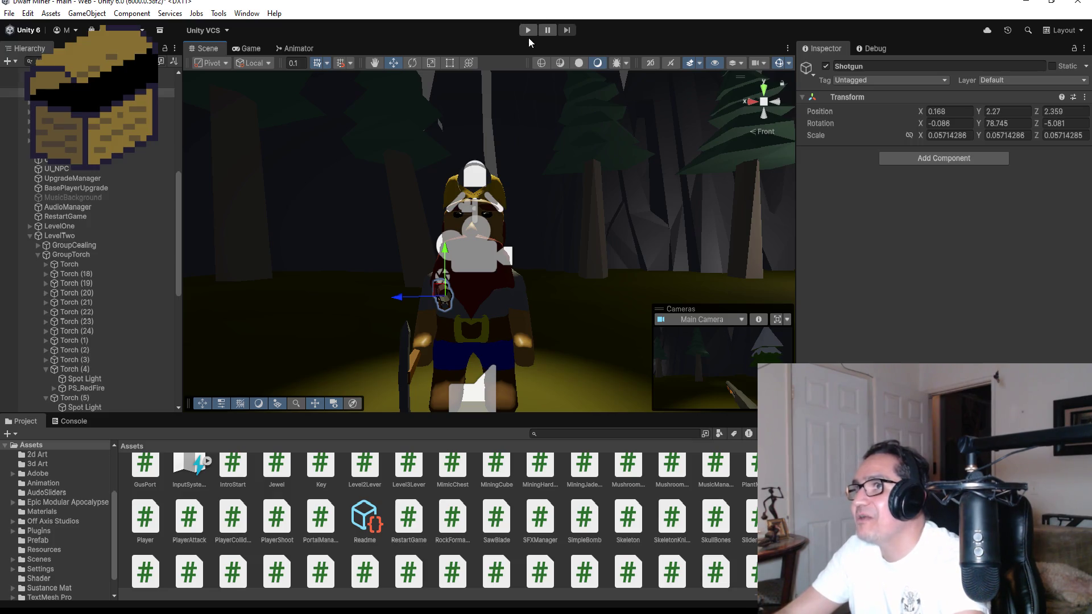
{"action": "scroll", "coordinate": [85, 284], "scroll_direction": "down", "scroll_amount": 10}
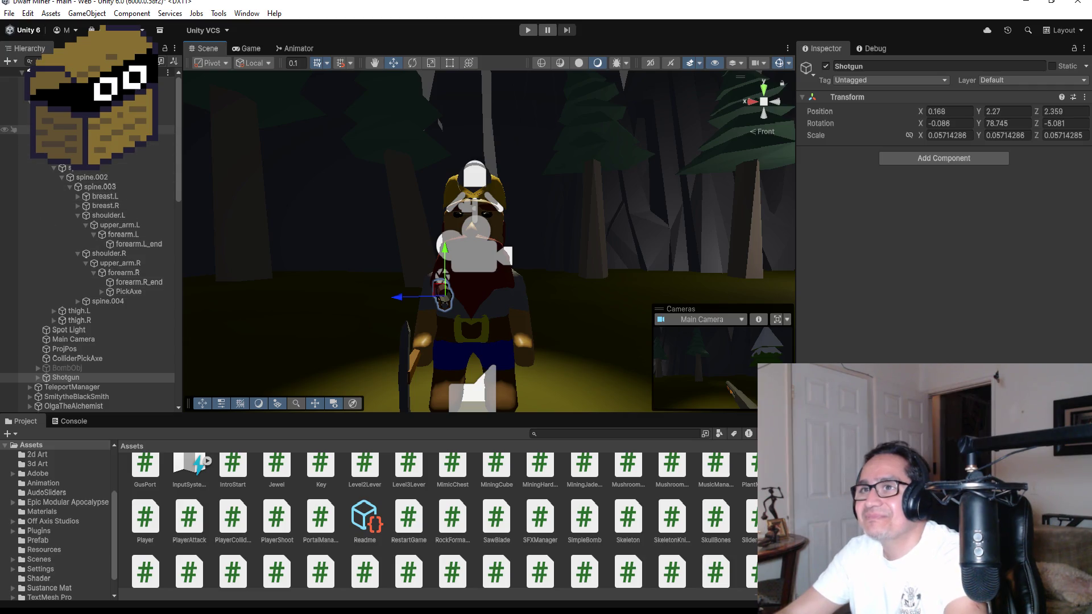
{"action": "scroll", "coordinate": [85, 256], "scroll_direction": "down", "scroll_amount": 5}
{"action": "left_click", "coordinate": [65, 186]}
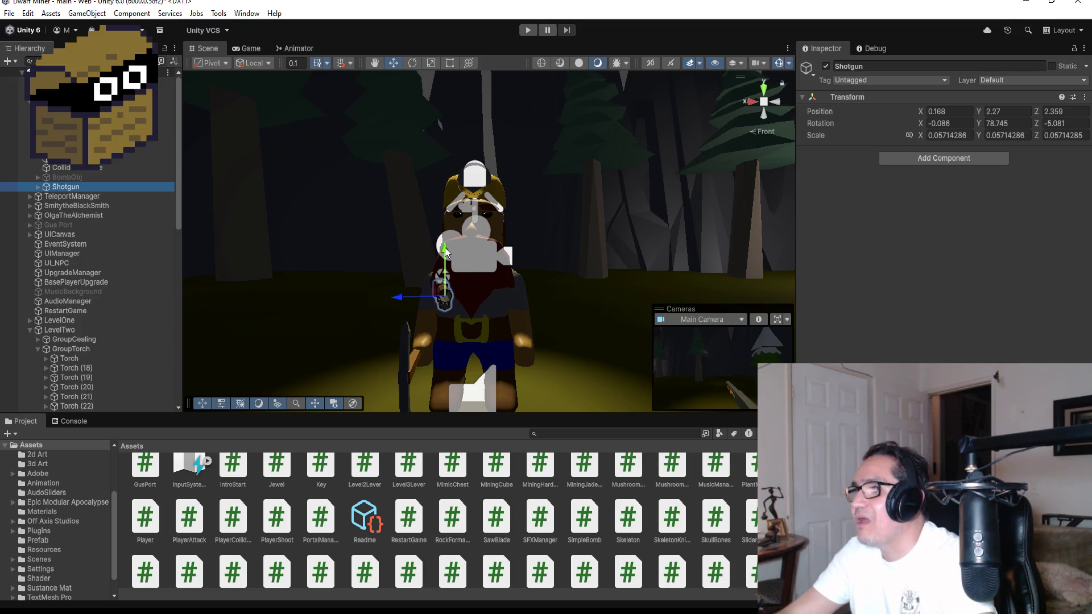
{"action": "left_click_drag", "start_coordinate": [445, 250], "coordinate": [454, 280]}
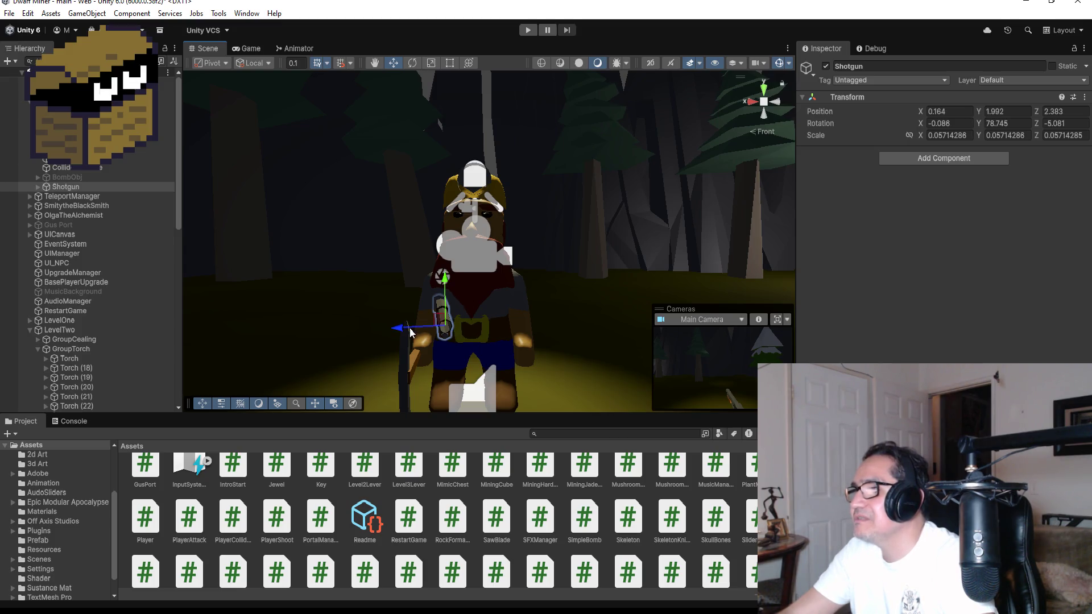
{"action": "mouse_move", "coordinate": [410, 330]}
{"action": "left_mouse_down"}
{"action": "mouse_move", "coordinate": [682, 255]}
{"action": "mouse_move", "coordinate": [874, 253]}
{"action": "left_mouse_up"}
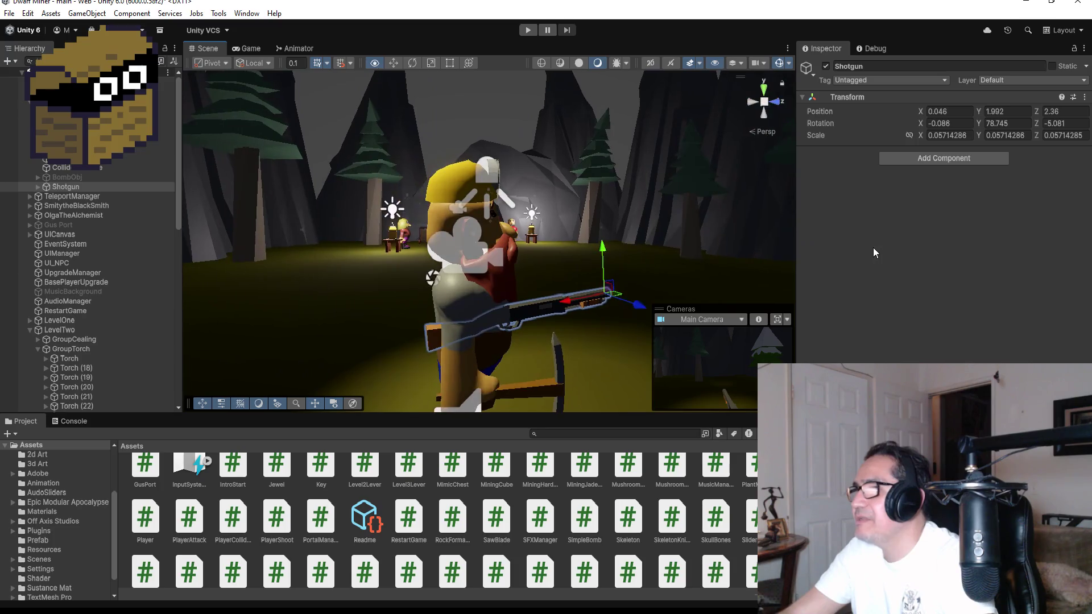
Deactivate the Shotgun object and start a play test past the settings screen
{"action": "left_click", "coordinate": [826, 67]}
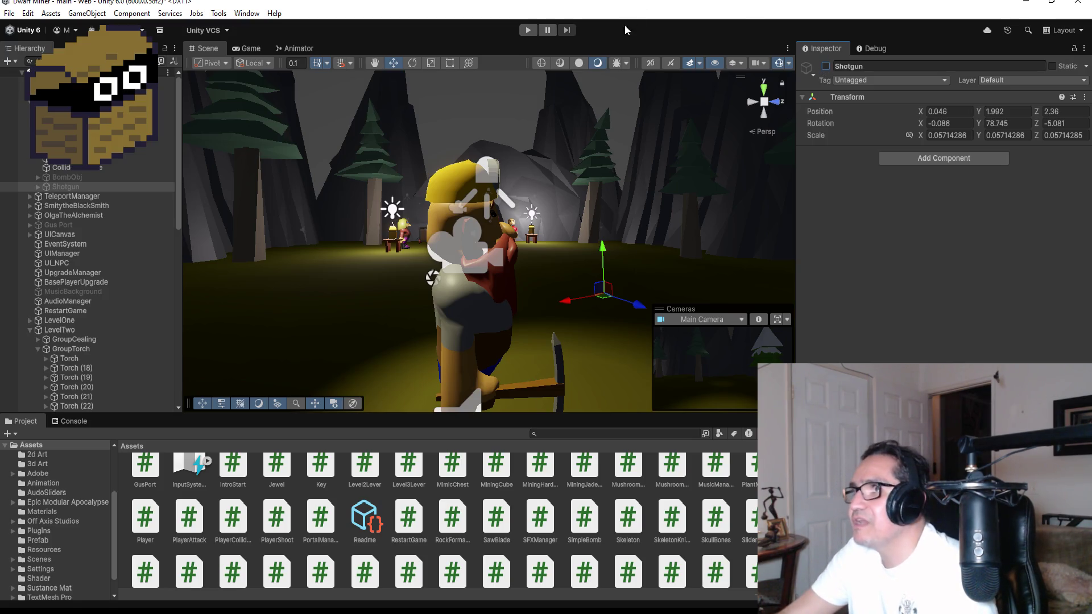
{"action": "left_click", "coordinate": [534, 29]}
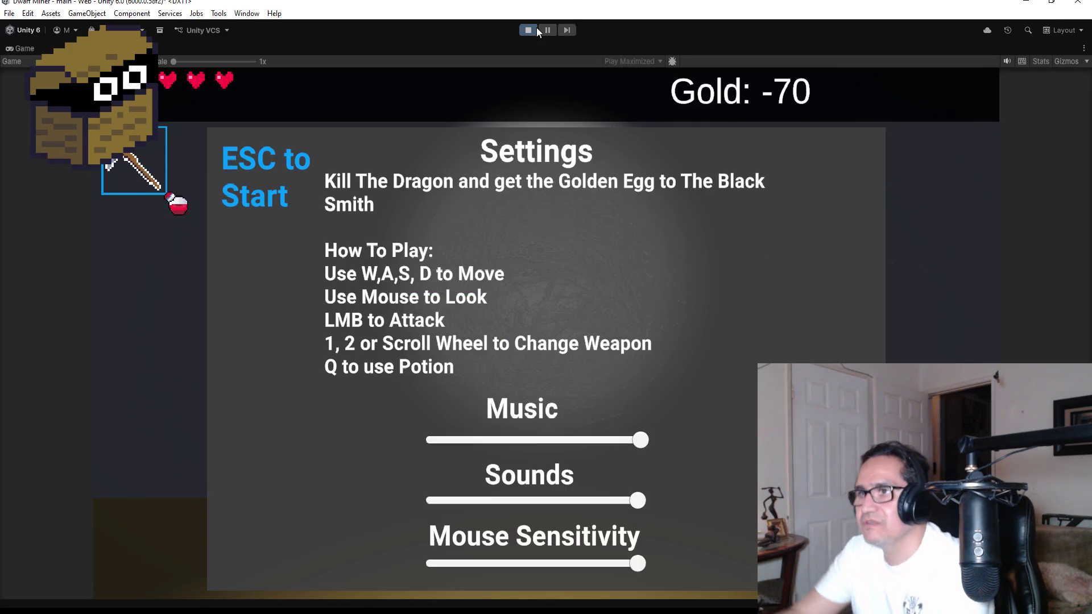
{"action": "key", "text": "Escape"}
Switch to the second weapon, fire once, then pause and stop play mode
{"action": "key", "text": "2"}
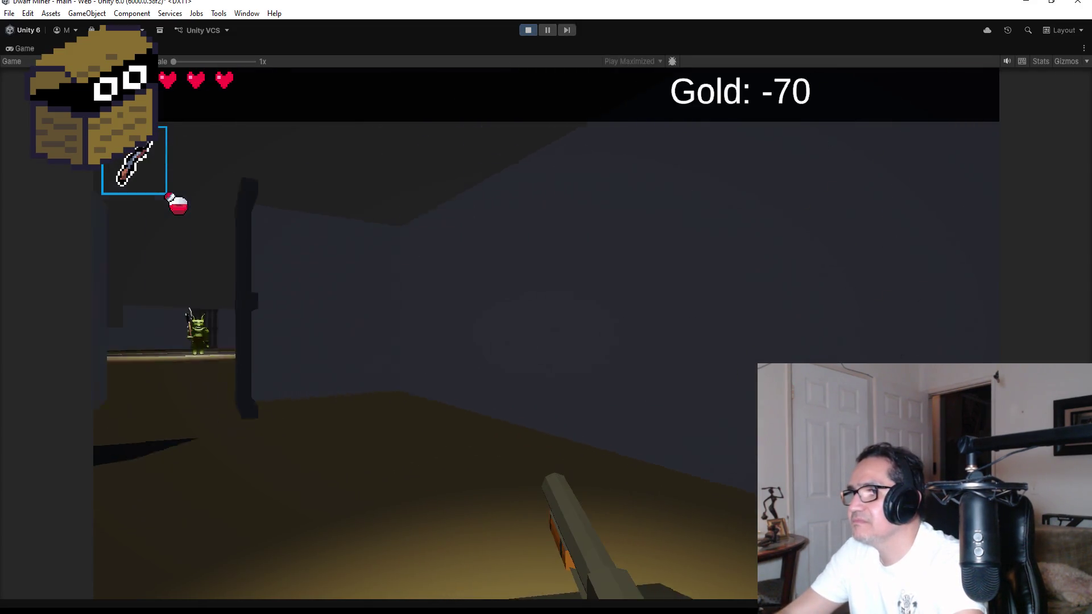
{"action": "left_click", "coordinate": [546, 335]}
{"action": "key", "text": "Escape"}
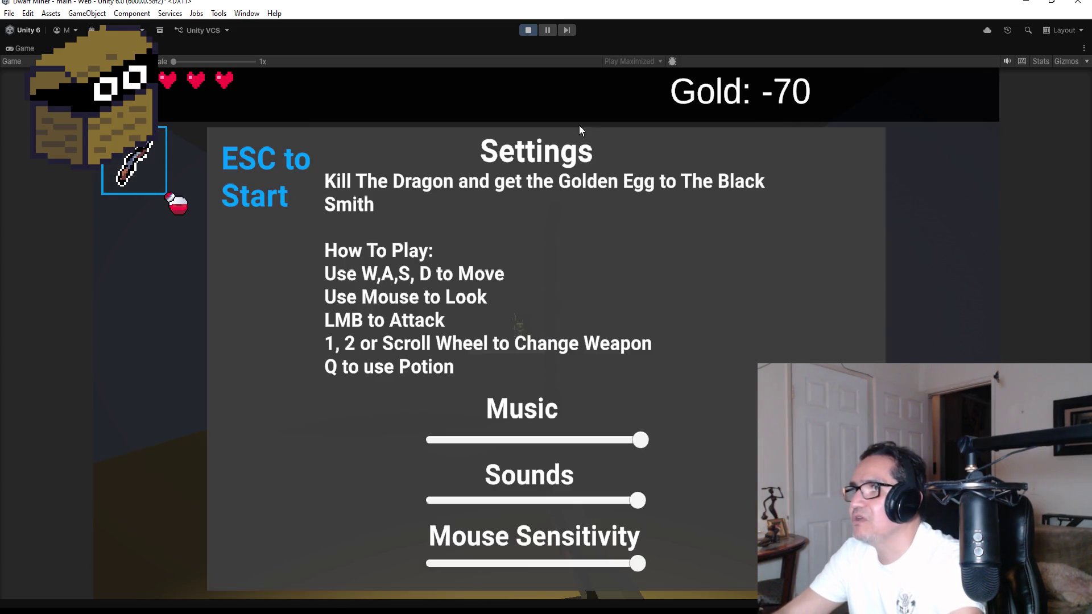
{"action": "left_click", "coordinate": [530, 34]}
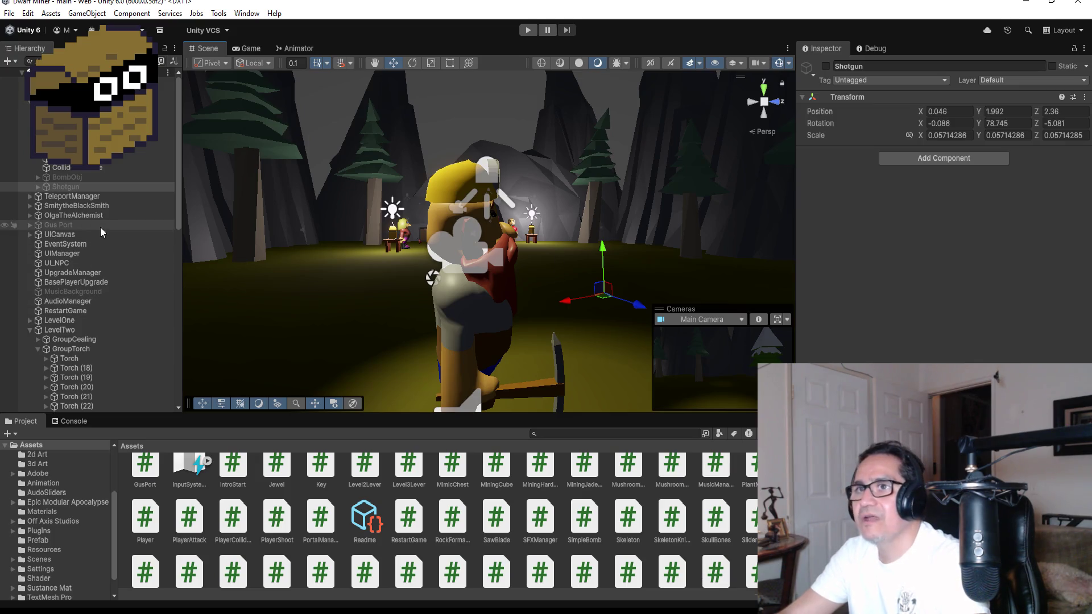
Undo to reactivate the Shotgun at 0.168, 2.27, 2.359 and start another play test
{"action": "key", "text": "ctrl+z"}
{"action": "key", "text": "ctrl+z"}
{"action": "key", "text": "ctrl+z"}
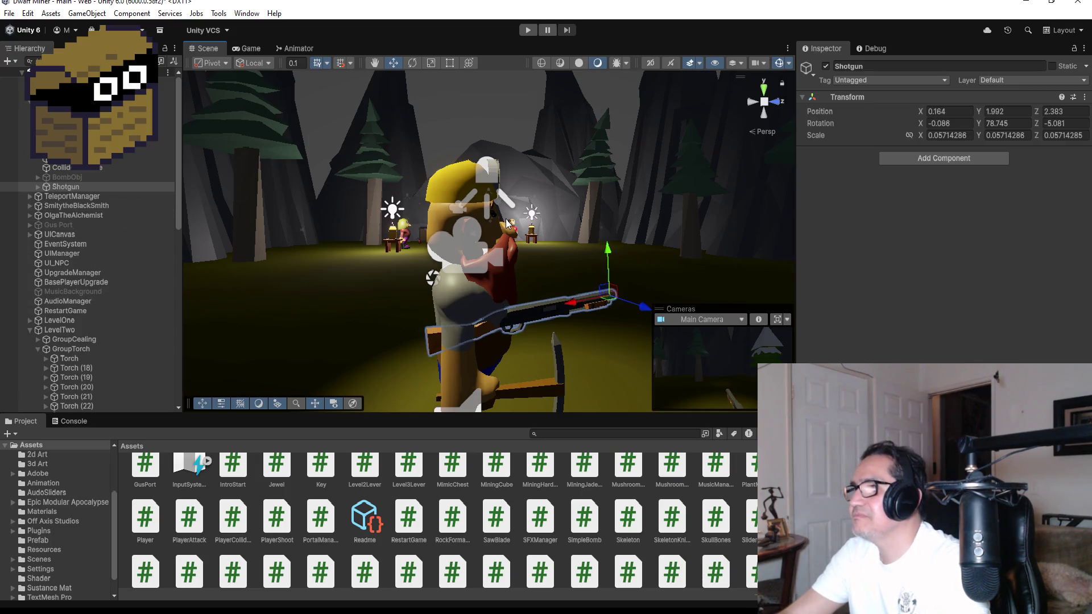
{"action": "left_click", "coordinate": [522, 30]}
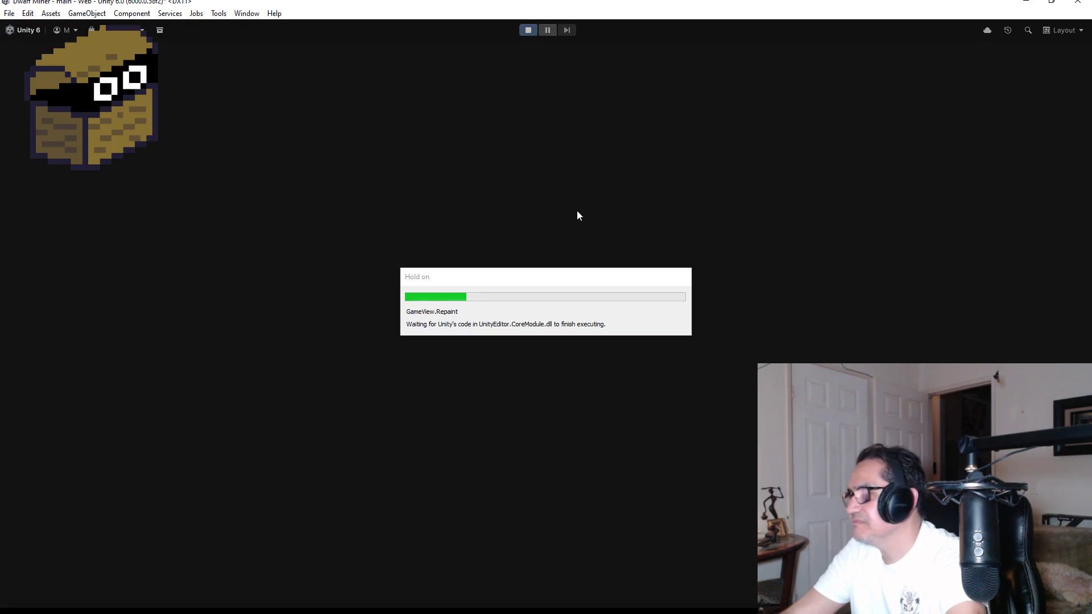
Begin gameplay, switch to the second weapon, and fire at the goblin down the corridor
{"action": "key", "text": "Escape"}
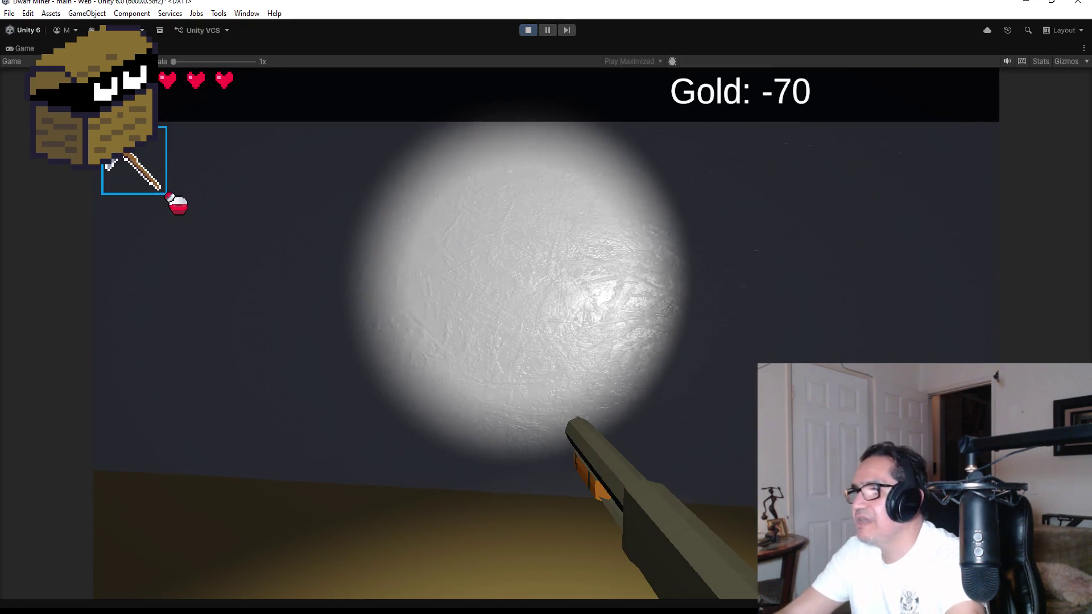
{"action": "key", "text": "w"}
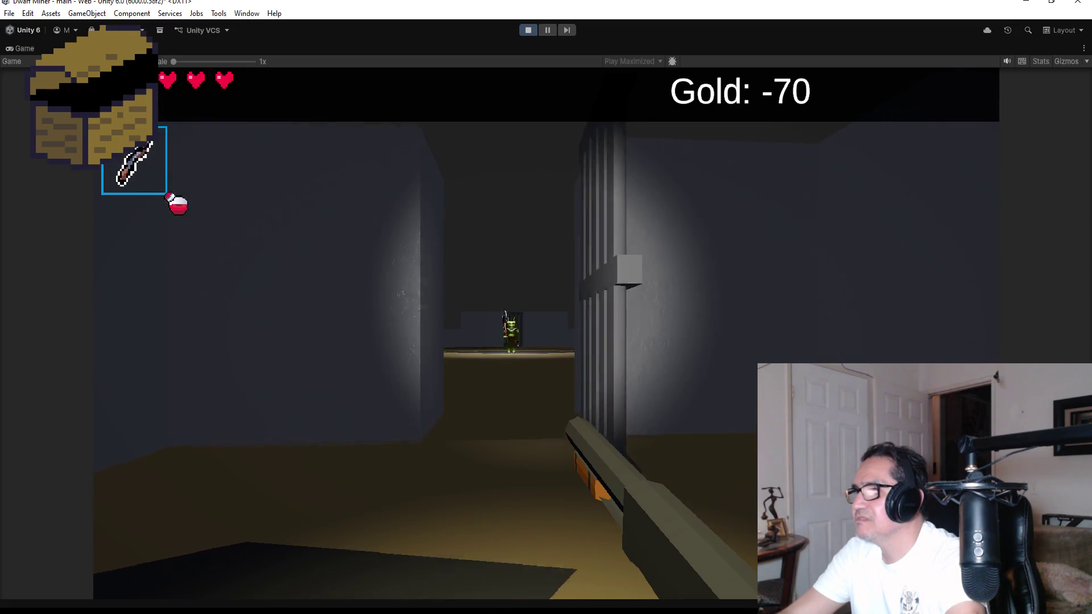
{"action": "left_click", "coordinate": [546, 332]}
{"action": "left_click", "coordinate": [546, 332]}
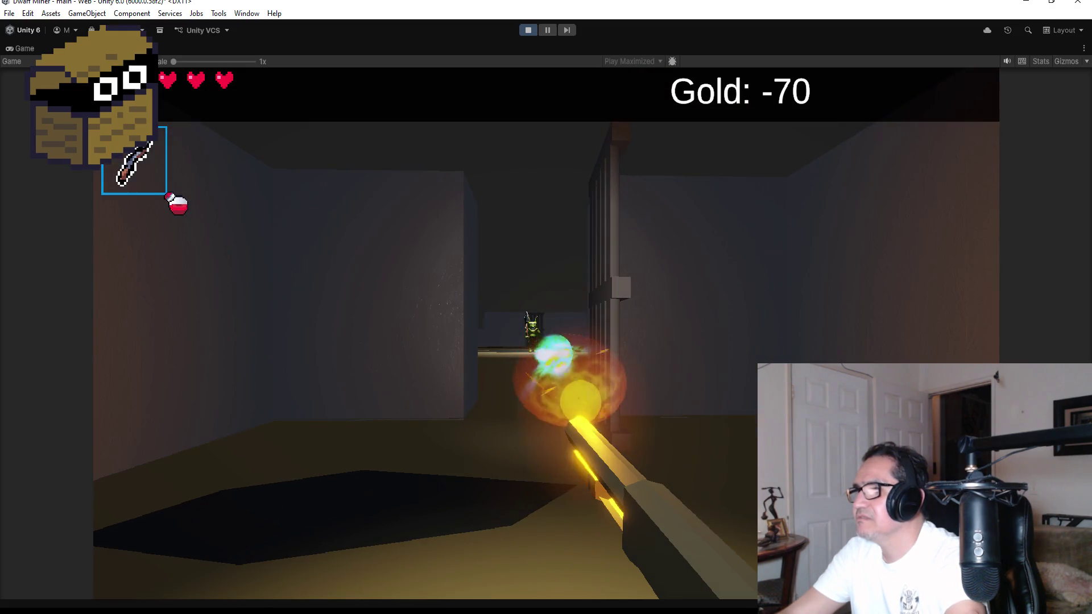
{"action": "left_click", "coordinate": [546, 333]}
{"action": "left_click", "coordinate": [546, 334]}
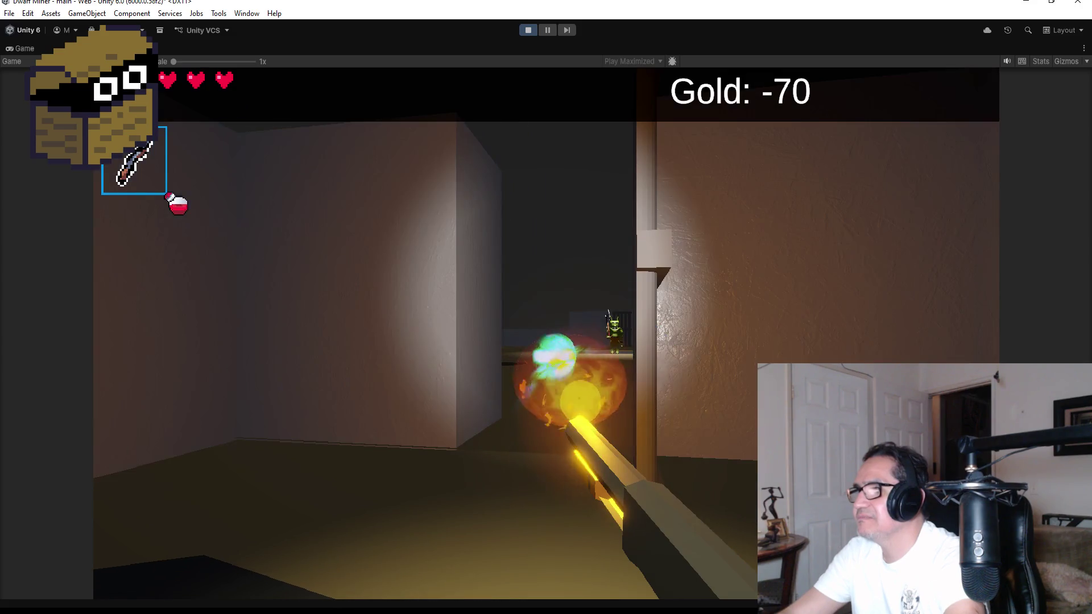
{"action": "left_click", "coordinate": [546, 334]}
{"action": "left_click", "coordinate": [546, 334]}
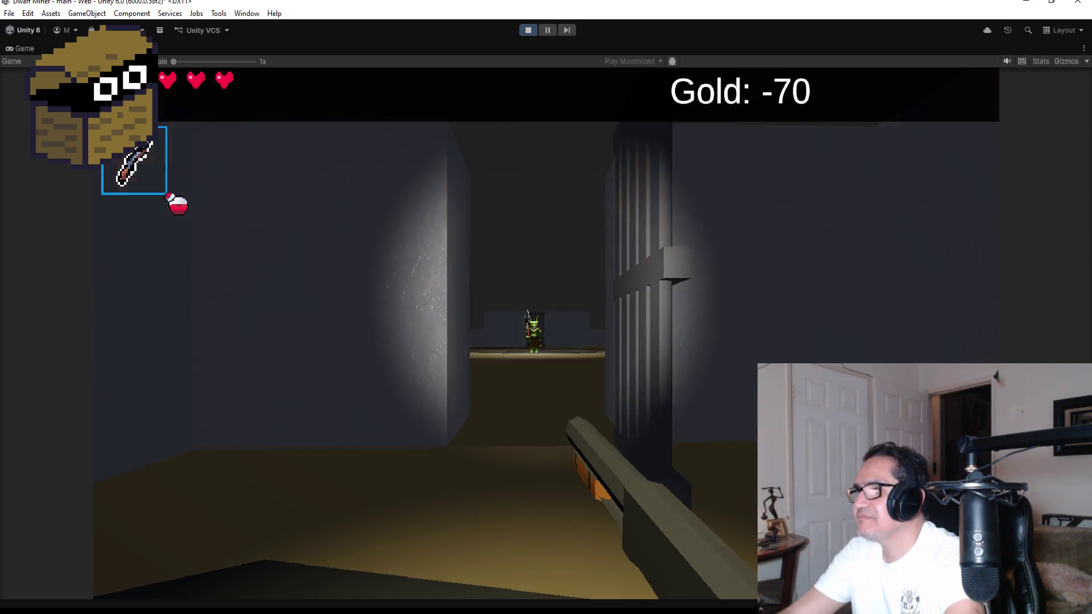
{"action": "left_click", "coordinate": [546, 334]}
Fire more shotgun blasts while moving forward, then pause and stop the game
{"action": "left_click", "coordinate": [546, 334]}
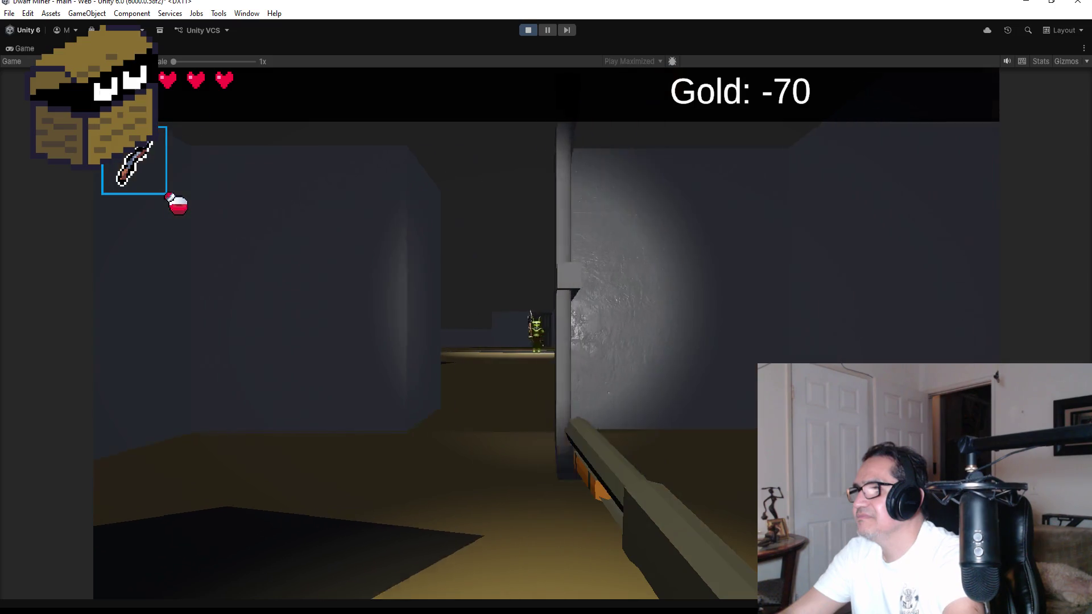
{"action": "left_click", "coordinate": [546, 334]}
{"action": "left_click", "coordinate": [546, 334]}
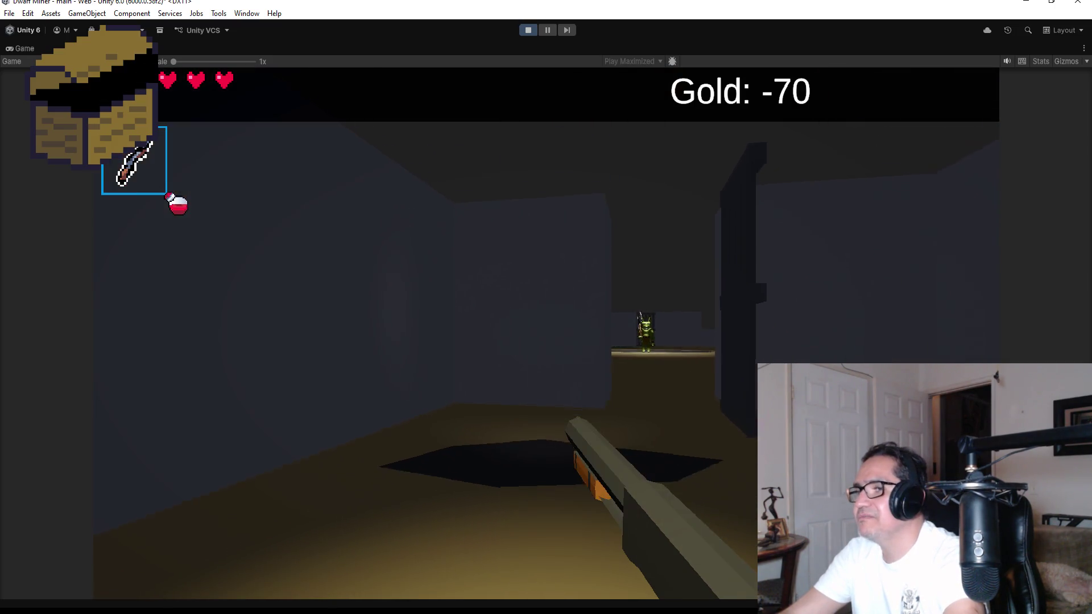
{"action": "left_click", "coordinate": [546, 335]}
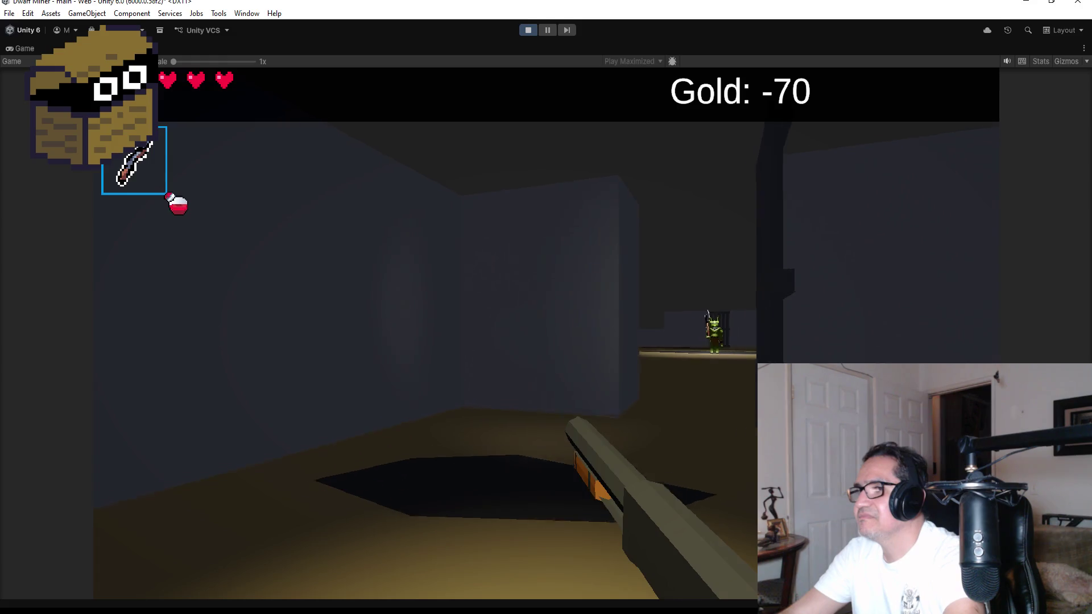
{"action": "left_click", "coordinate": [546, 334]}
{"action": "left_click", "coordinate": [546, 334]}
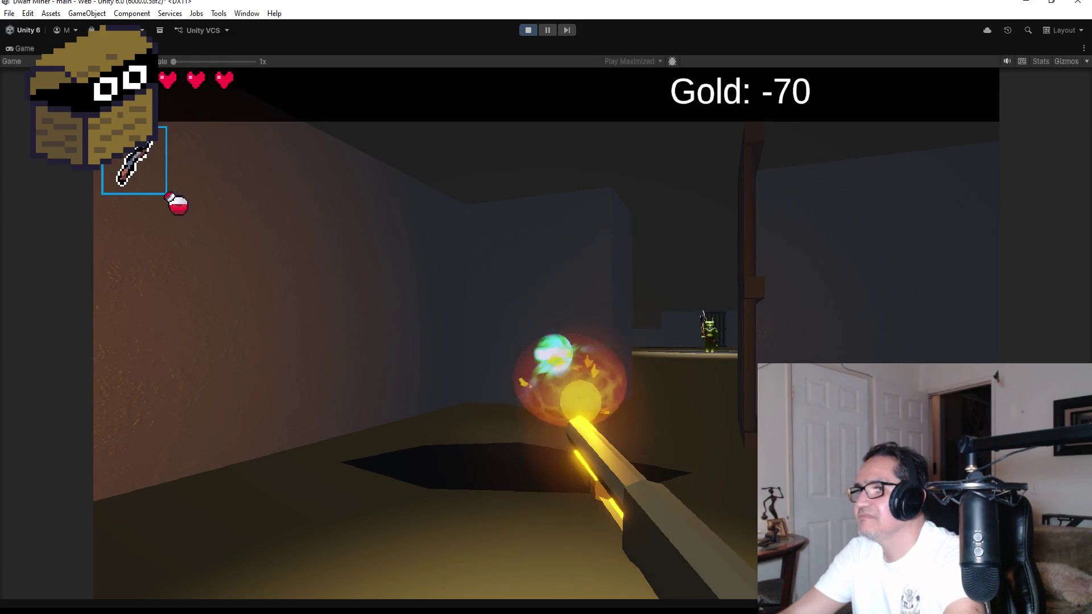
{"action": "key", "text": "Escape"}
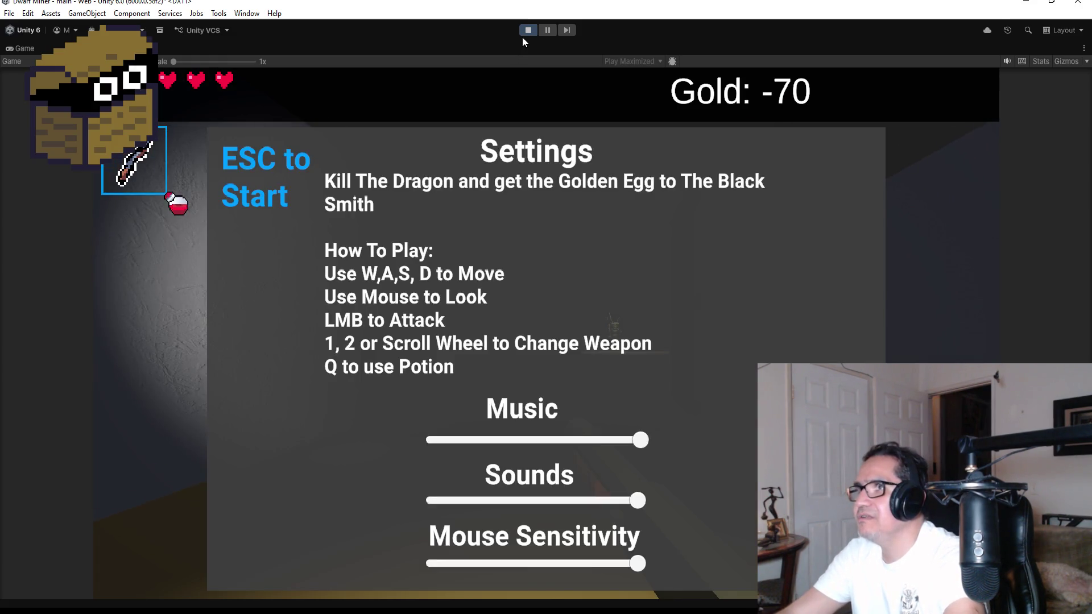
{"action": "left_click", "coordinate": [529, 30]}
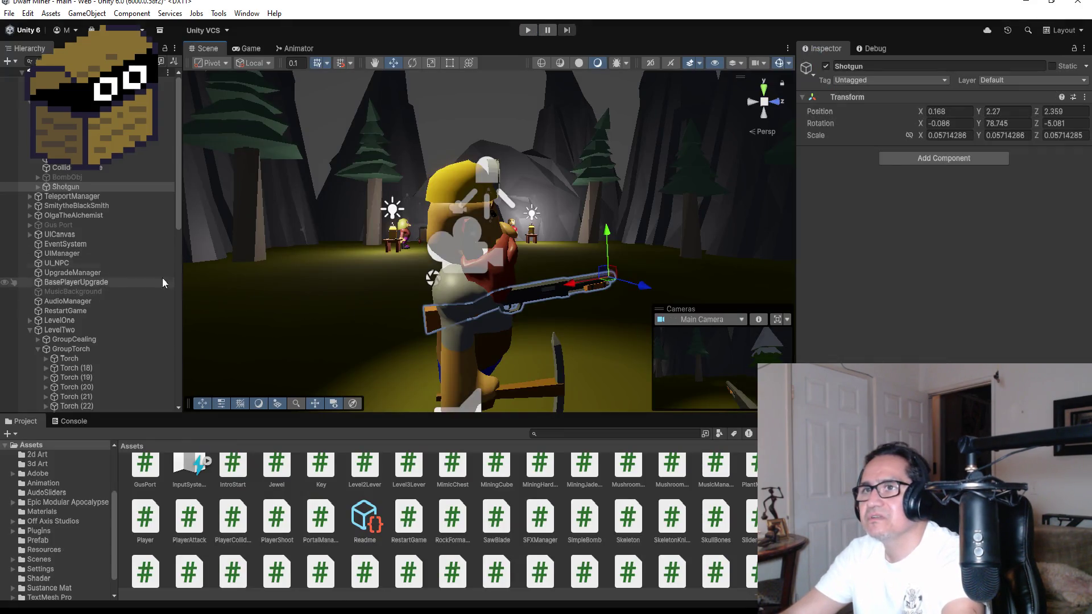
Select the Shotgun and expand, then collapse, its child parts in the Hierarchy
{"action": "left_click", "coordinate": [66, 186]}
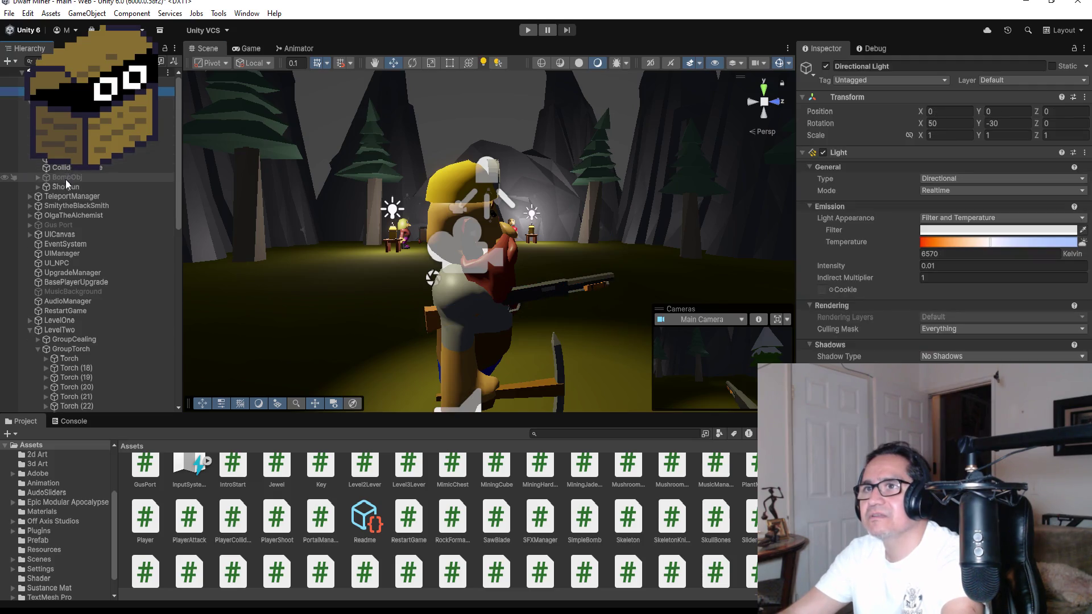
{"action": "left_click", "coordinate": [37, 186]}
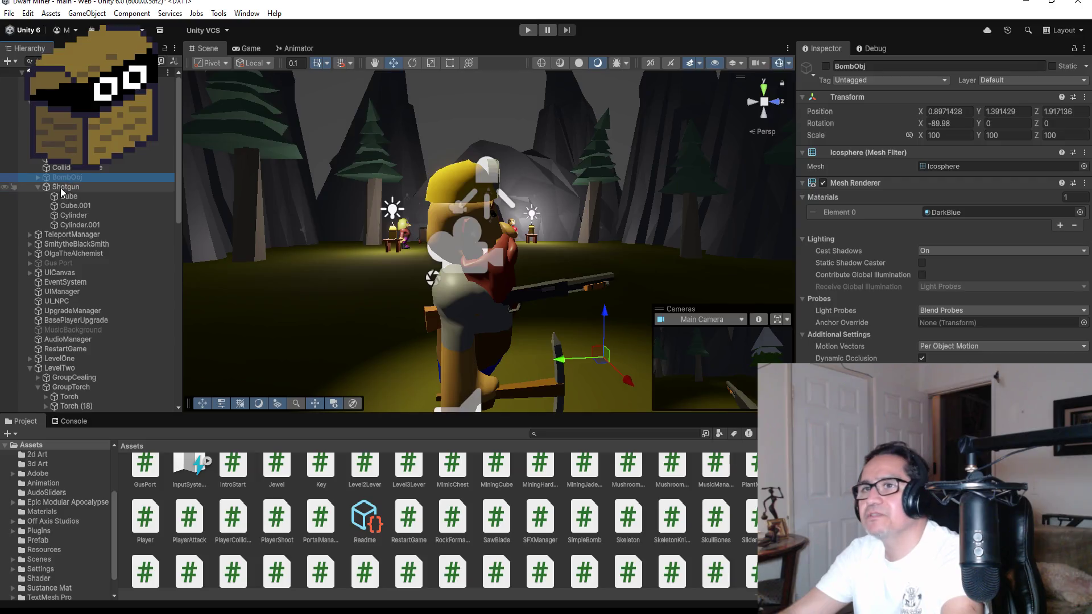
{"action": "left_click", "coordinate": [36, 187]}
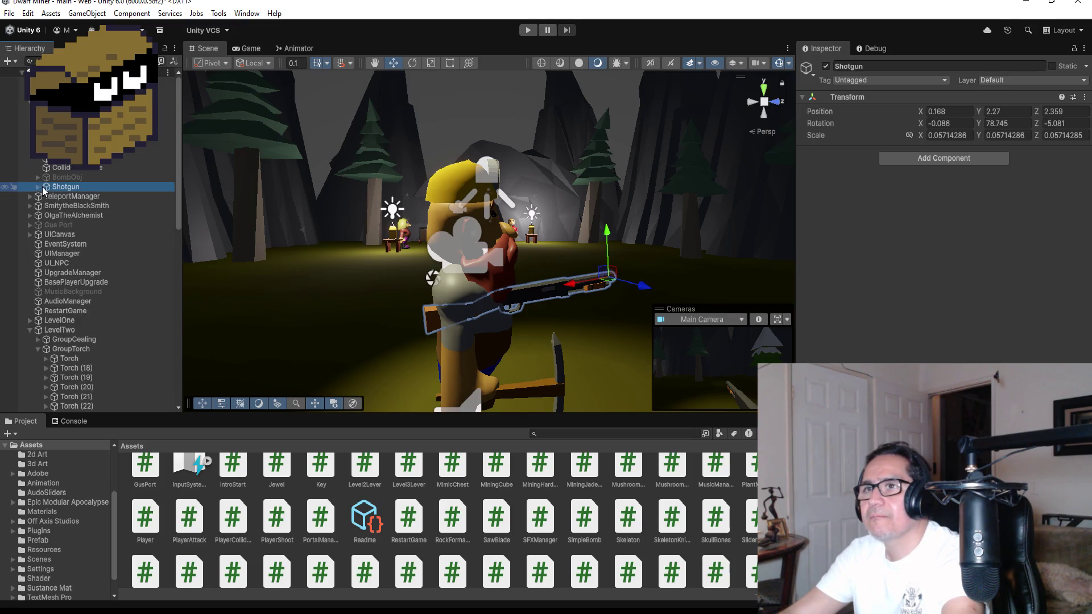
Review DwarfMiner's Inspector, then start a third play session past the settings screen
{"action": "left_click", "coordinate": [86, 101]}
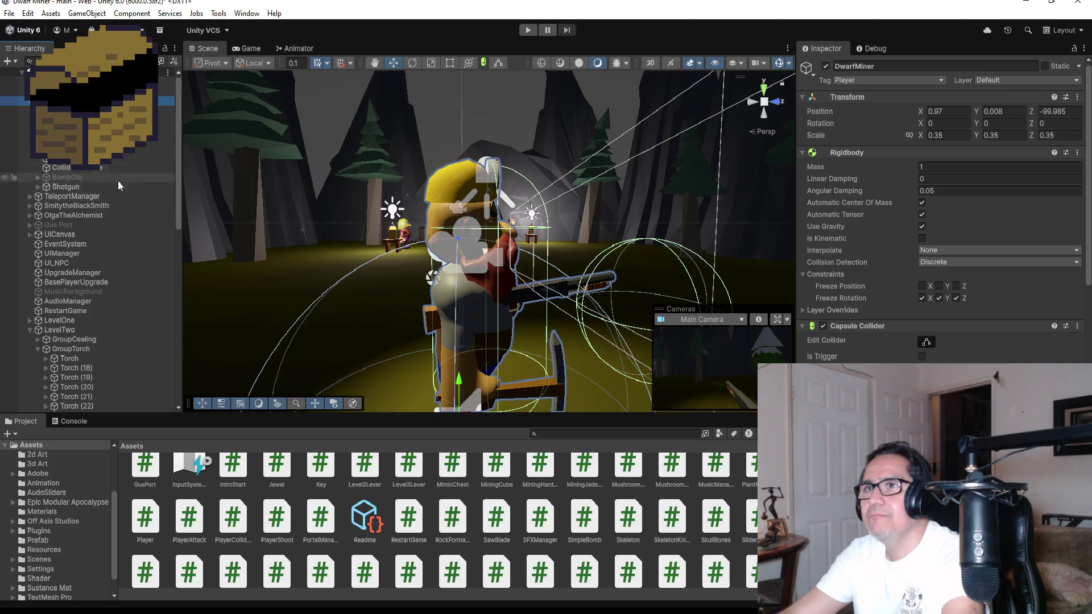
{"action": "scroll", "coordinate": [941, 227], "scroll_direction": "down", "scroll_amount": 10}
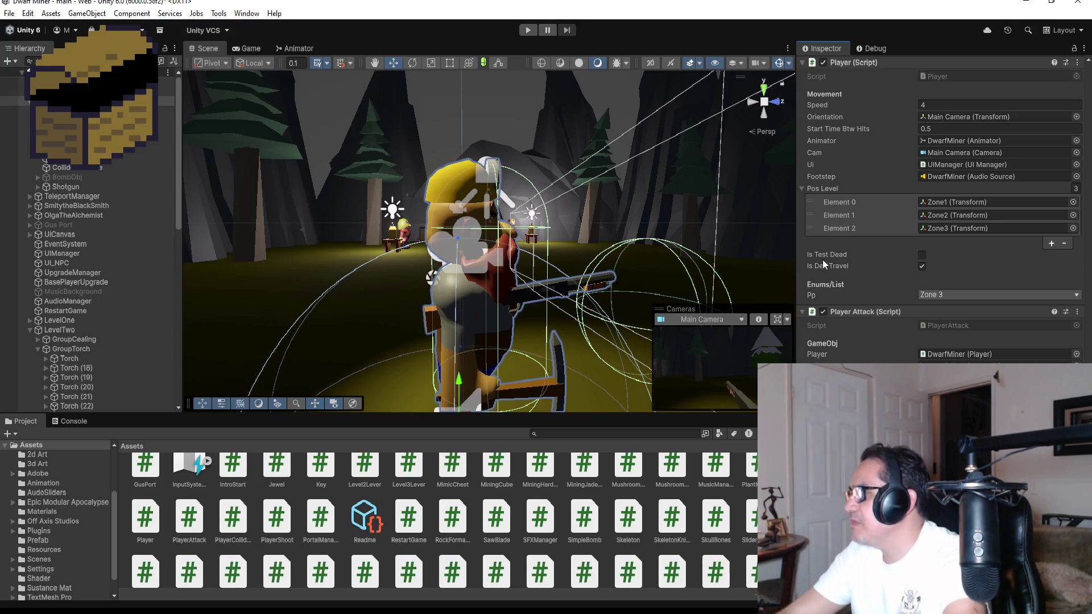
{"action": "left_click", "coordinate": [524, 32]}
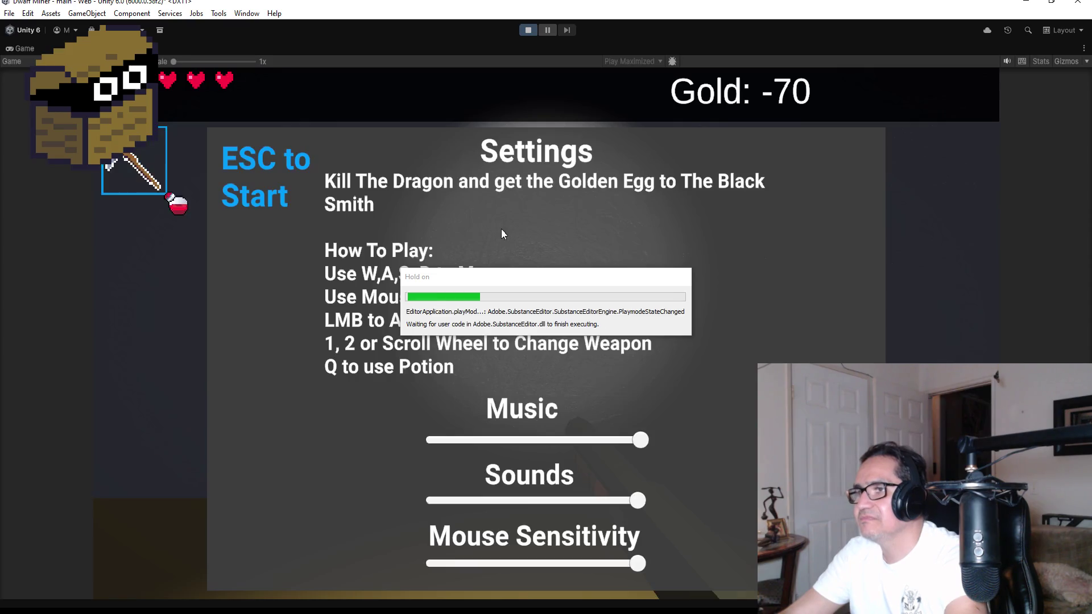
{"action": "key", "text": "Escape"}
Switch to the other weapon and fire green magic orbs down the corridor
{"action": "key", "text": "2"}
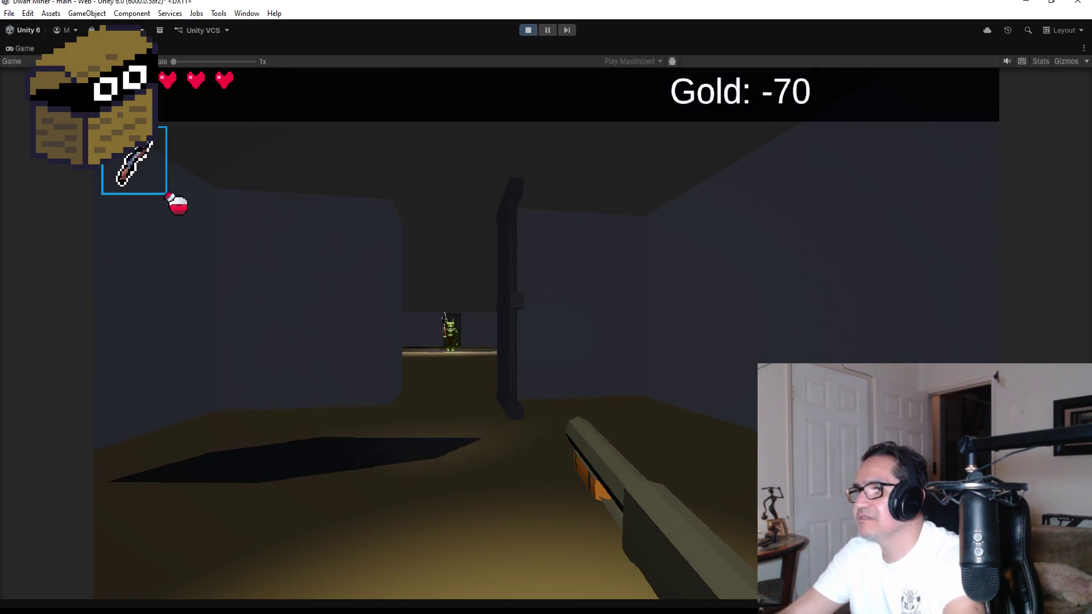
{"action": "left_click", "coordinate": [564, 316]}
{"action": "left_click", "coordinate": [564, 316]}
{"action": "left_click", "coordinate": [564, 316]}
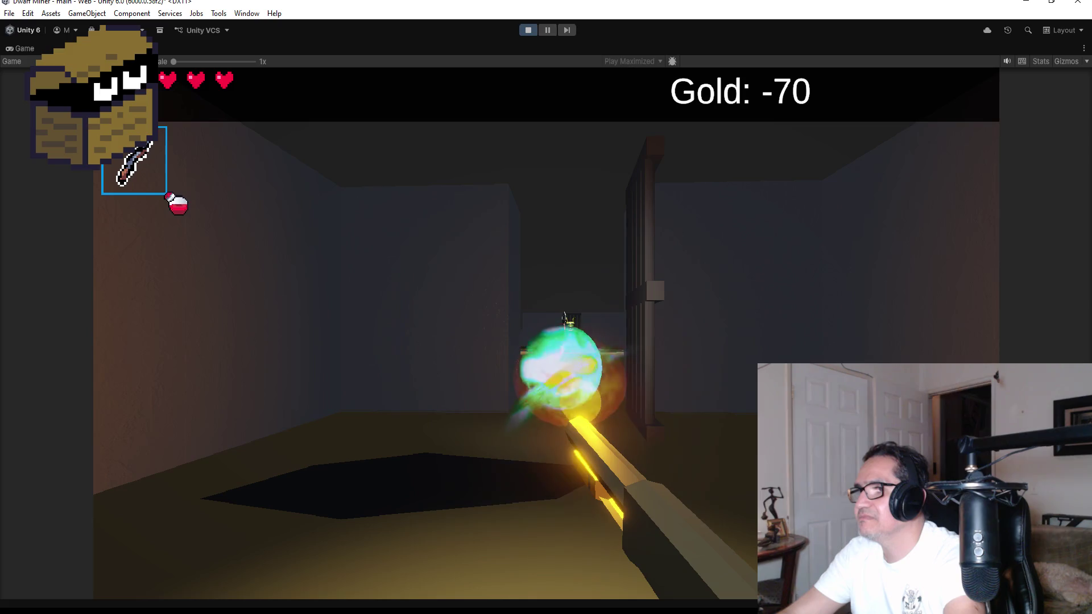
{"action": "left_click", "coordinate": [564, 316]}
{"action": "left_click", "coordinate": [565, 316]}
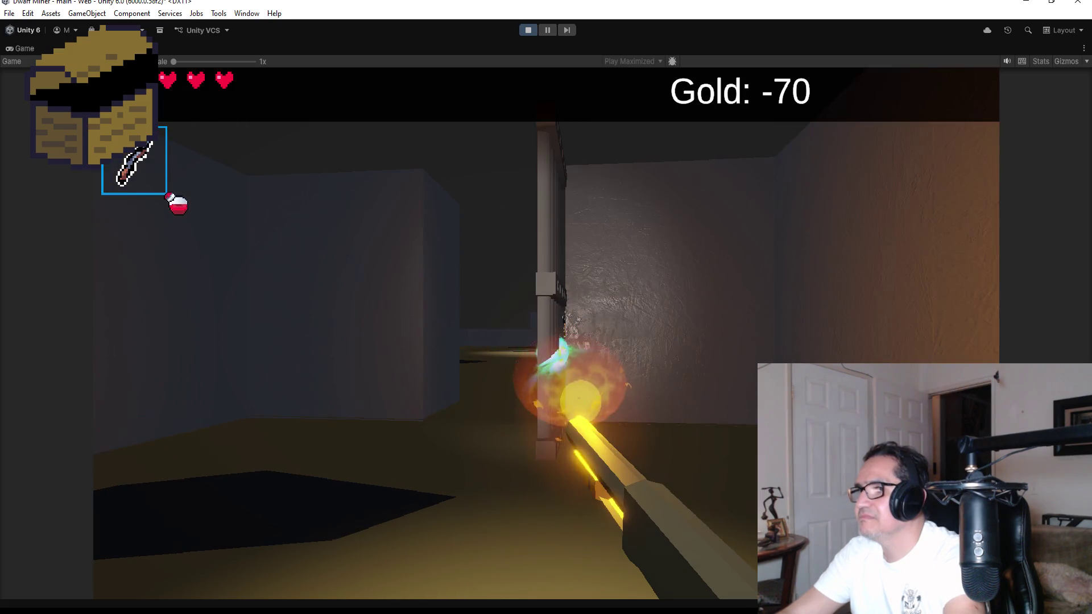
{"action": "left_click", "coordinate": [564, 316]}
Fire more magic orbs into the other corridor, then pause and stop the game
{"action": "left_click", "coordinate": [564, 316]}
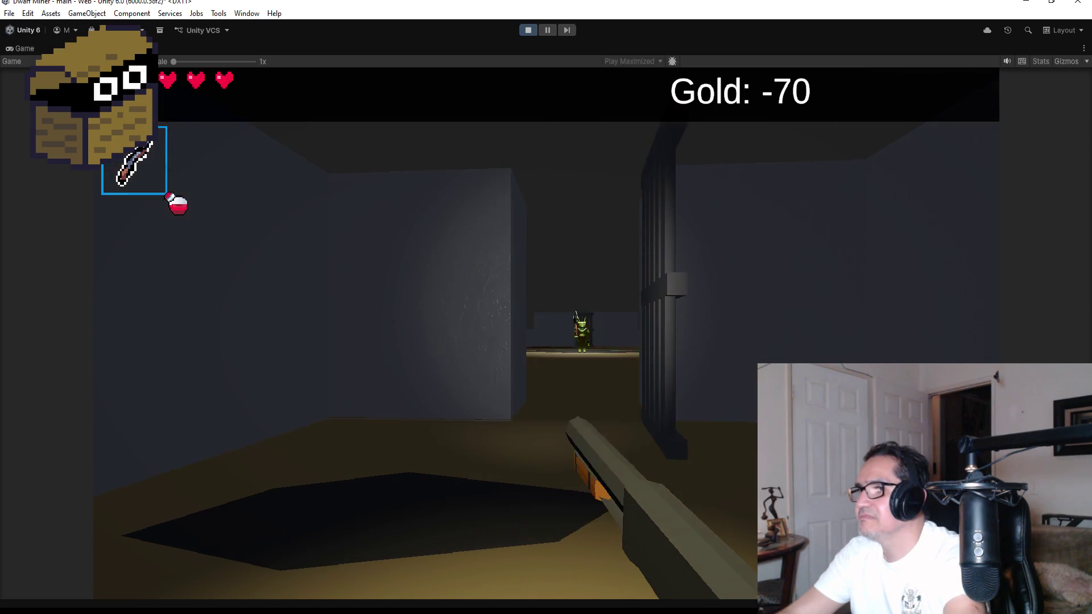
{"action": "left_click", "coordinate": [564, 316]}
{"action": "left_click", "coordinate": [565, 317]}
{"action": "left_click", "coordinate": [564, 316]}
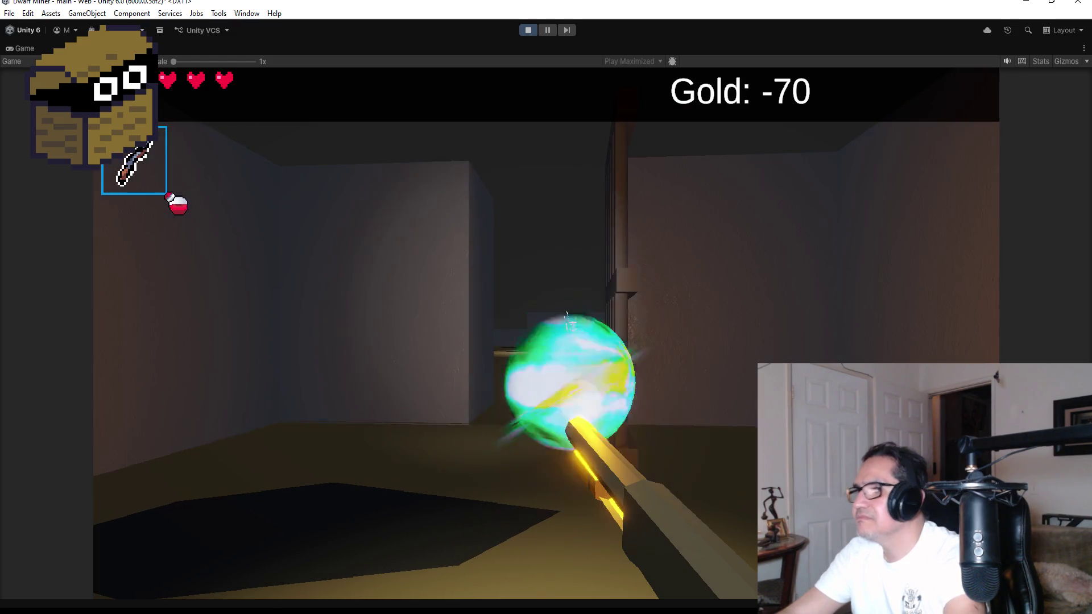
{"action": "key", "text": "Escape"}
{"action": "left_click", "coordinate": [528, 32]}
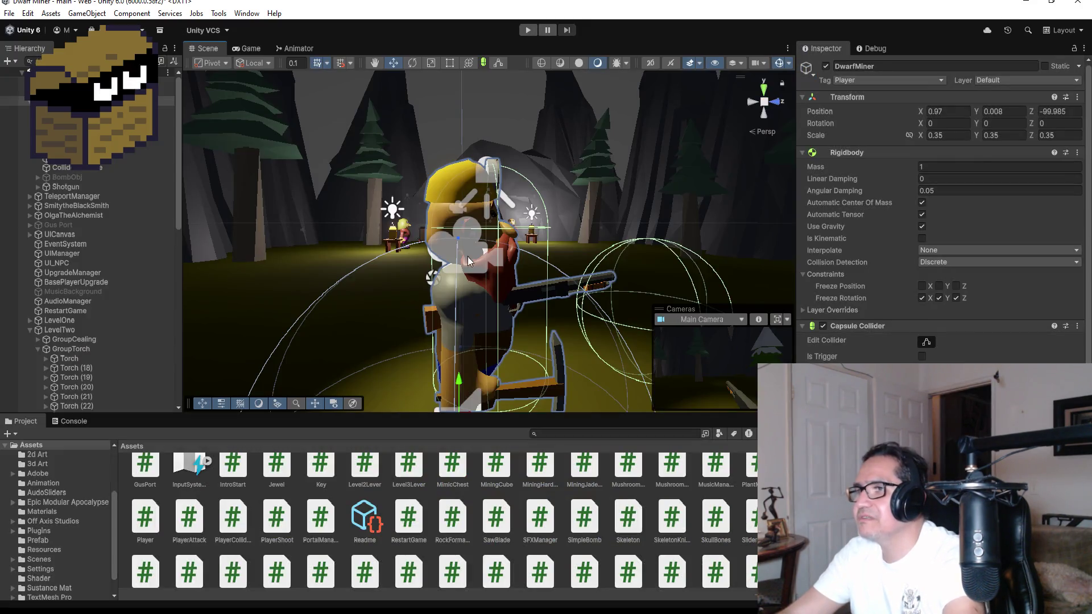
Switch the Scene view to Top view and select the Shotgun on the player
{"action": "left_click", "coordinate": [763, 88]}
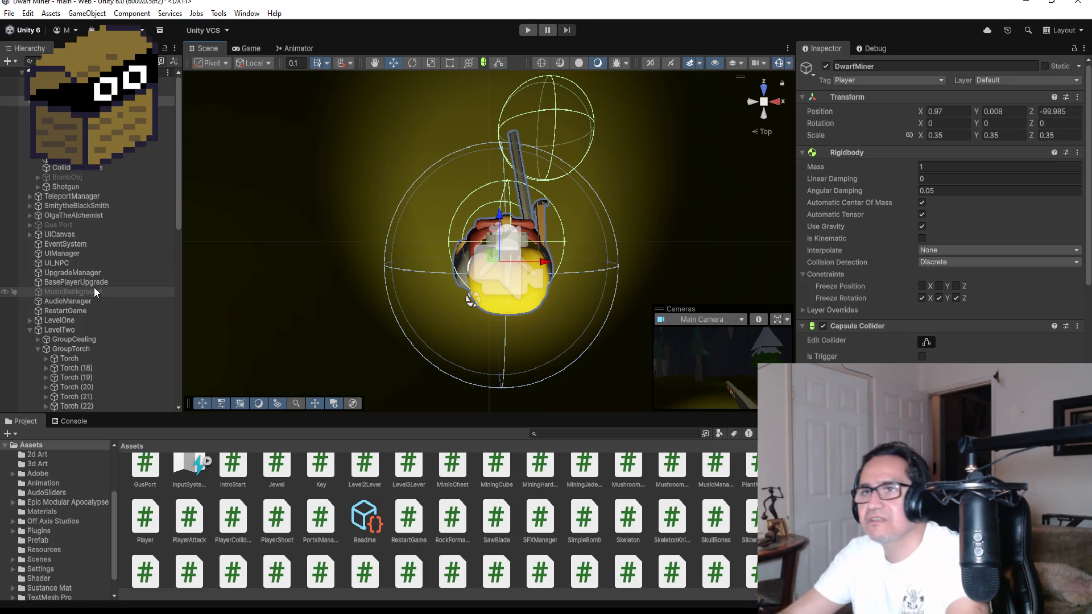
{"action": "left_click", "coordinate": [80, 189]}
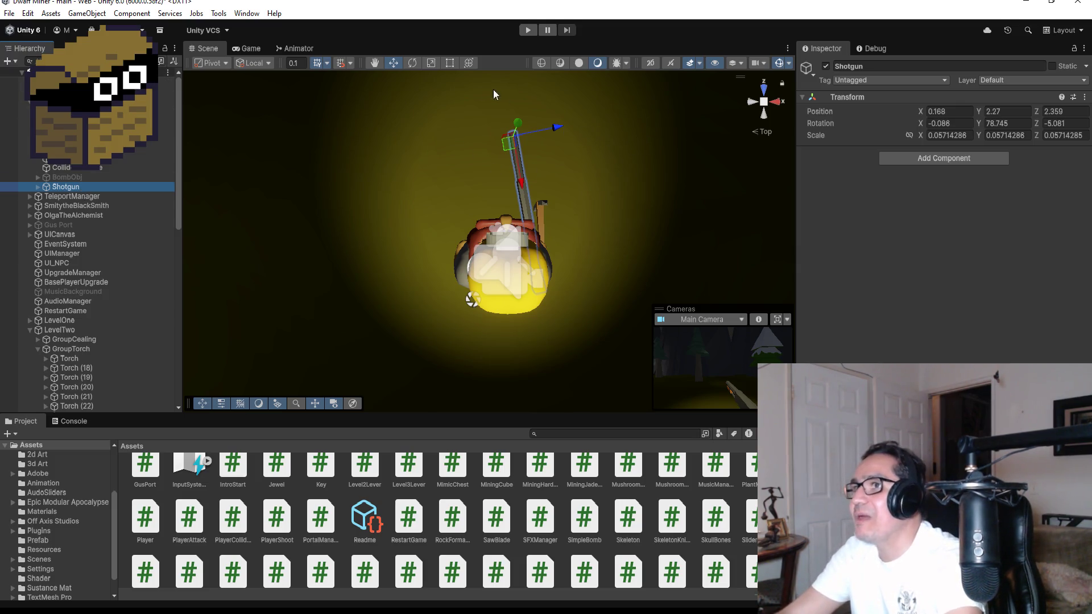
{"action": "left_click", "coordinate": [410, 66]}
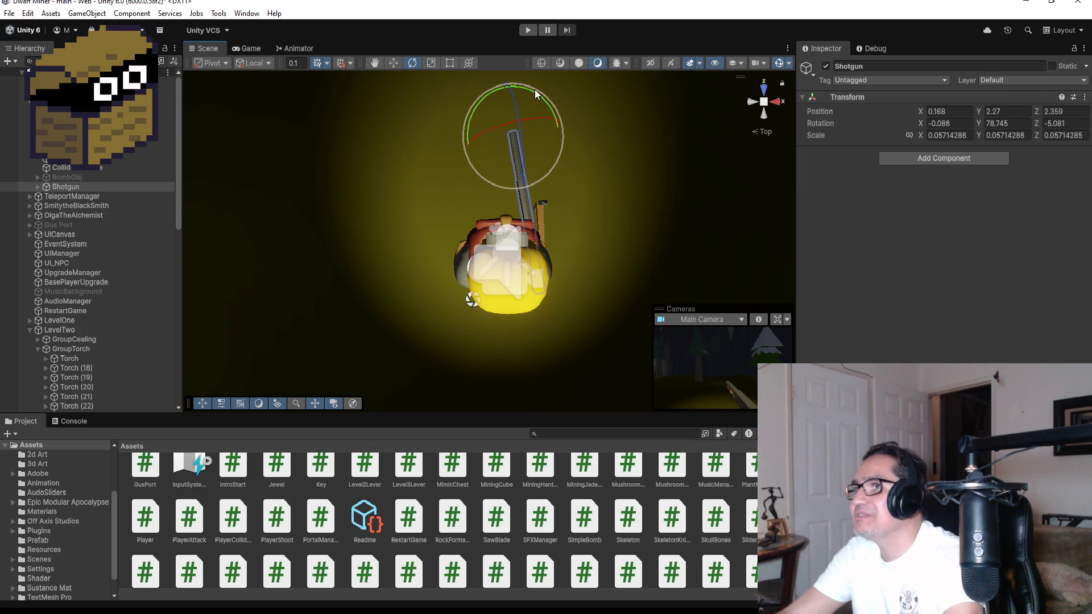
{"action": "left_click_drag", "start_coordinate": [532, 92], "coordinate": [541, 92]}
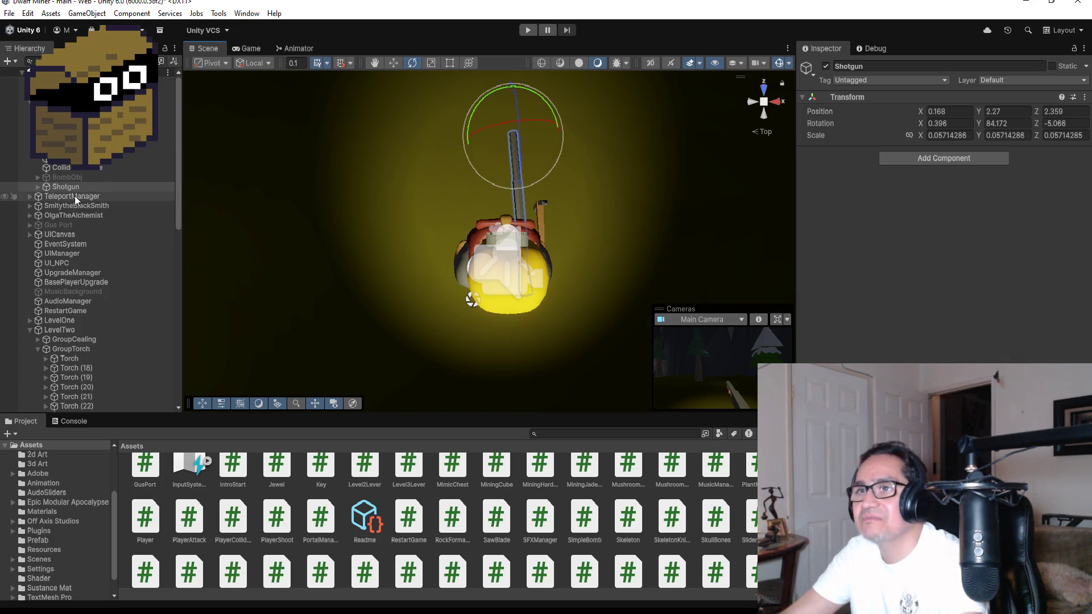
{"action": "left_click", "coordinate": [37, 189]}
{"action": "left_click", "coordinate": [38, 187]}
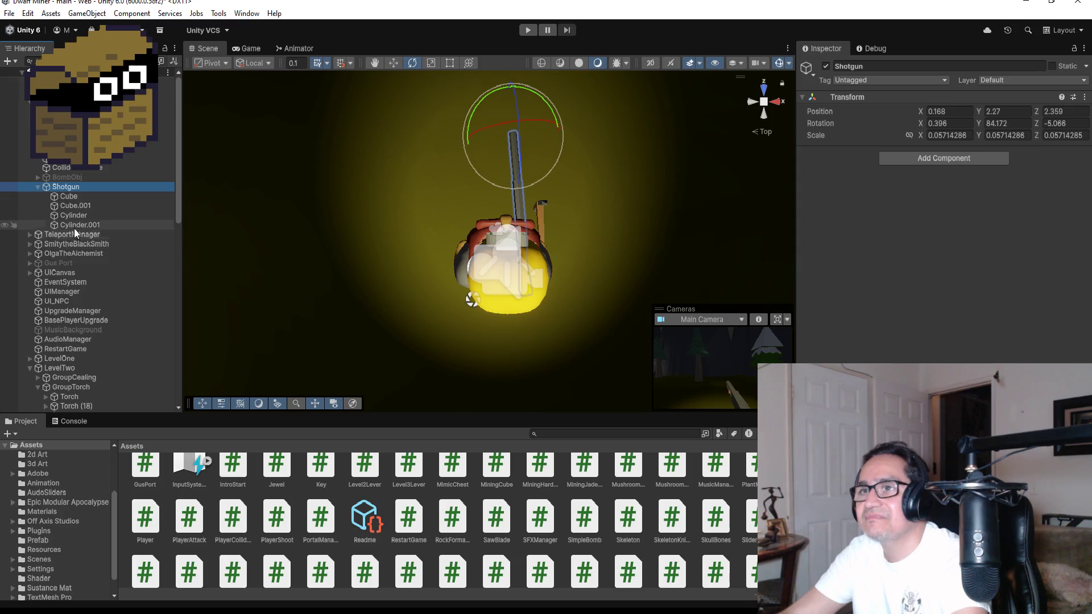
{"action": "left_click", "coordinate": [76, 225]}
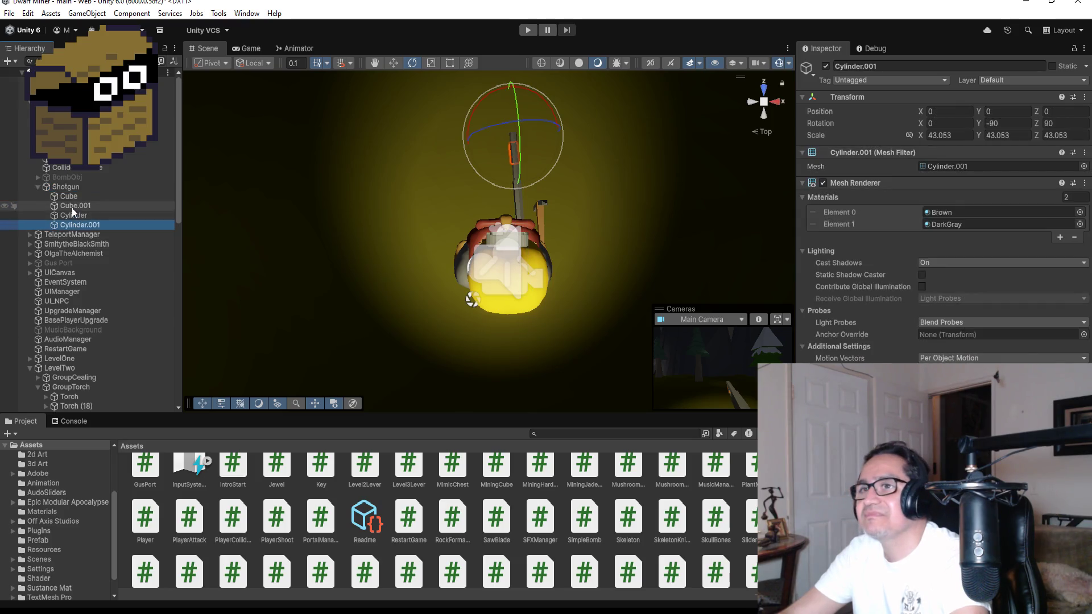
{"action": "left_click", "coordinate": [73, 207]}
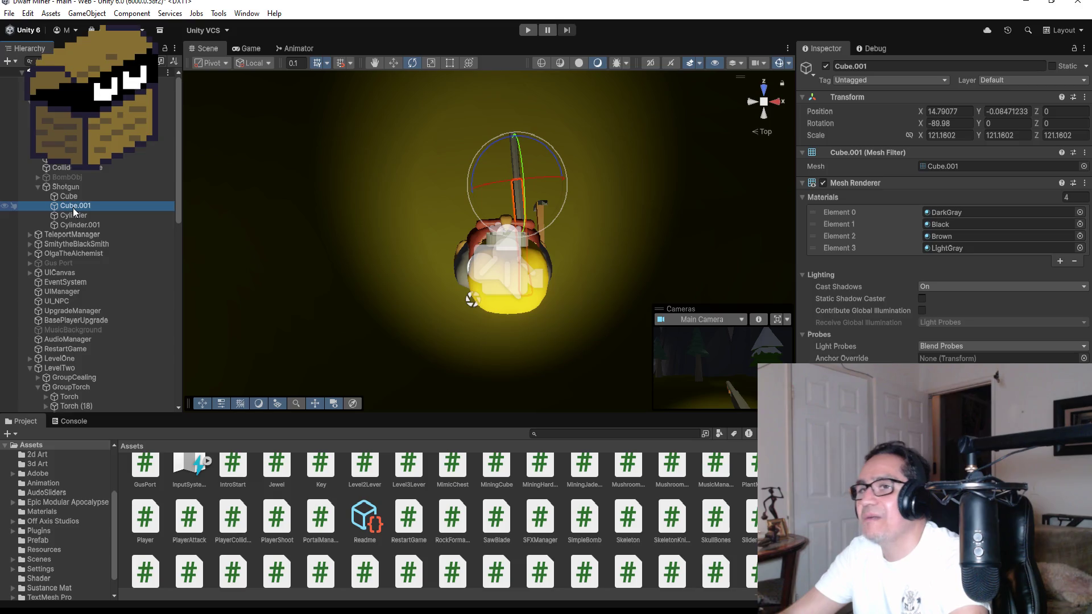
{"action": "left_click", "coordinate": [69, 191]}
{"action": "left_click", "coordinate": [70, 197]}
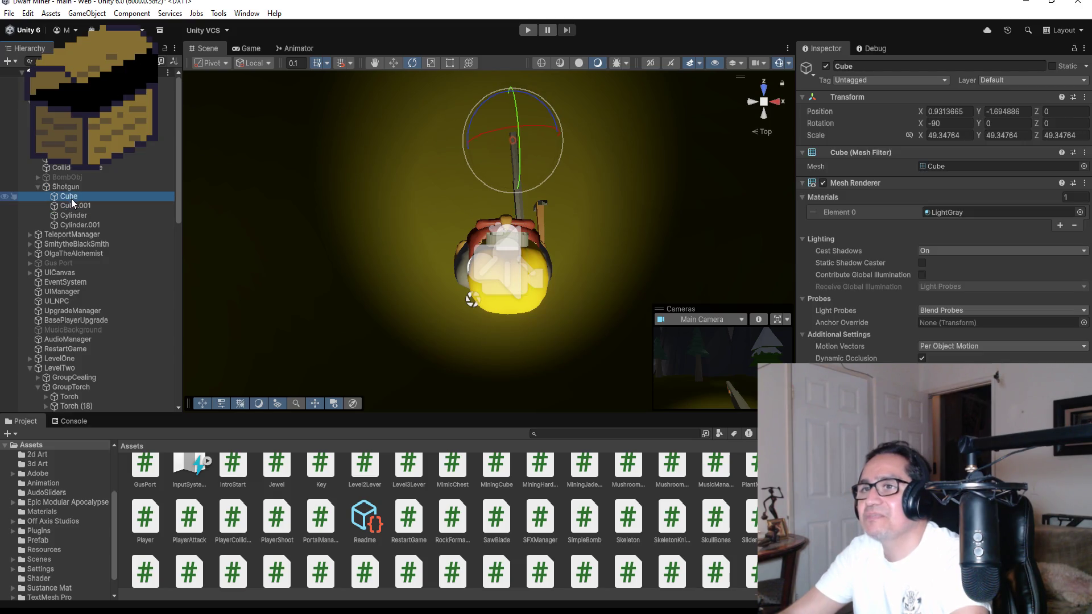
{"action": "left_click", "coordinate": [77, 223]}
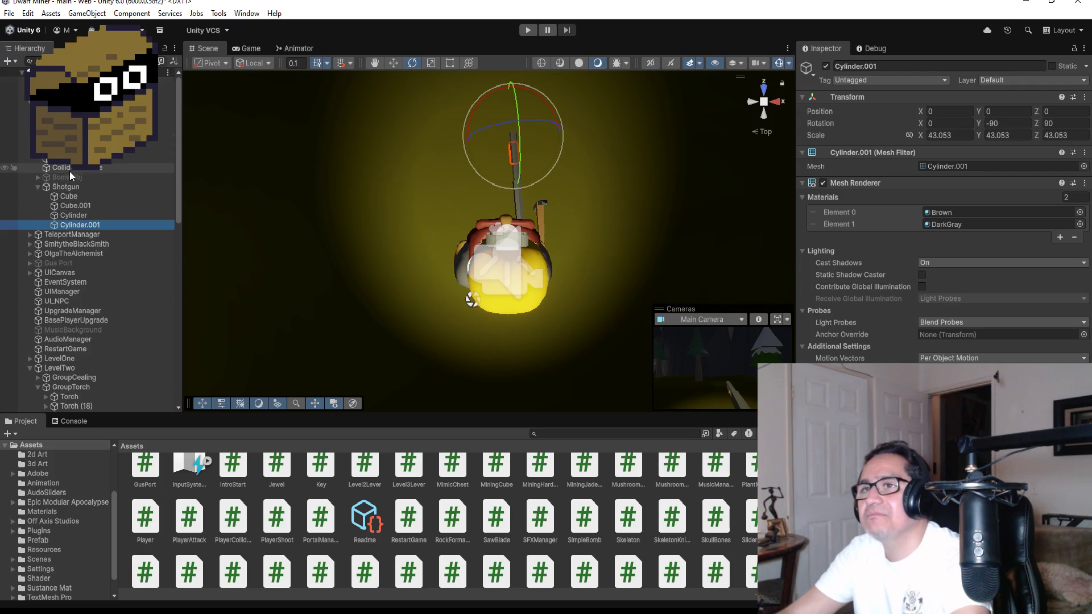
Select ProjPos with the Move tool and drag it onto Shotgun to parent it
{"action": "left_click", "coordinate": [68, 159]}
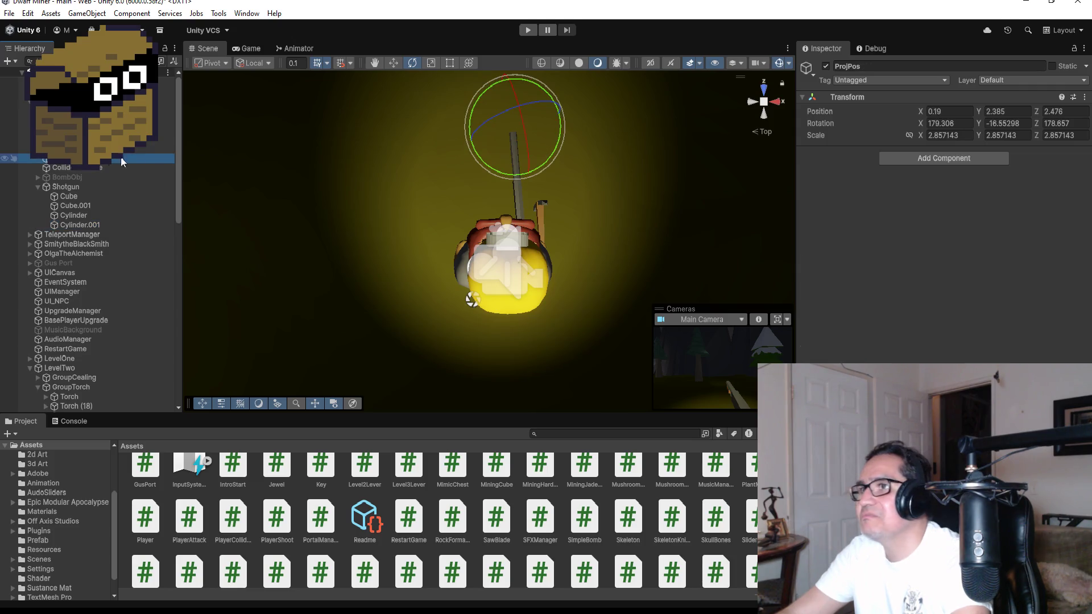
{"action": "left_click", "coordinate": [395, 60]}
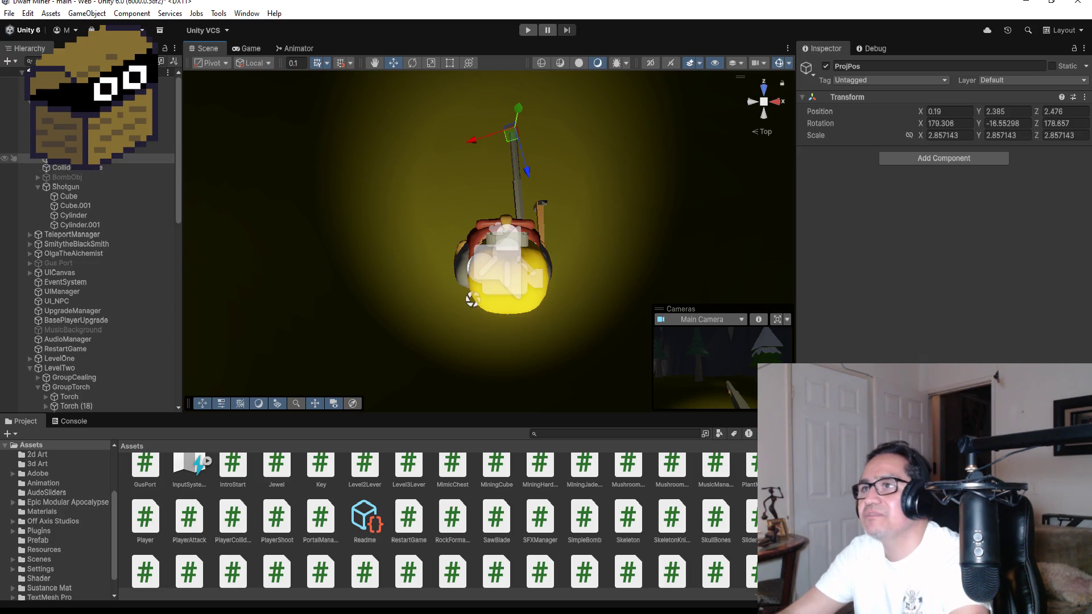
{"action": "left_click_drag", "start_coordinate": [67, 159], "coordinate": [84, 191]}
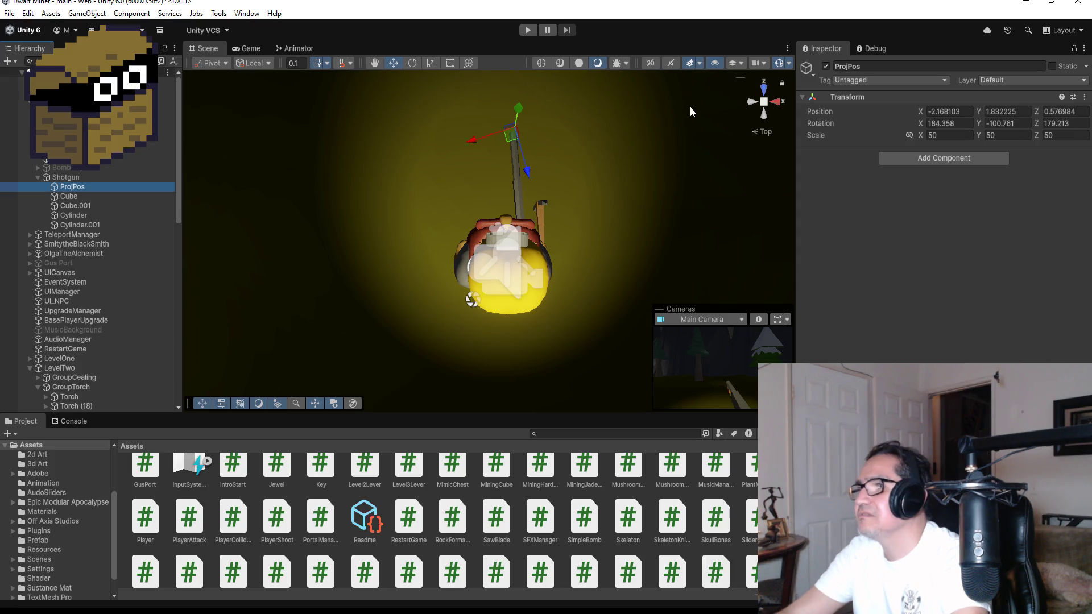
{"action": "mouse_move", "coordinate": [657, 122]}
{"action": "left_mouse_down", "text": "alt"}
{"action": "mouse_move", "coordinate": [657, 174]}
{"action": "mouse_move", "coordinate": [517, 322]}
{"action": "left_mouse_up", "text": "alt"}
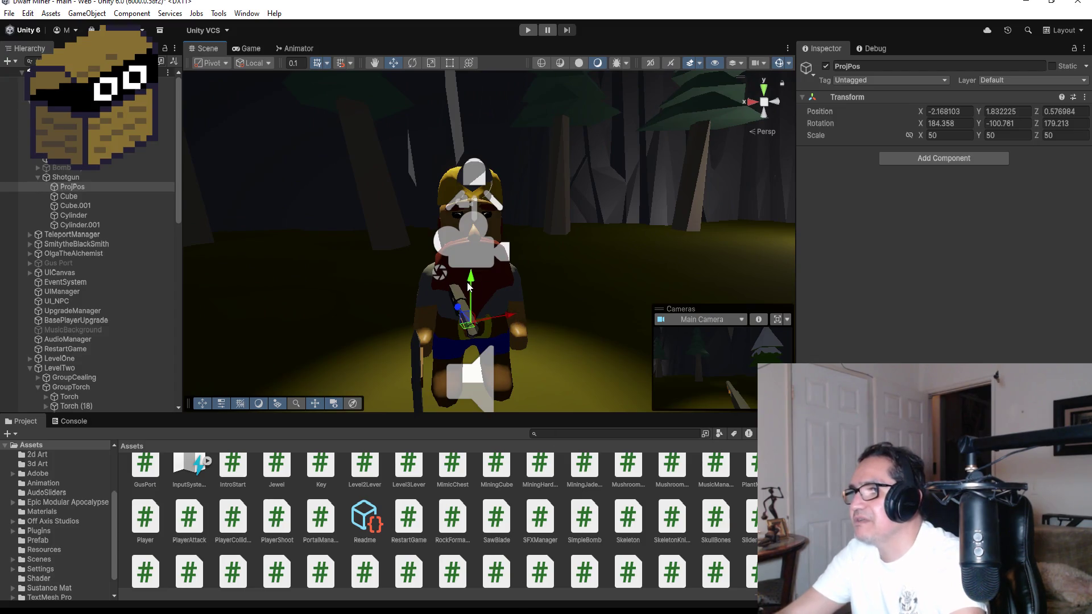
Drag ProjPos down along Y to the shotgun's muzzle at about (-1.91, -0.18, 0.06)
{"action": "left_click_drag", "start_coordinate": [470, 281], "coordinate": [472, 291]}
{"action": "left_click_drag", "start_coordinate": [515, 332], "coordinate": [507, 325]}
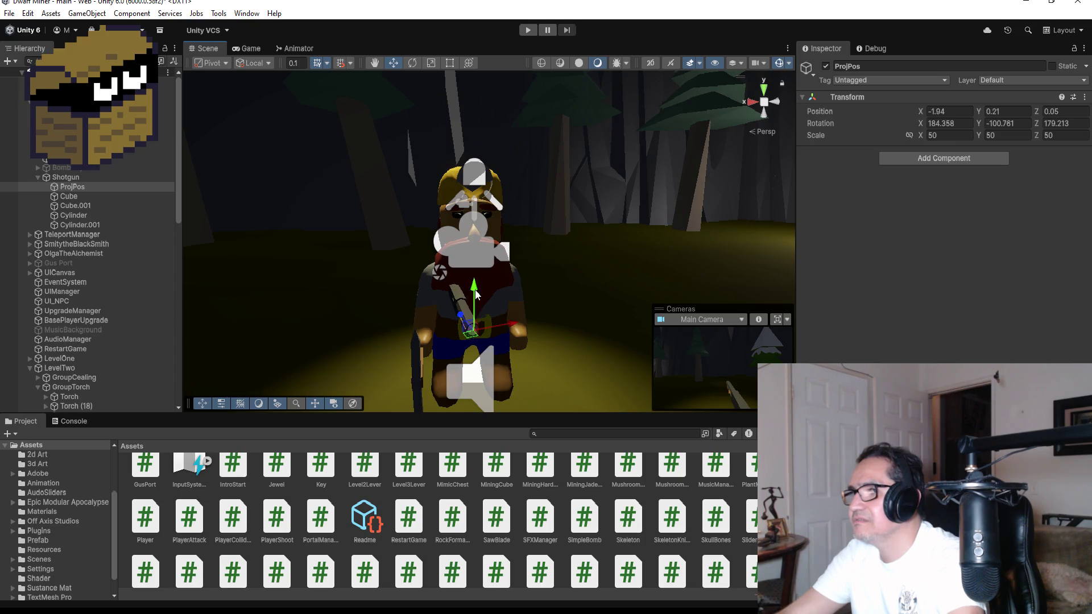
{"action": "left_click_drag", "start_coordinate": [476, 293], "coordinate": [477, 294]}
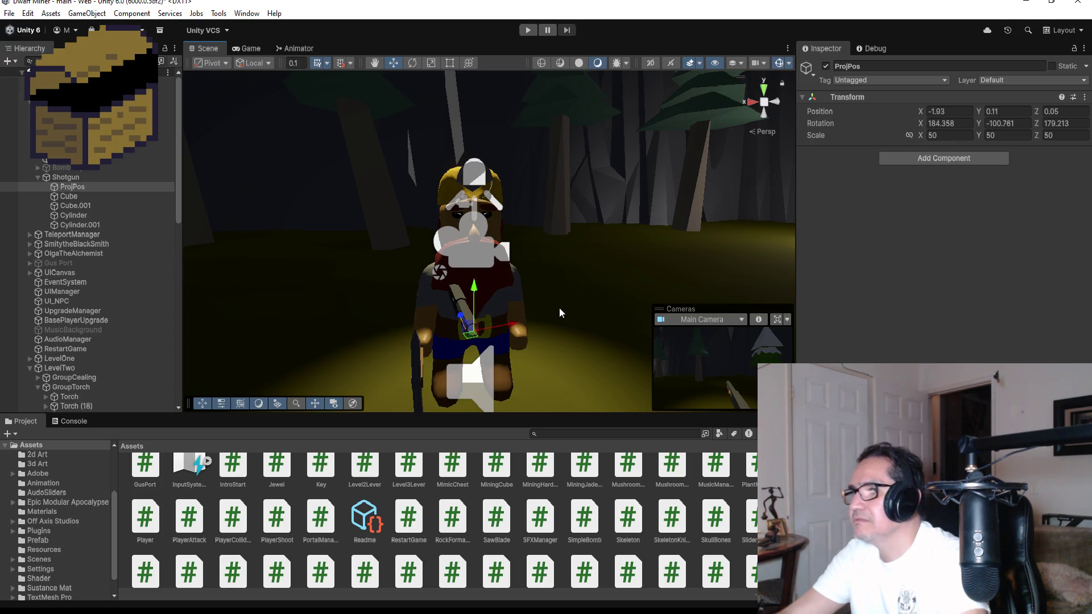
{"action": "mouse_move", "coordinate": [557, 309]}
{"action": "left_mouse_down"}
{"action": "mouse_move", "coordinate": [540, 234]}
{"action": "mouse_move", "coordinate": [562, 237]}
{"action": "mouse_move", "coordinate": [577, 261]}
{"action": "mouse_move", "coordinate": [653, 255]}
{"action": "mouse_move", "coordinate": [351, 258]}
{"action": "mouse_move", "coordinate": [447, 275]}
{"action": "mouse_move", "coordinate": [459, 303]}
{"action": "mouse_move", "coordinate": [517, 282]}
{"action": "mouse_move", "coordinate": [509, 244]}
{"action": "left_mouse_up"}
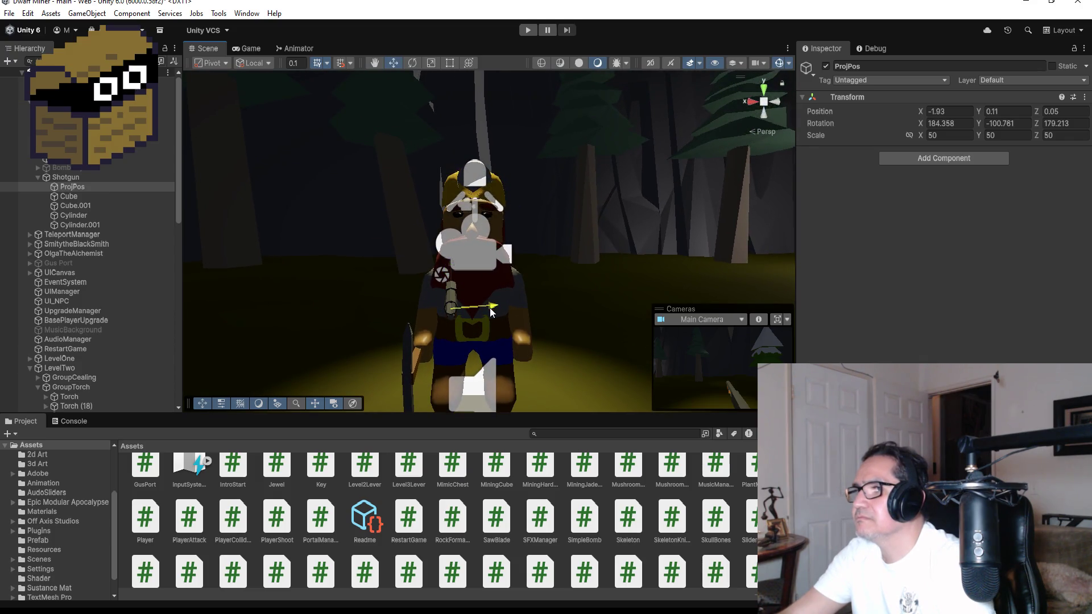
{"action": "left_click_drag", "start_coordinate": [451, 259], "coordinate": [454, 258]}
{"action": "mouse_move", "coordinate": [487, 336]}
{"action": "left_mouse_down"}
{"action": "mouse_move", "coordinate": [672, 331]}
{"action": "mouse_move", "coordinate": [602, 329]}
{"action": "left_mouse_up"}
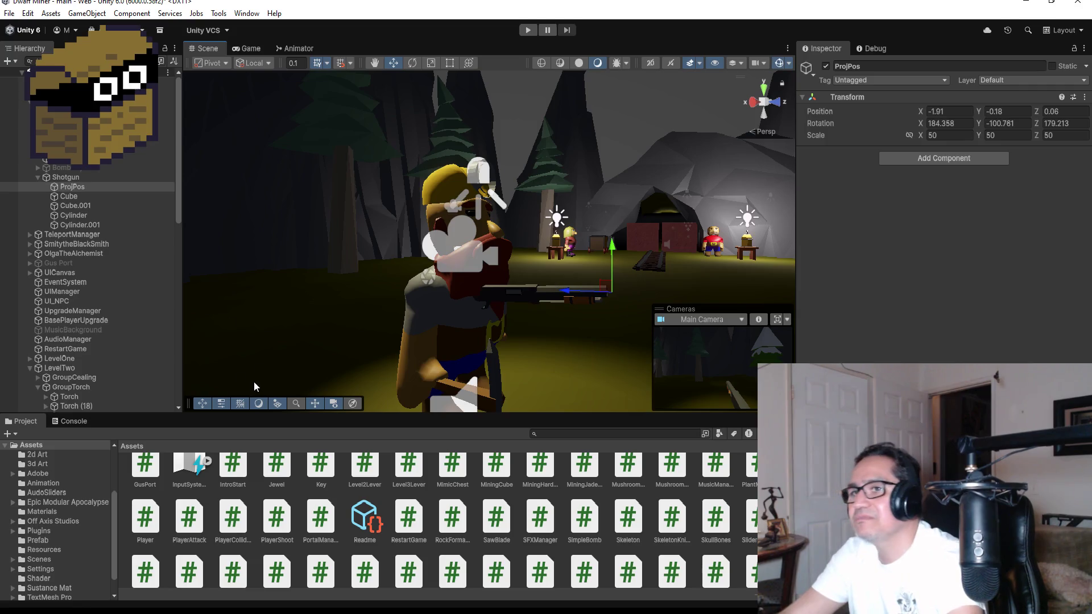
Select the Shotgun, uncheck its active box, and start play mode
{"action": "left_click", "coordinate": [65, 177]}
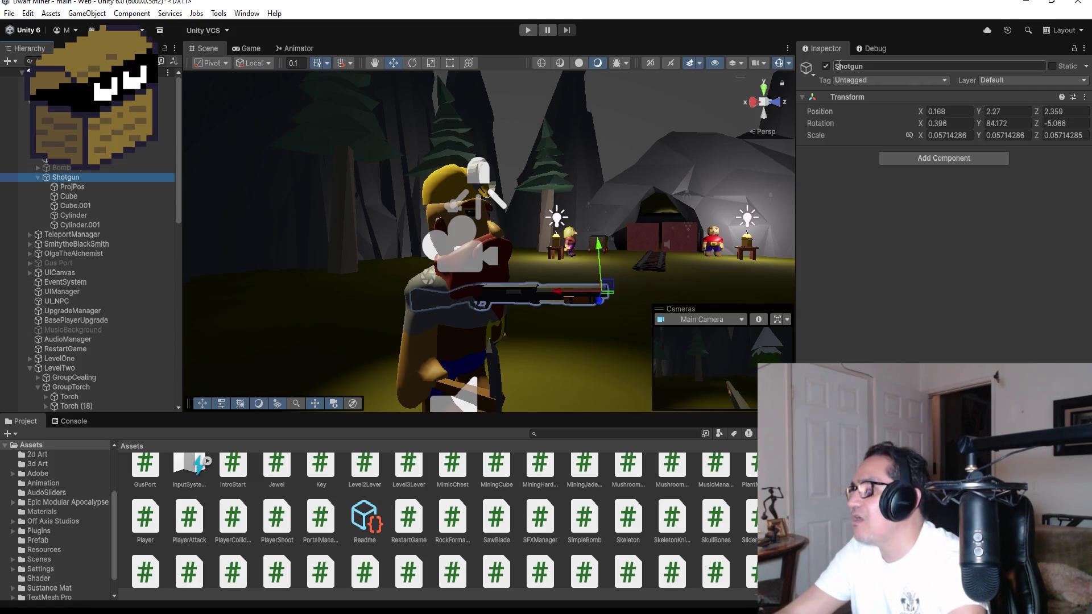
{"action": "left_click", "coordinate": [826, 66]}
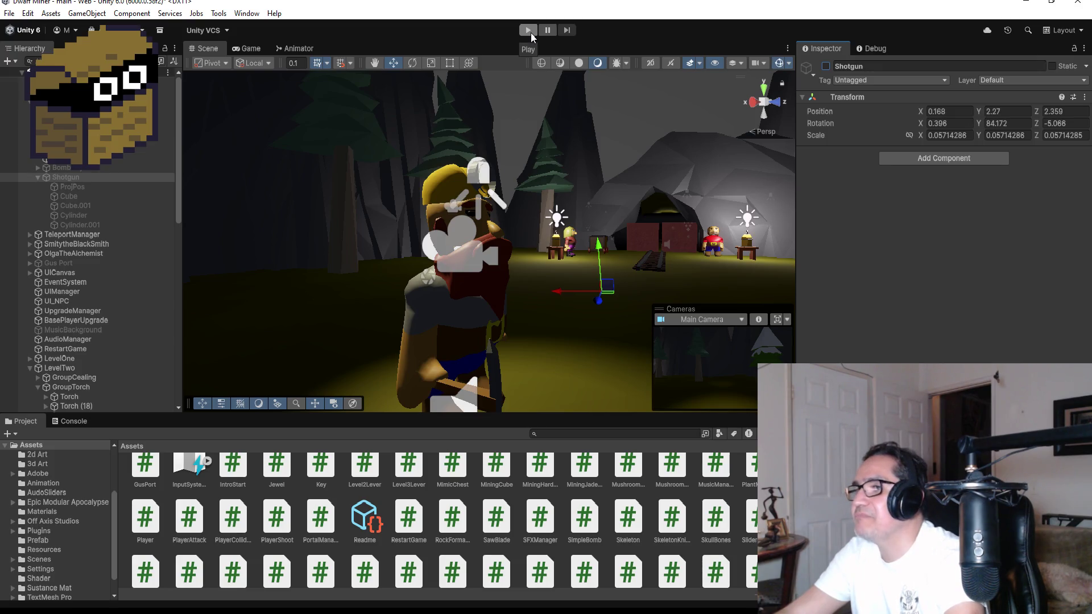
{"action": "left_click", "coordinate": [530, 33]}
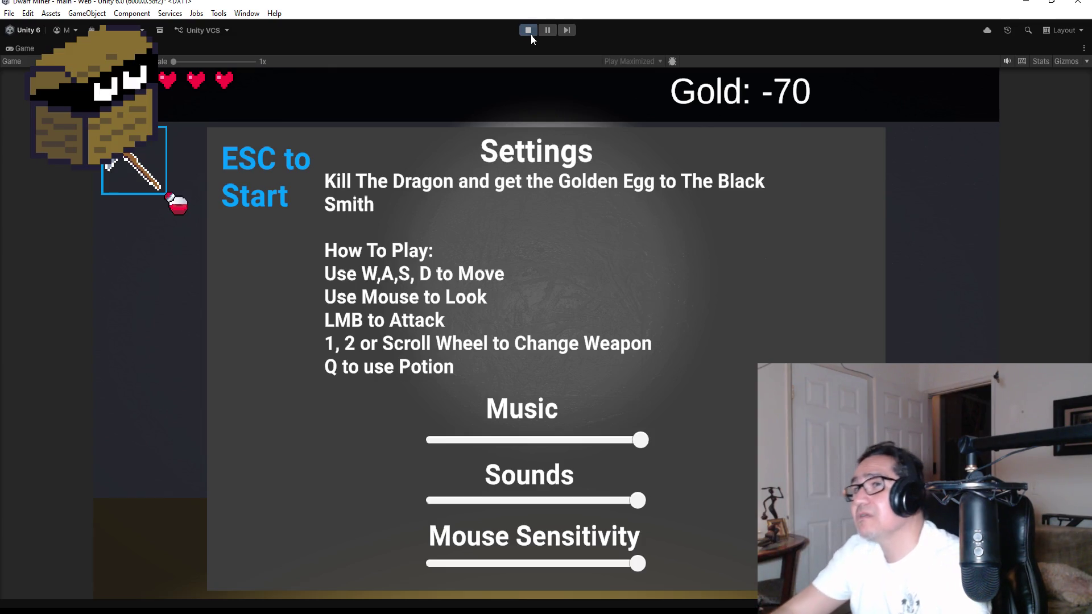
Begin gameplay, scroll to equip the shotgun, and fire shots down the corridor
{"action": "key", "text": "Escape"}
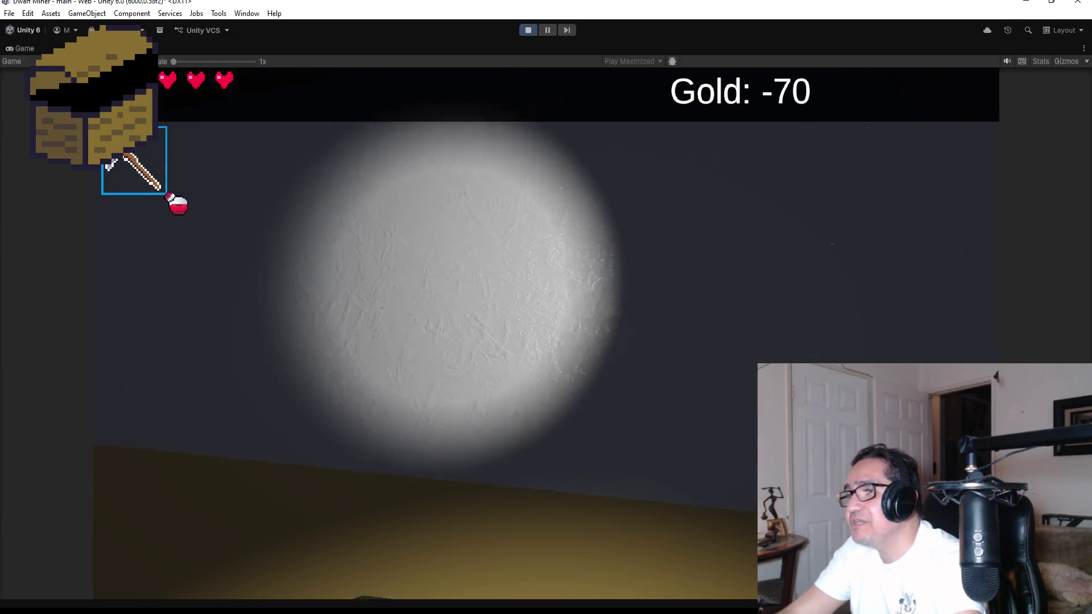
{"action": "scroll", "coordinate": [546, 308], "scroll_direction": "down", "scroll_amount": 1}
{"action": "left_click", "coordinate": [546, 307]}
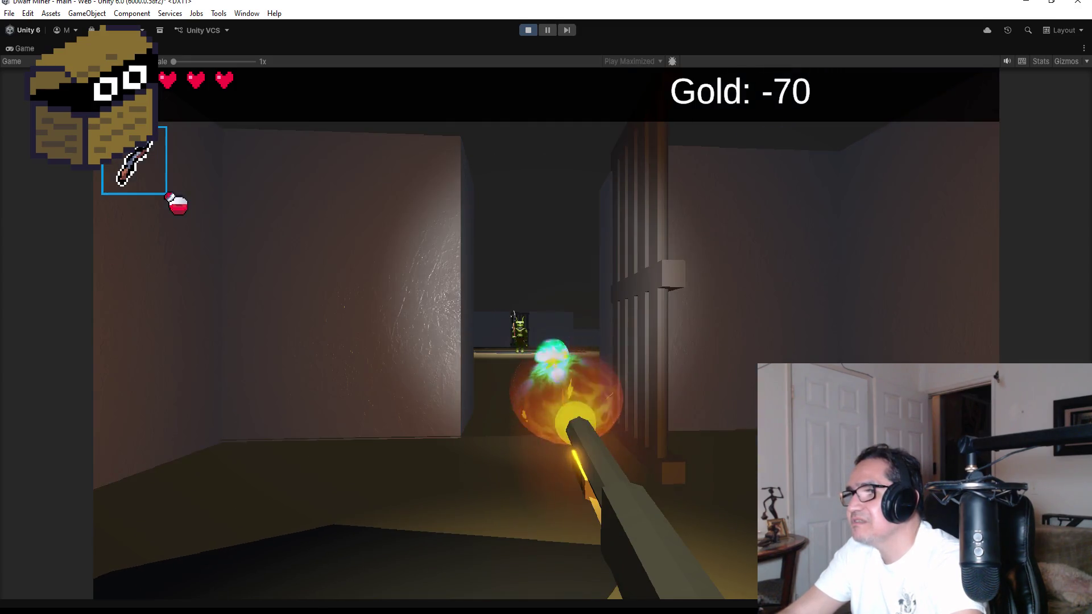
{"action": "left_click", "coordinate": [545, 307]}
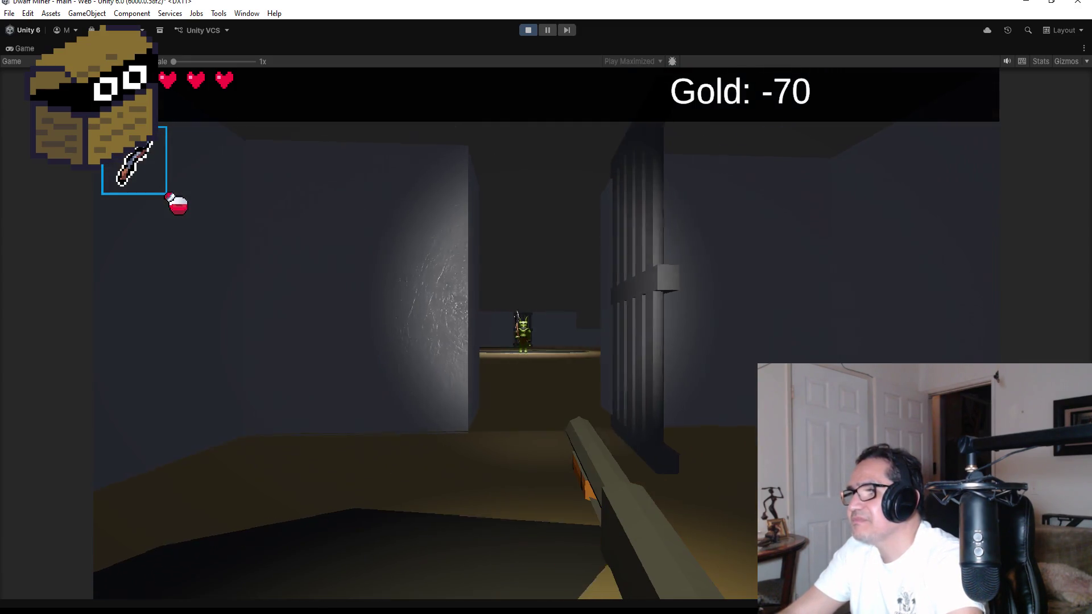
{"action": "left_click", "coordinate": [545, 307]}
{"action": "left_click", "coordinate": [546, 307]}
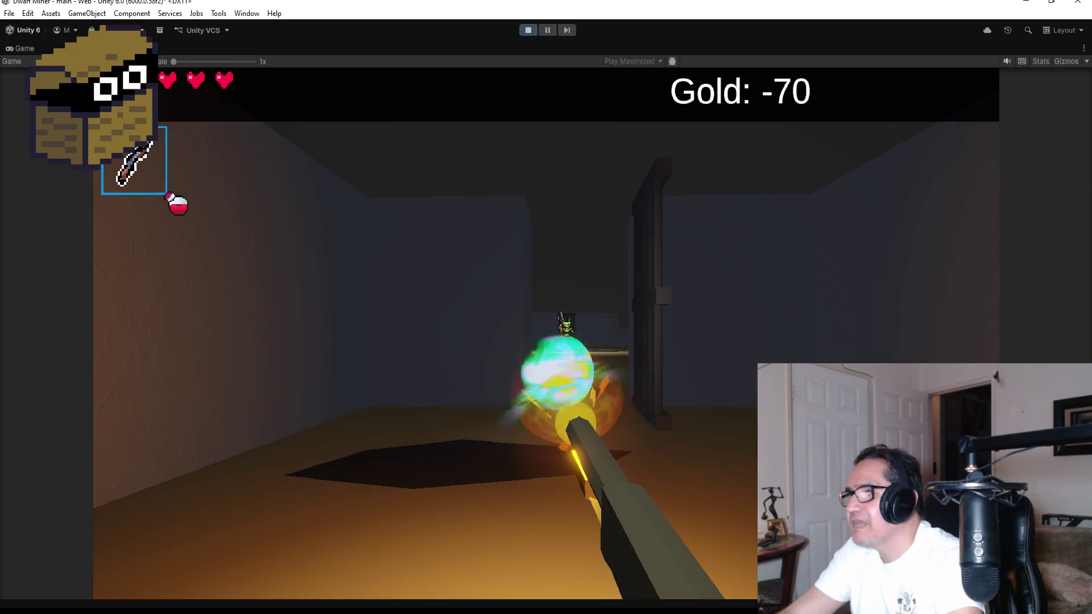
{"action": "left_click", "coordinate": [546, 307]}
{"action": "left_click", "coordinate": [546, 308]}
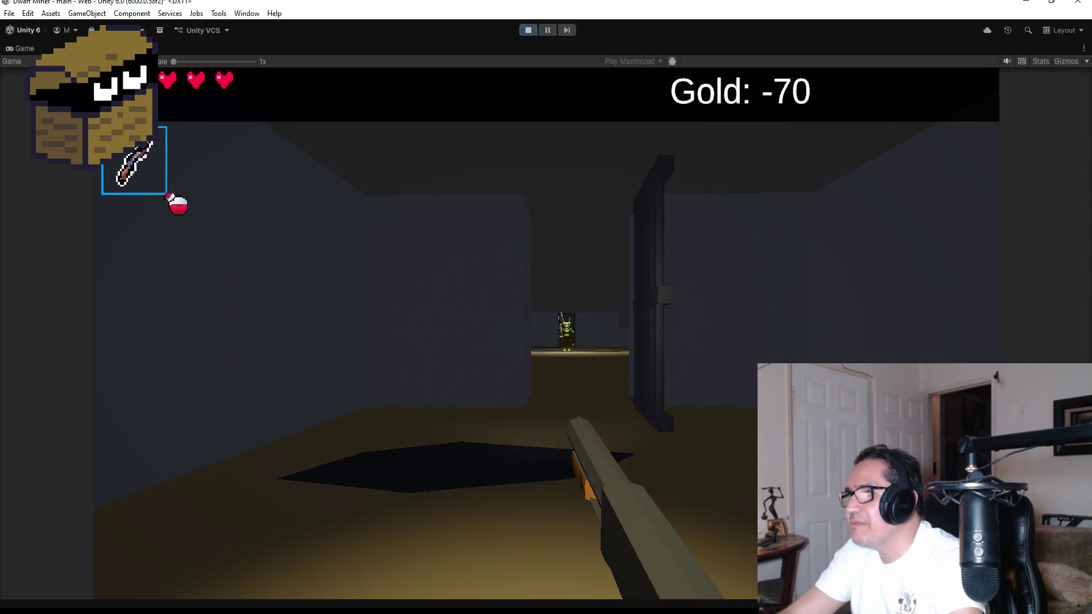
{"action": "left_click", "coordinate": [546, 307]}
{"action": "left_click", "coordinate": [546, 307]}
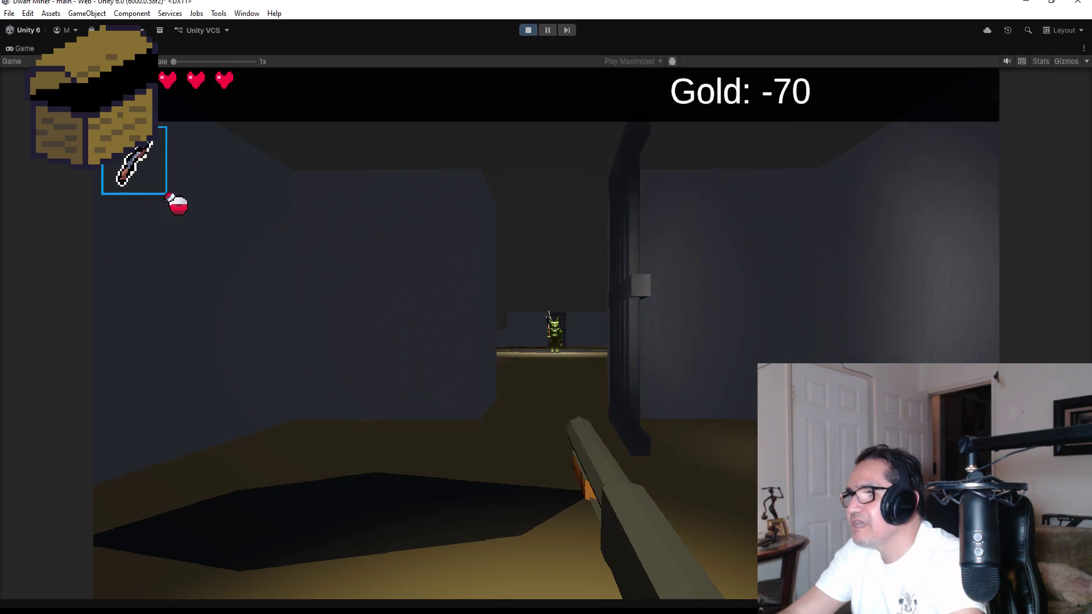
{"action": "left_click", "coordinate": [546, 307]}
Keep firing while turning to confirm shots leave the barrel tip, then walk forward
{"action": "left_click", "coordinate": [546, 307]}
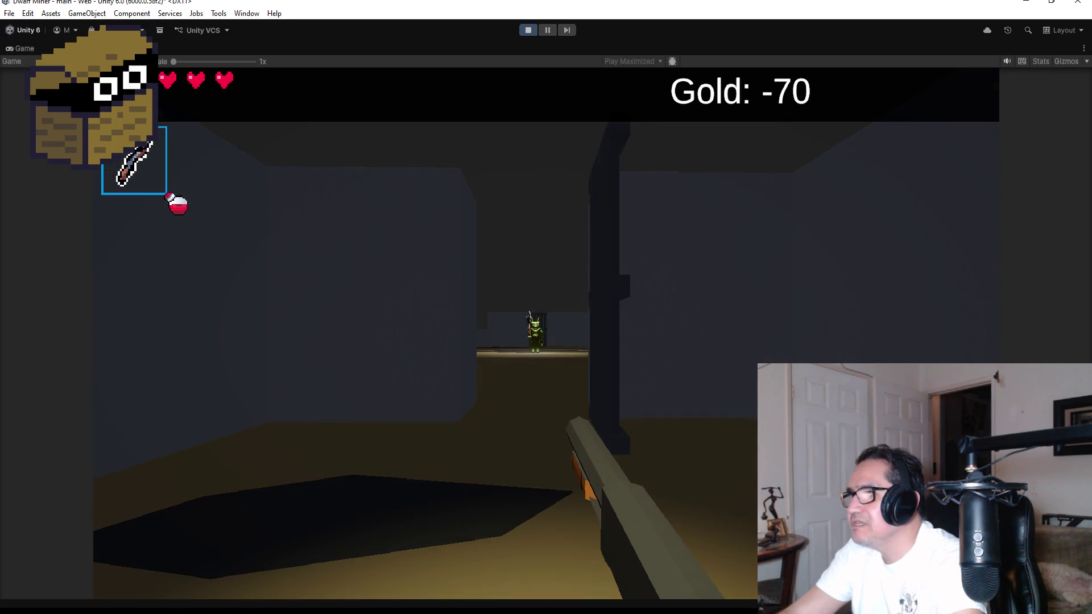
{"action": "left_click", "coordinate": [546, 307]}
{"action": "left_click", "coordinate": [546, 307]}
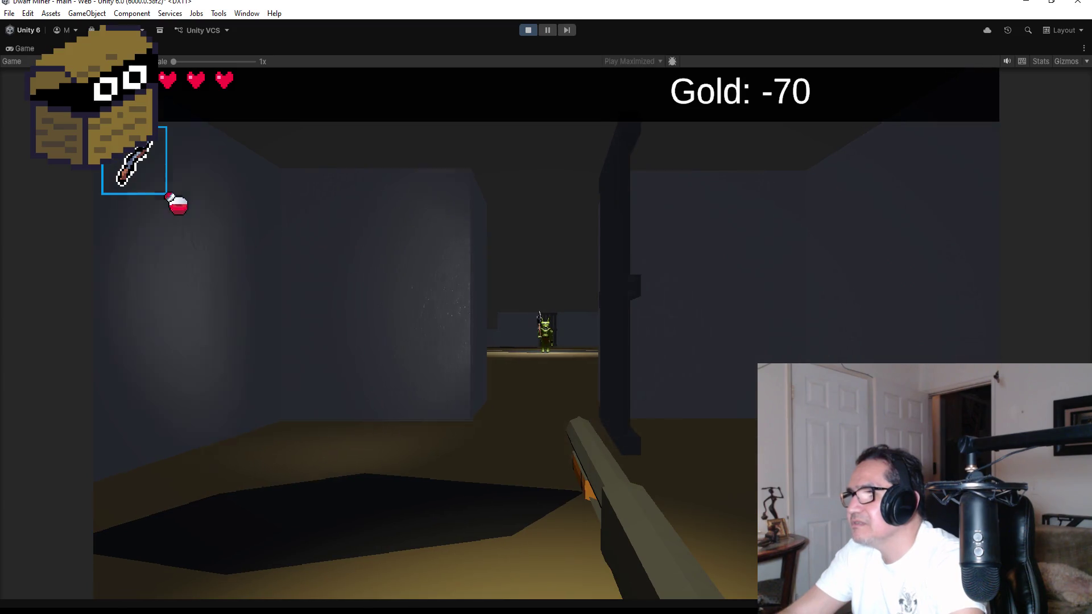
{"action": "left_click", "coordinate": [546, 307]}
{"action": "left_click", "coordinate": [546, 307]}
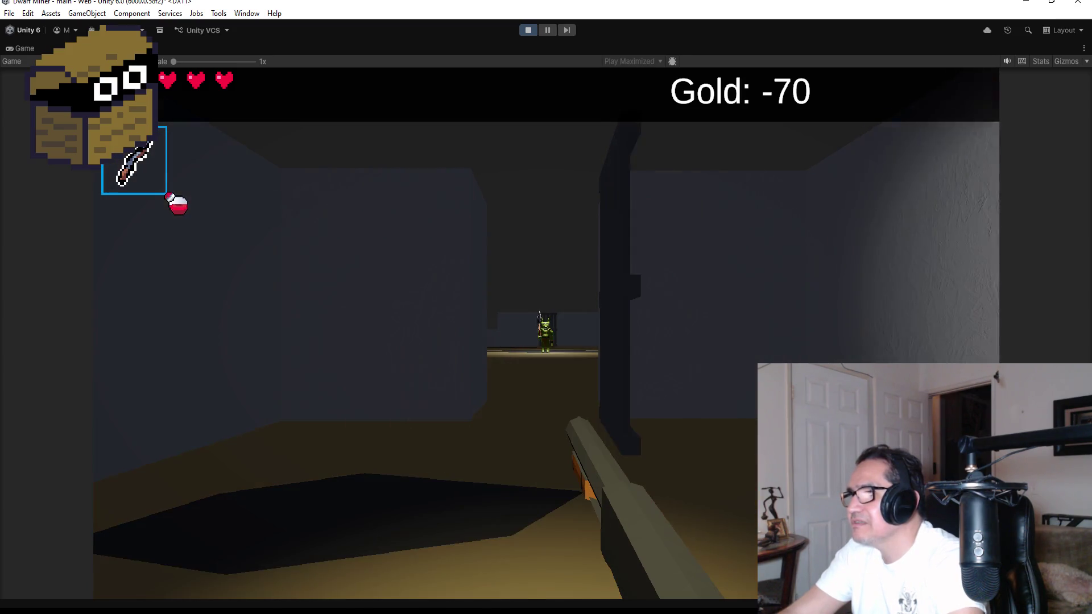
{"action": "left_click", "coordinate": [546, 307]}
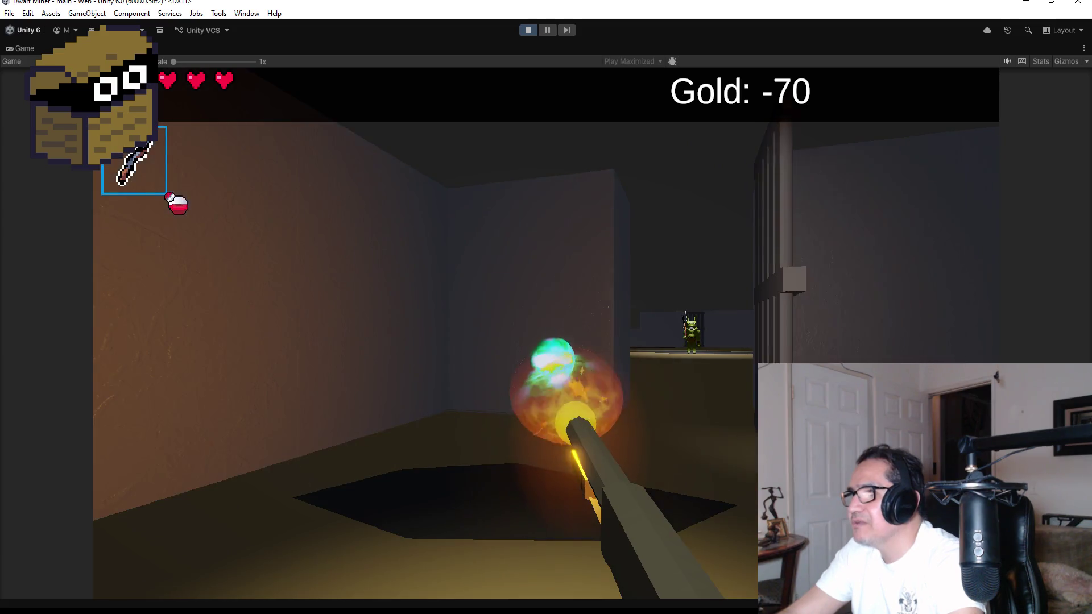
{"action": "left_click", "coordinate": [545, 307]}
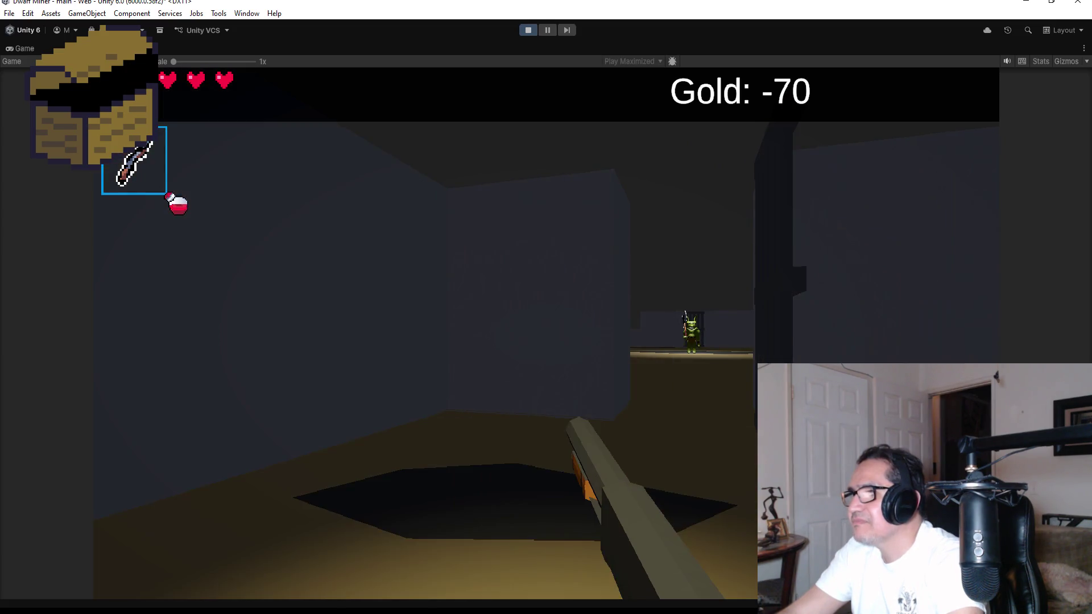
{"action": "left_click", "coordinate": [546, 307]}
{"action": "left_click", "coordinate": [546, 307]}
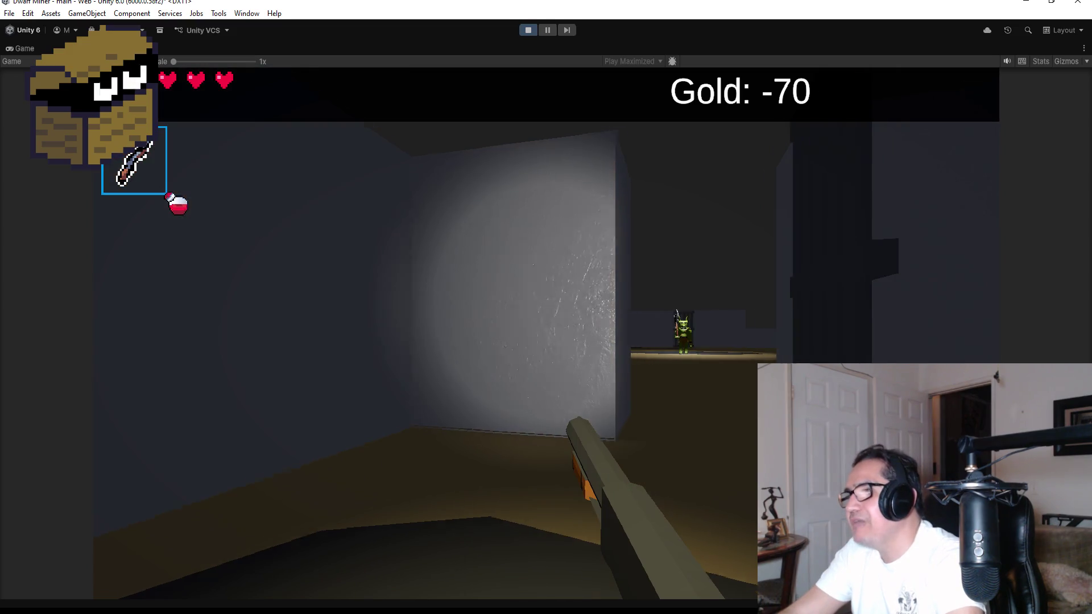
{"action": "left_click", "coordinate": [546, 307]}
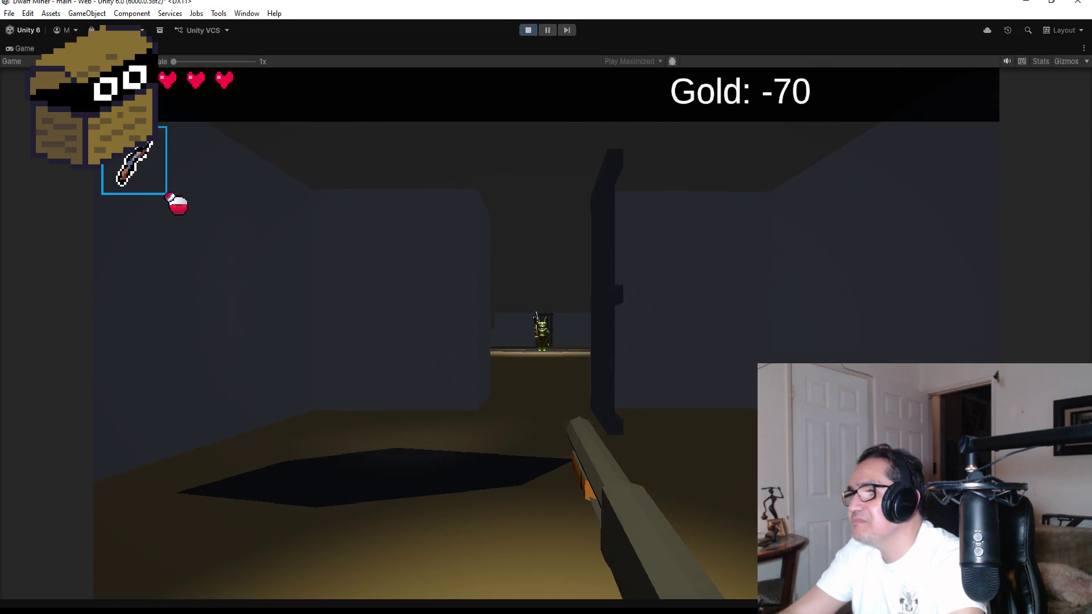
{"action": "left_click", "coordinate": [546, 307]}
{"action": "key", "text": "w"}
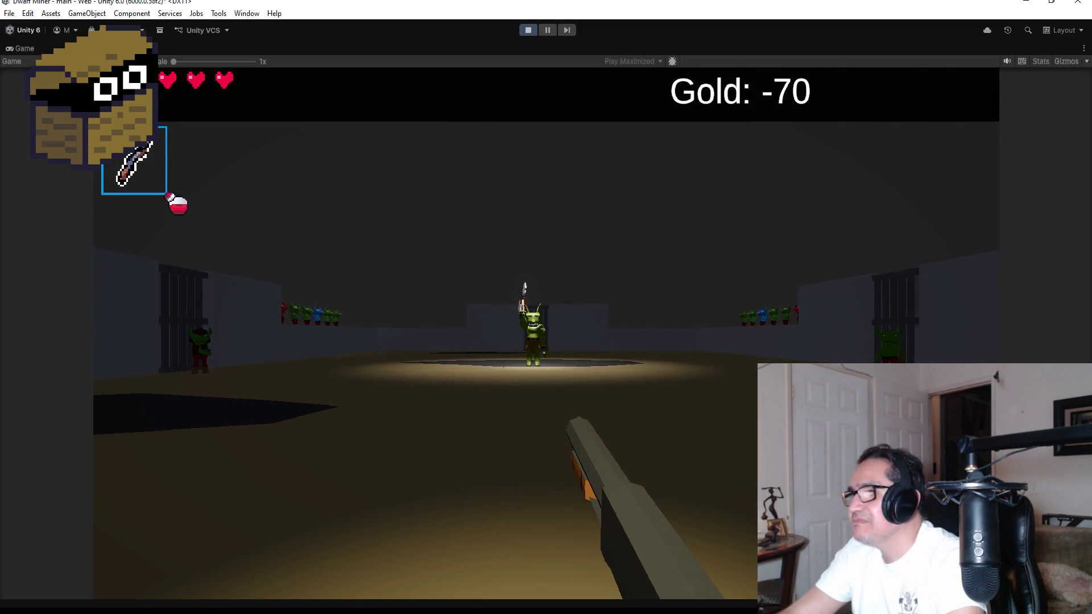
Turn toward the central goblin and fire repeated fireballs until it is finished off
{"action": "key", "text": "d"}
{"action": "left_click", "coordinate": [546, 307]}
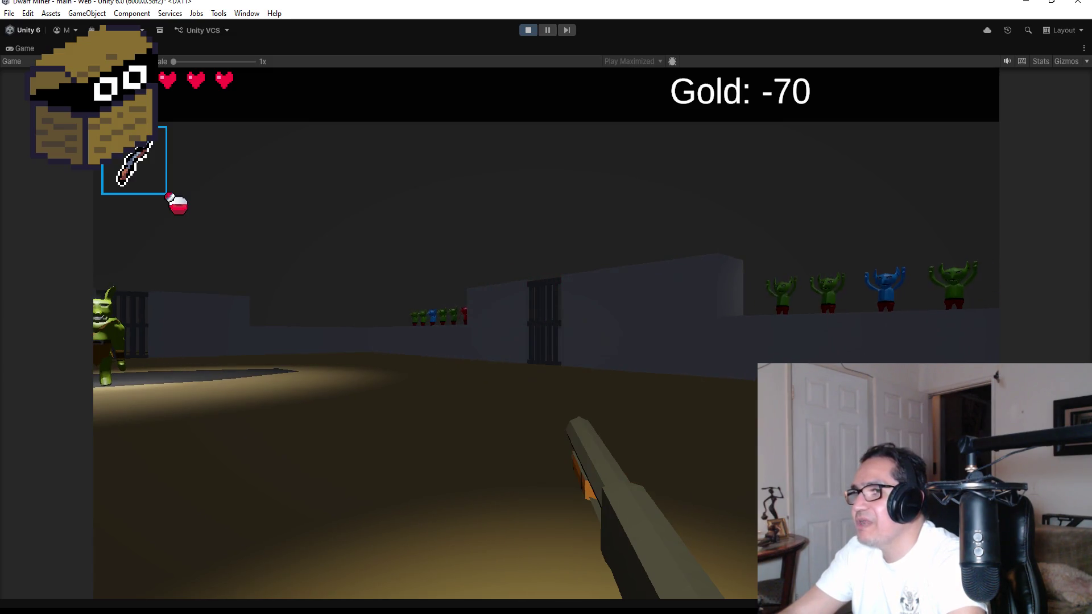
{"action": "key", "text": "a"}
{"action": "key", "text": "d"}
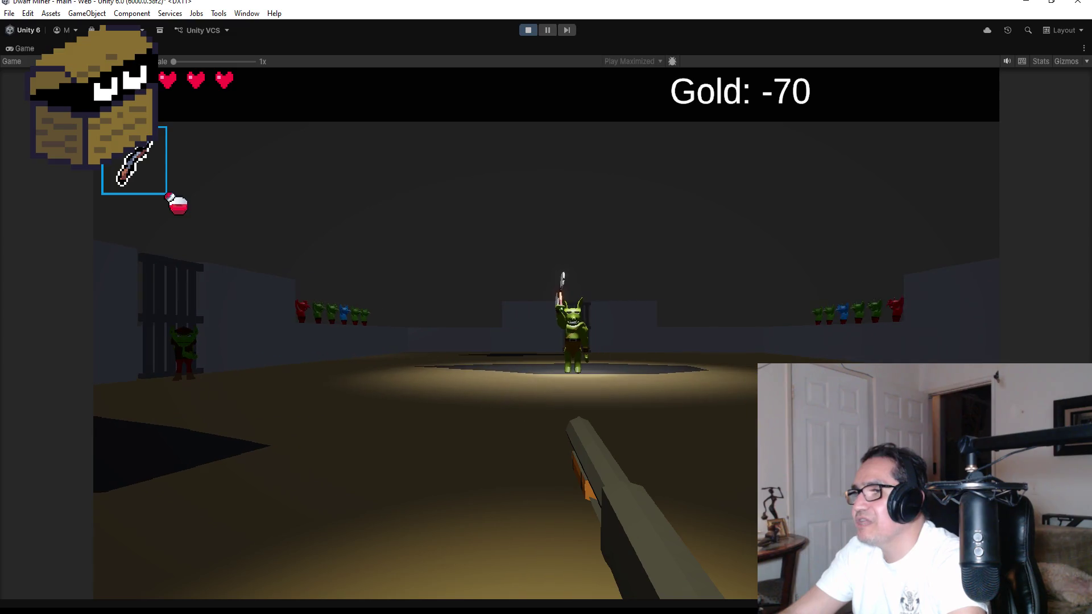
{"action": "left_click", "coordinate": [546, 308]}
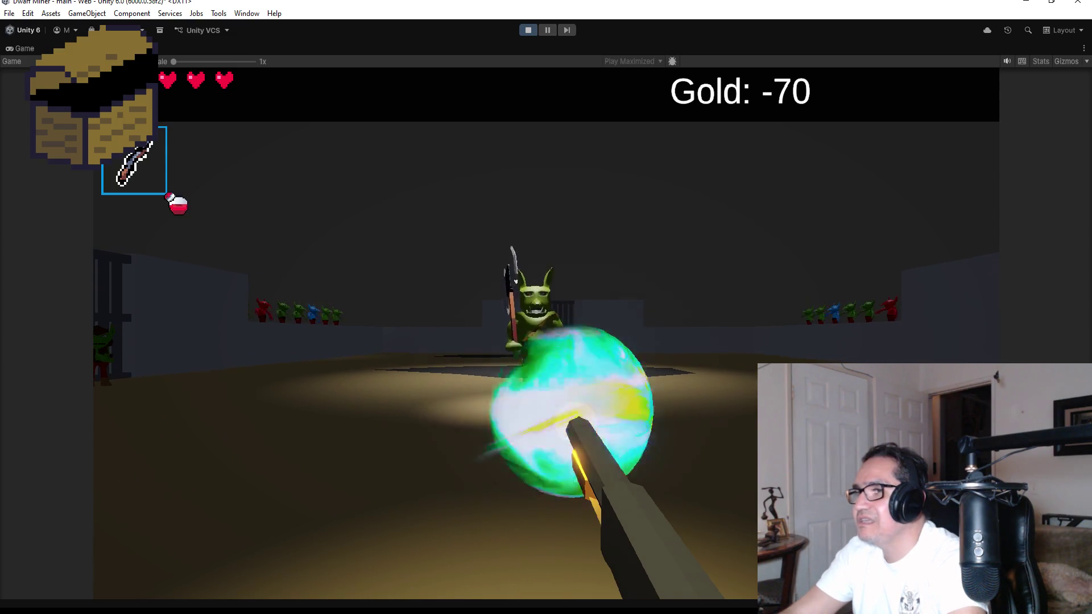
{"action": "left_click", "coordinate": [546, 307]}
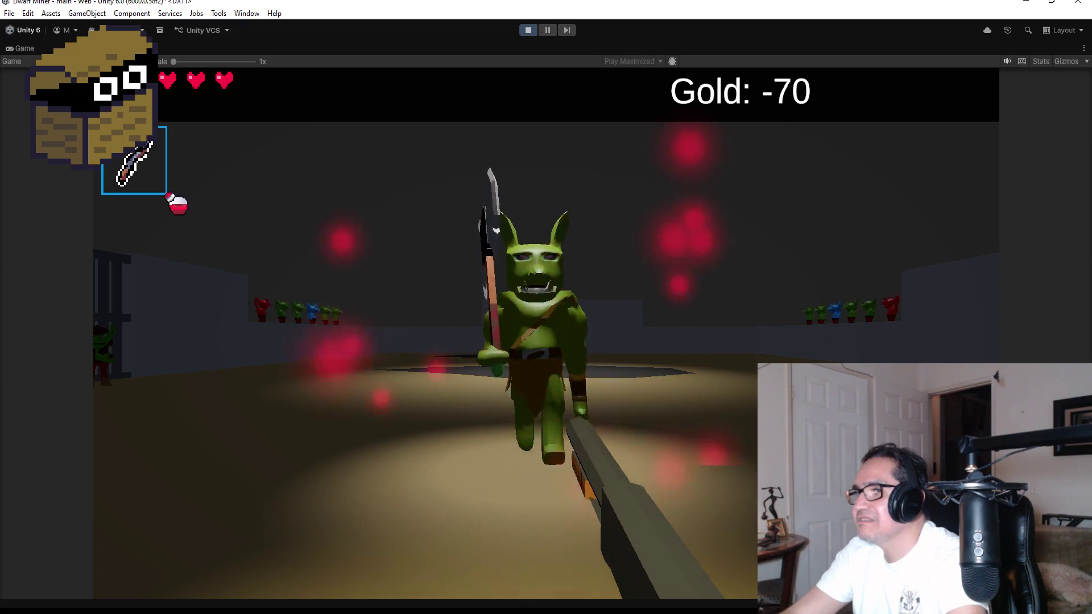
{"action": "left_click", "coordinate": [545, 307]}
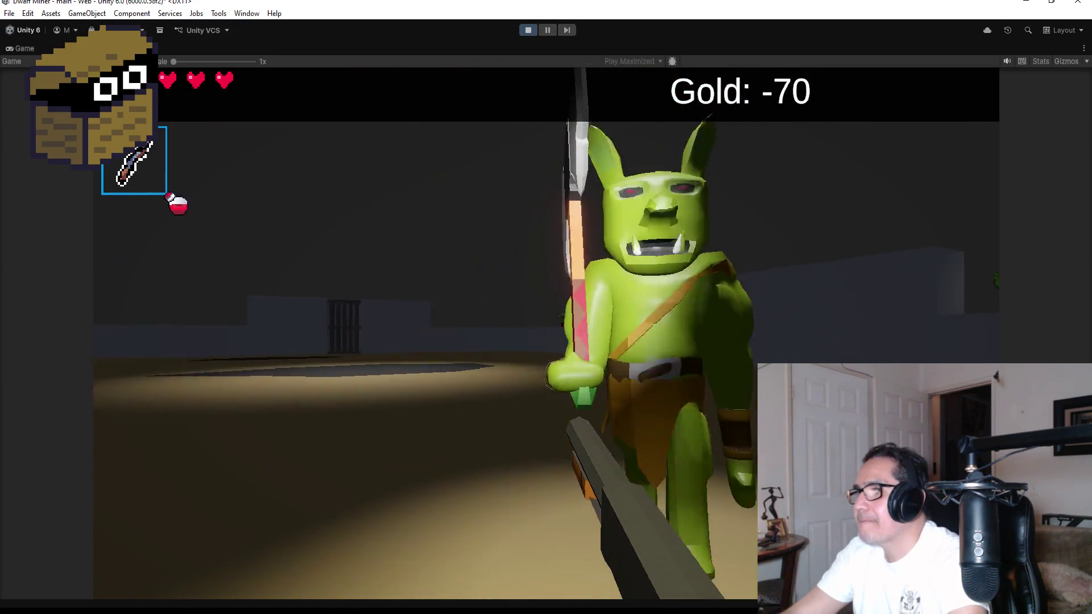
{"action": "left_click", "coordinate": [546, 307]}
{"action": "left_click", "coordinate": [546, 307]}
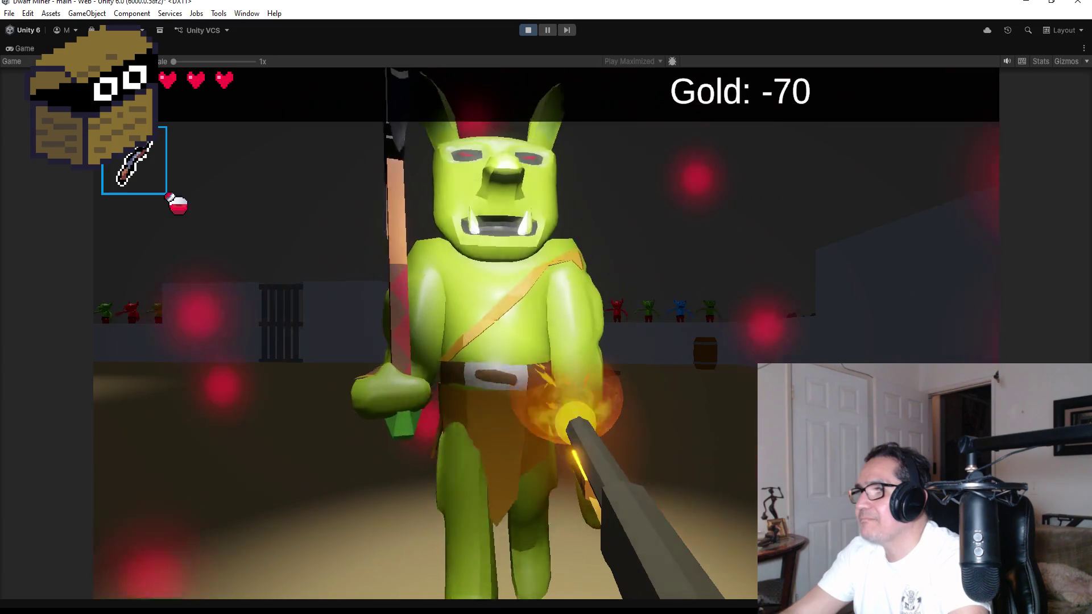
{"action": "left_click", "coordinate": [546, 307]}
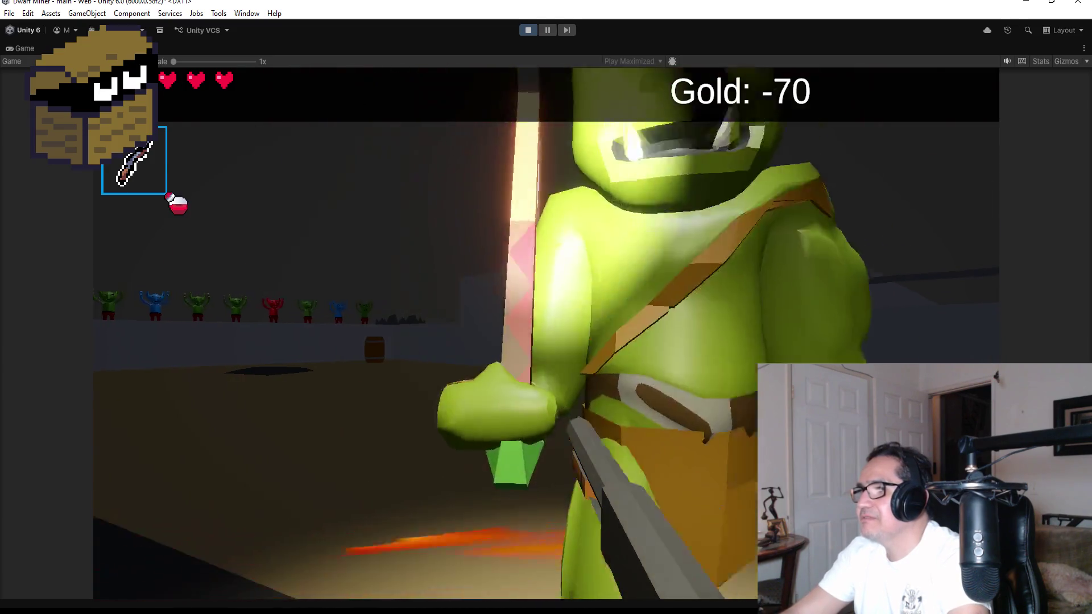
{"action": "left_click", "coordinate": [546, 307]}
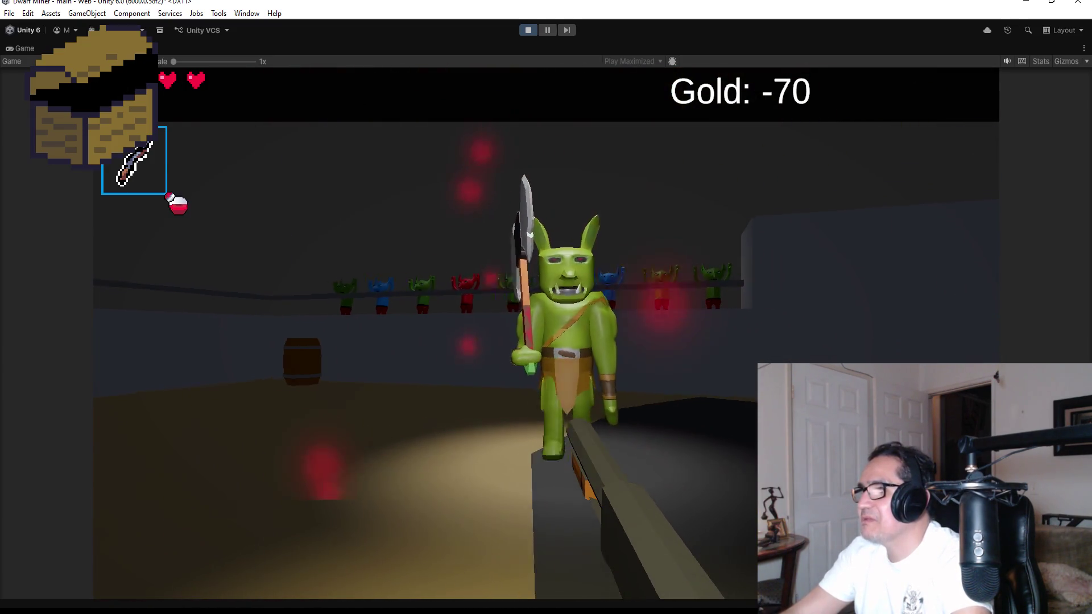
{"action": "left_click", "coordinate": [546, 307]}
{"action": "left_click", "coordinate": [546, 307]}
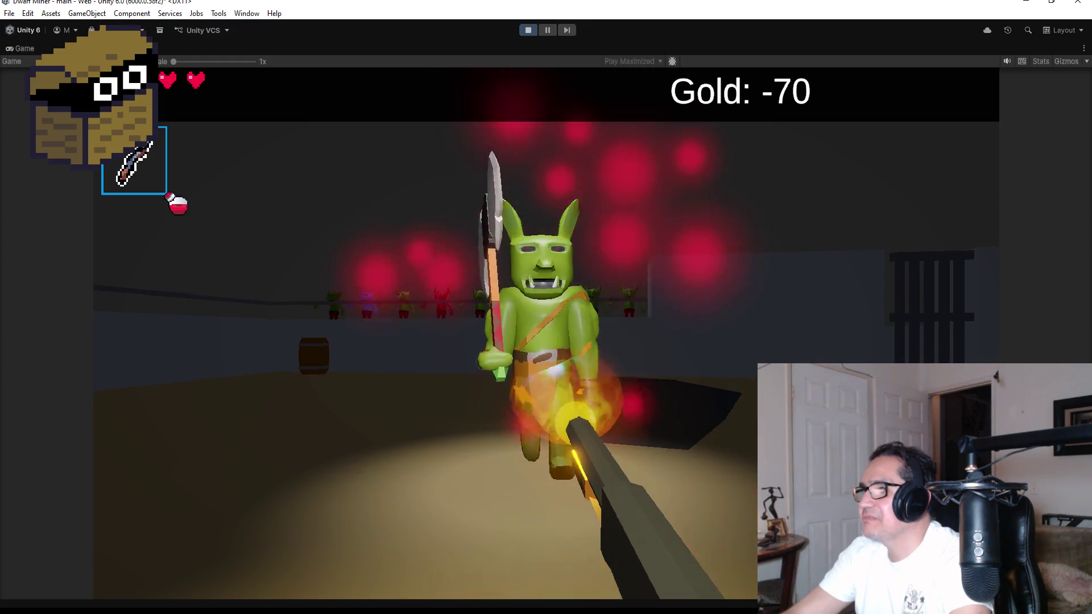
{"action": "left_click", "coordinate": [546, 307]}
{"action": "left_click", "coordinate": [546, 307]}
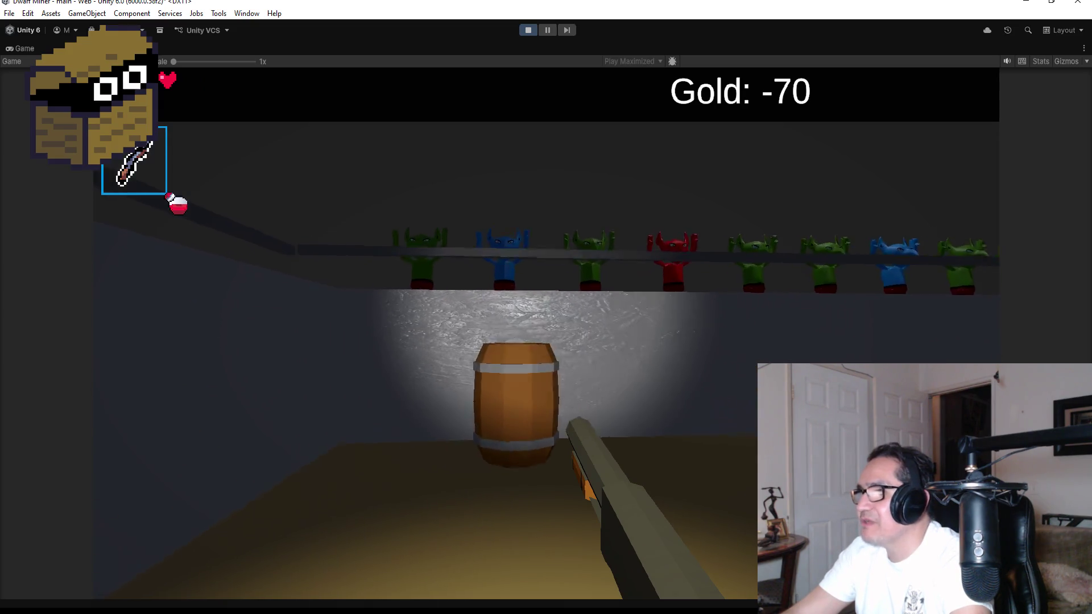
Keep firing fireballs at goblins approaching across the arena until health runs out
{"action": "left_click", "coordinate": [546, 307]}
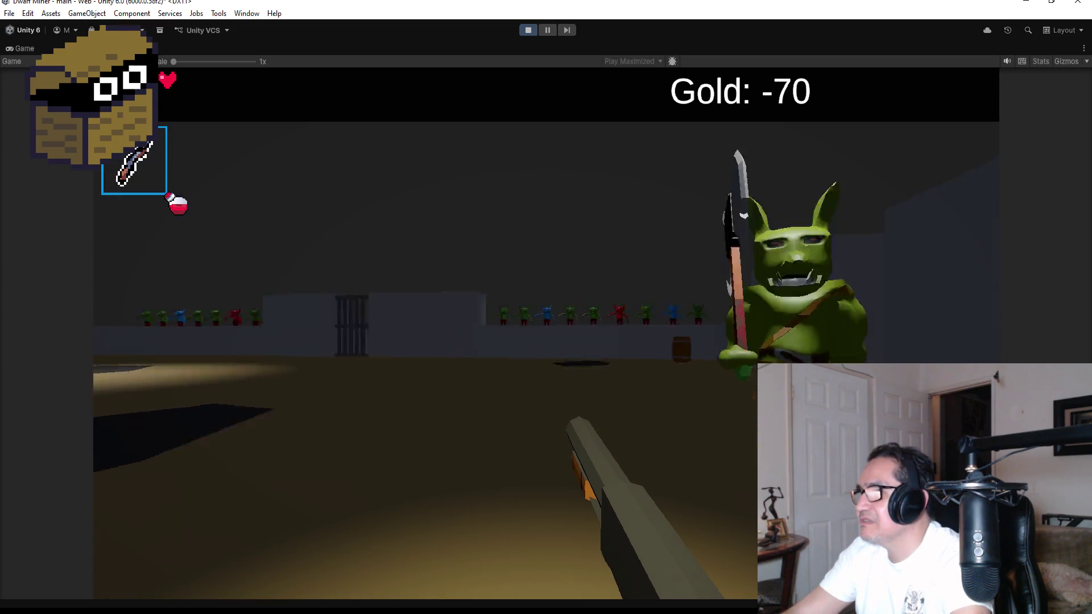
{"action": "left_click", "coordinate": [546, 307]}
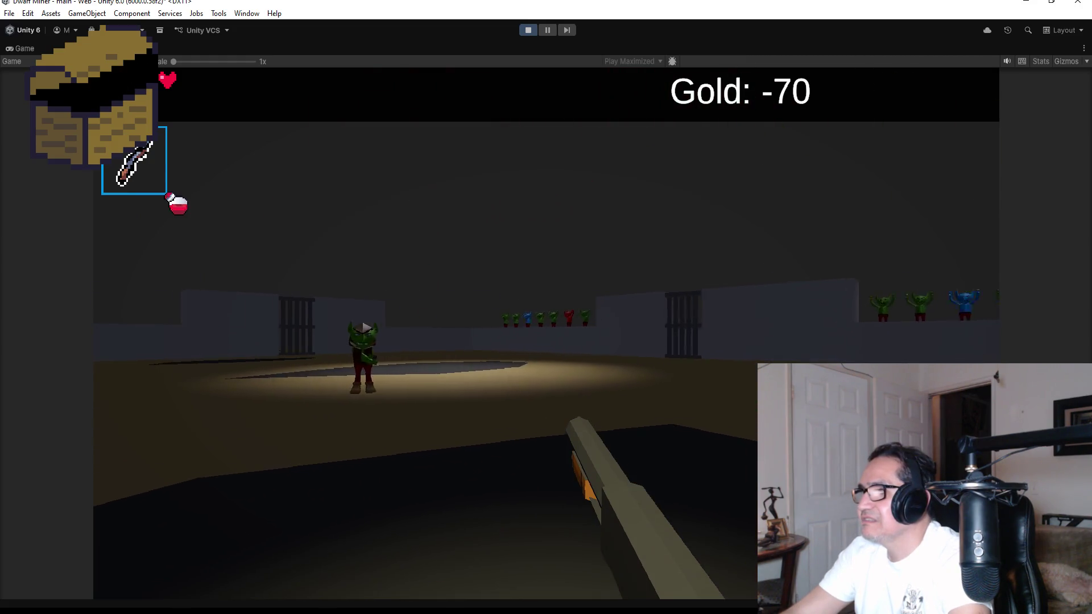
{"action": "left_click", "coordinate": [546, 307]}
{"action": "left_click", "coordinate": [546, 307]}
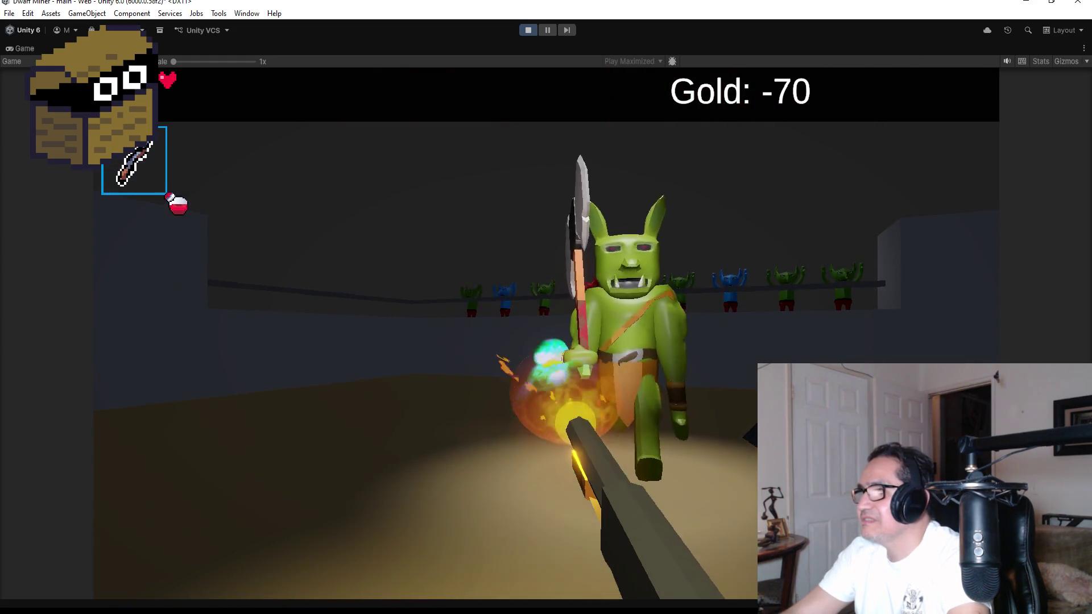
{"action": "left_click", "coordinate": [546, 307]}
{"action": "left_click", "coordinate": [546, 307]}
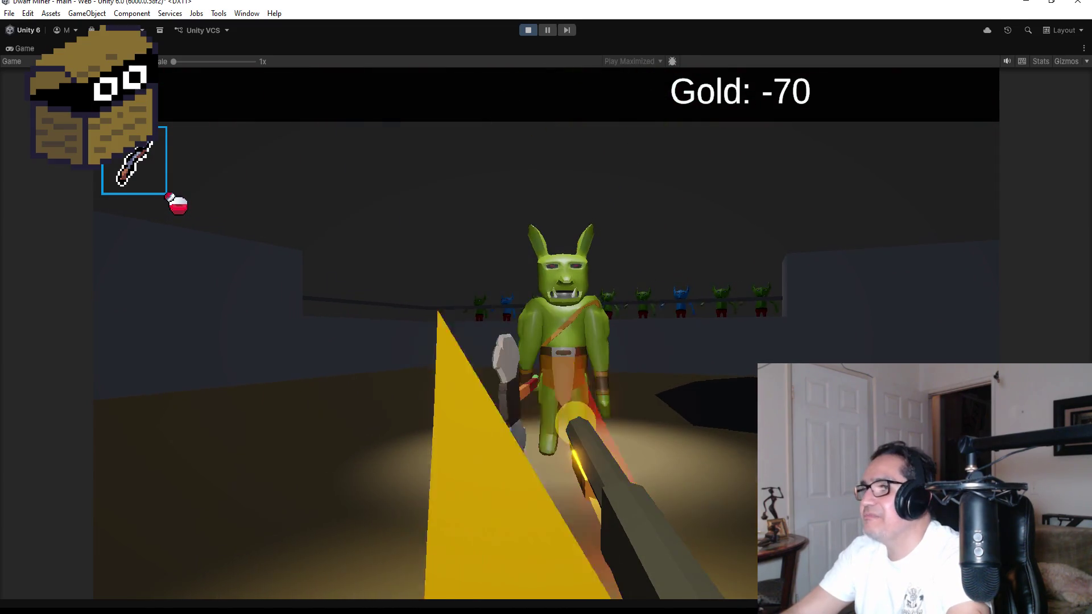
{"action": "left_click", "coordinate": [546, 307]}
{"action": "left_click", "coordinate": [546, 307]}
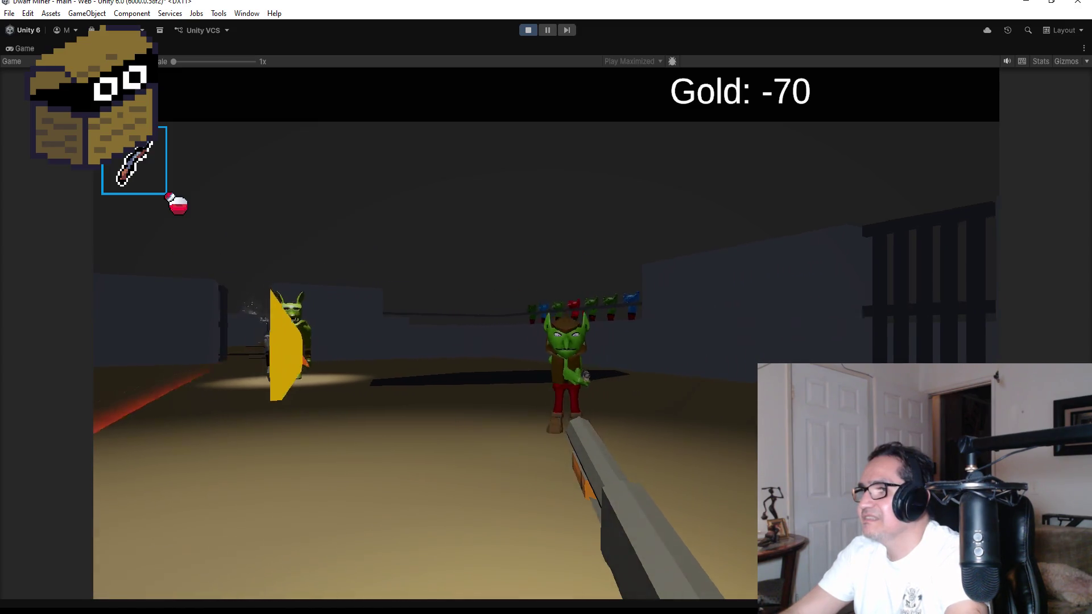
{"action": "left_click", "coordinate": [546, 307]}
{"action": "left_click", "coordinate": [546, 308]}
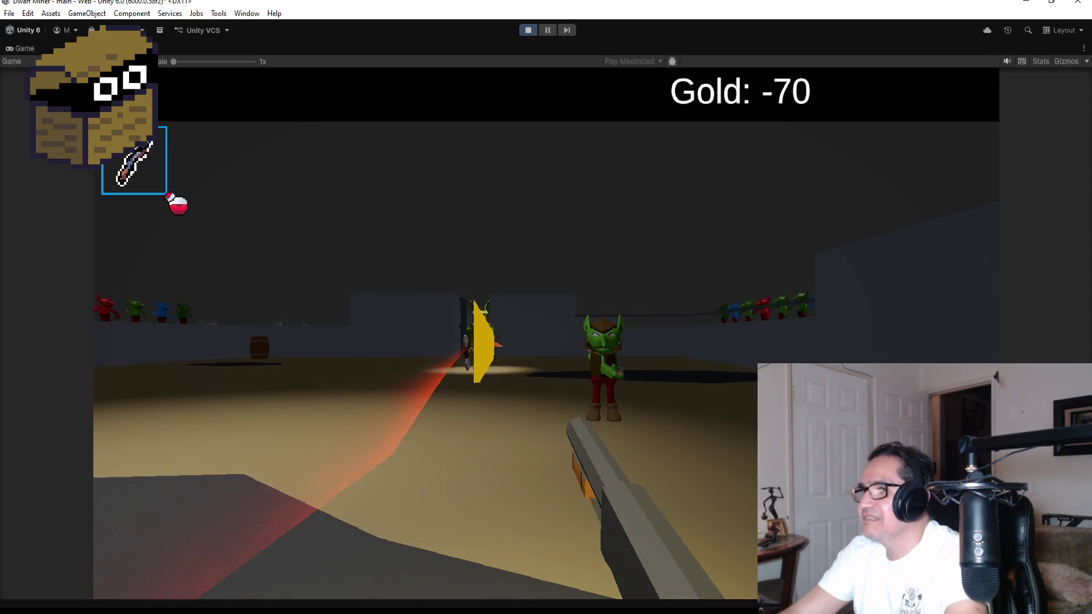
{"action": "left_click", "coordinate": [545, 307]}
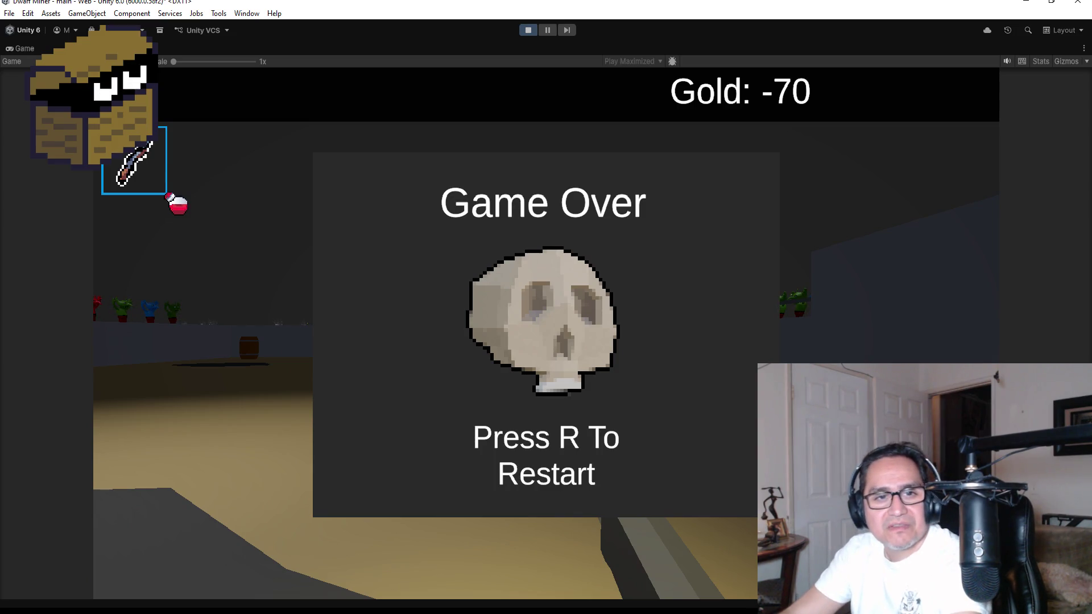
Restart the game with R, start it with Esc, then stop the playtest
{"action": "key", "text": "r"}
{"action": "key", "text": "Escape"}
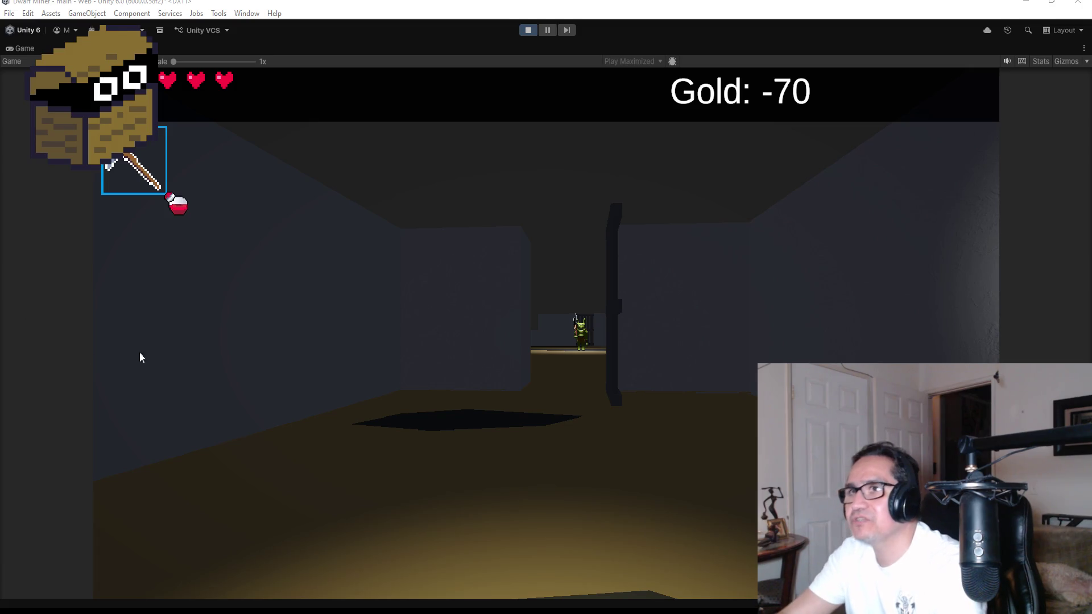
{"action": "left_click", "coordinate": [527, 29]}
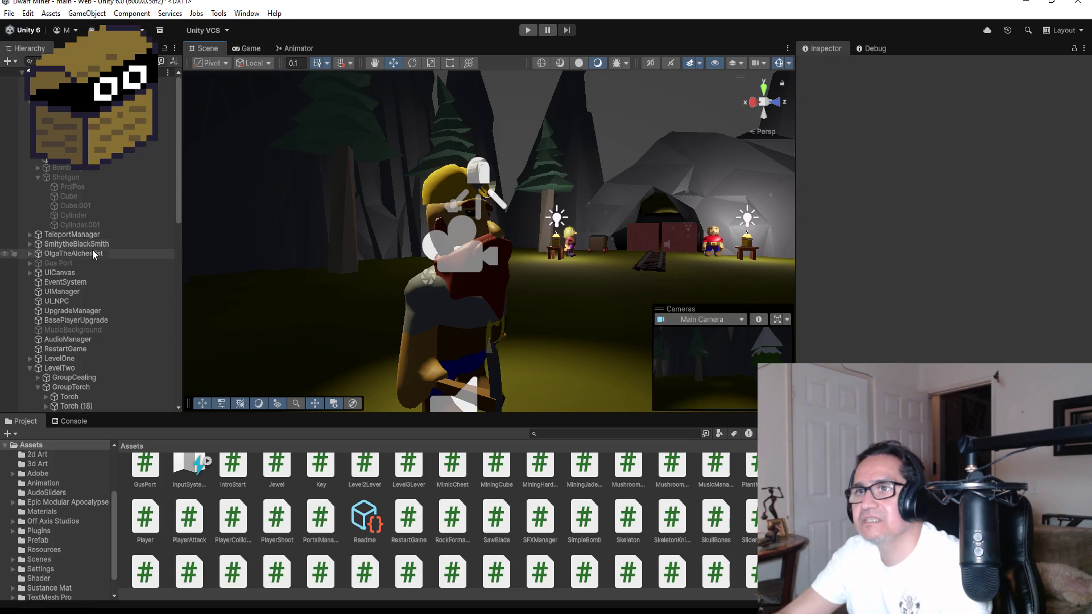
Select the Shotgun in the Hierarchy and make it active
{"action": "left_click", "coordinate": [37, 177]}
{"action": "left_click", "coordinate": [70, 179]}
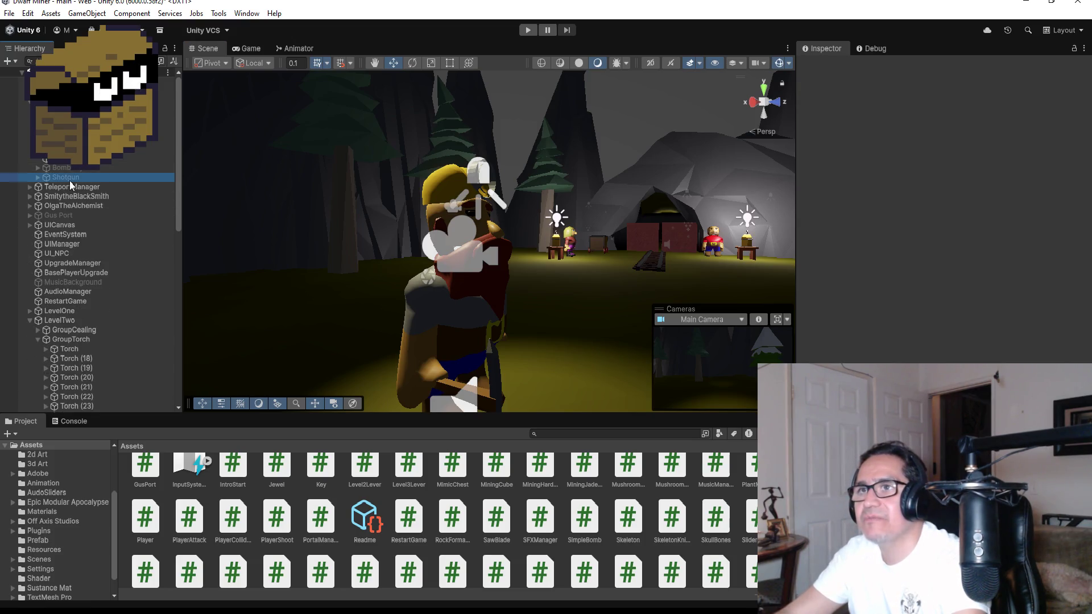
{"action": "left_click", "coordinate": [826, 67]}
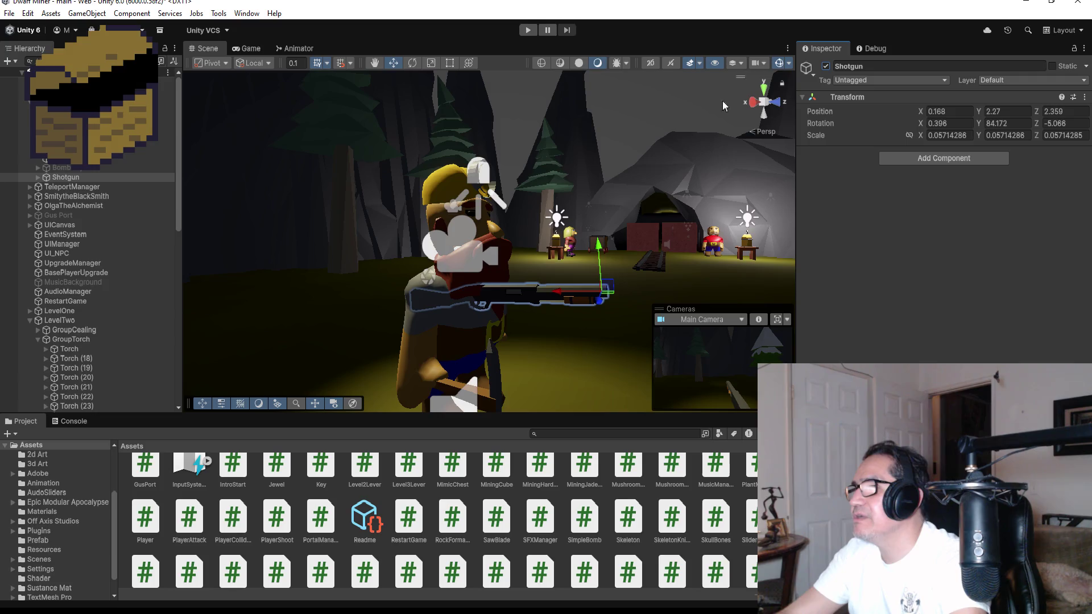
Try tilting the shotgun with the Rotate tool and Center pivot, leaving it horizontal
{"action": "left_click", "coordinate": [412, 66]}
{"action": "left_click_drag", "start_coordinate": [560, 267], "coordinate": [568, 170]}
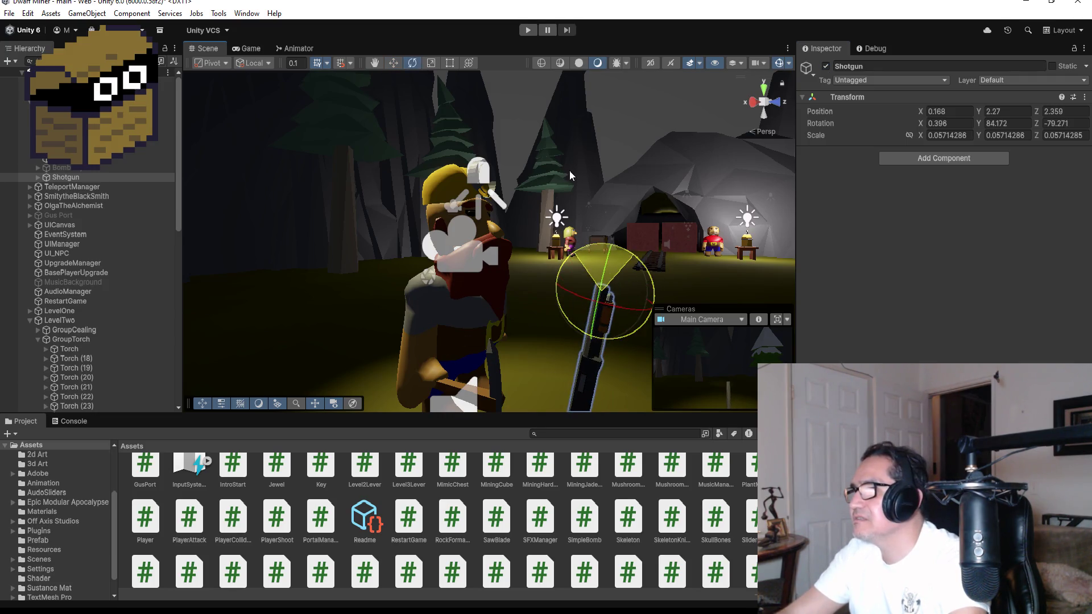
{"action": "key", "text": "ctrl+z"}
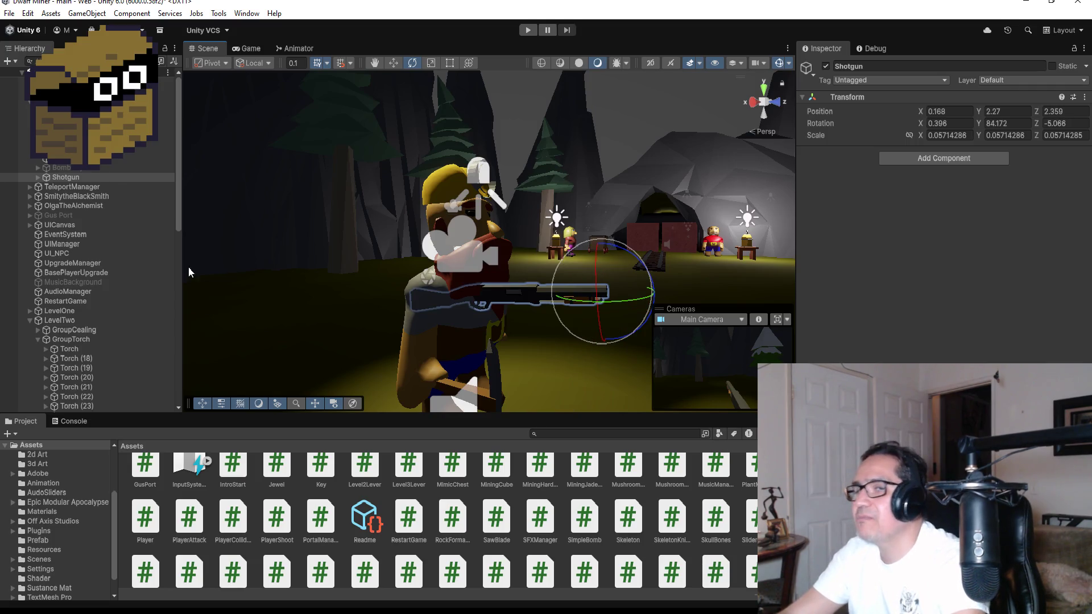
{"action": "left_click", "coordinate": [214, 63]}
{"action": "left_click", "coordinate": [227, 80]}
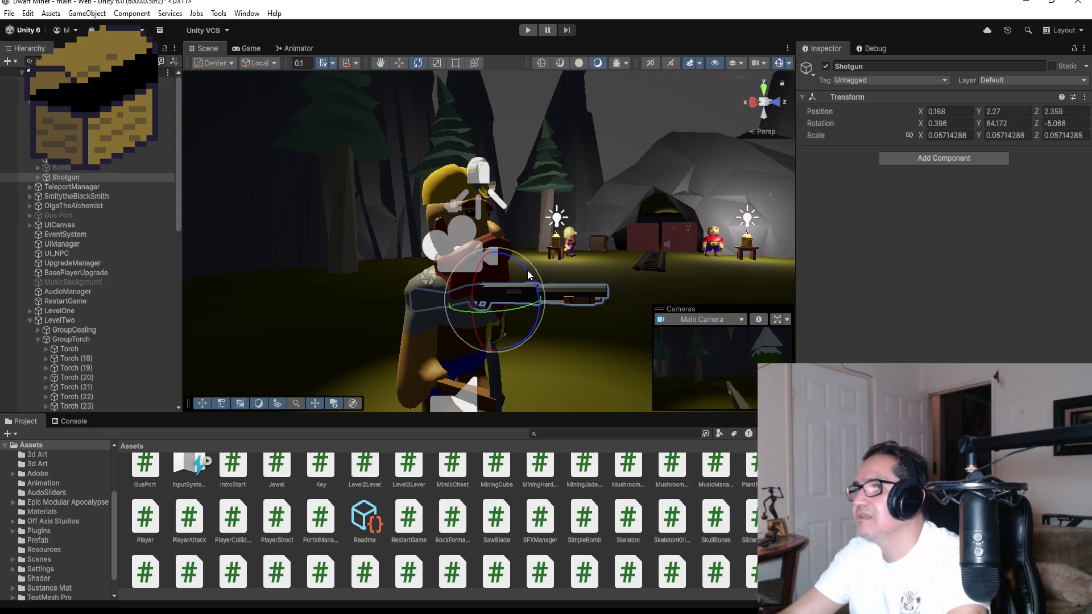
{"action": "left_click_drag", "start_coordinate": [532, 266], "coordinate": [503, 224]}
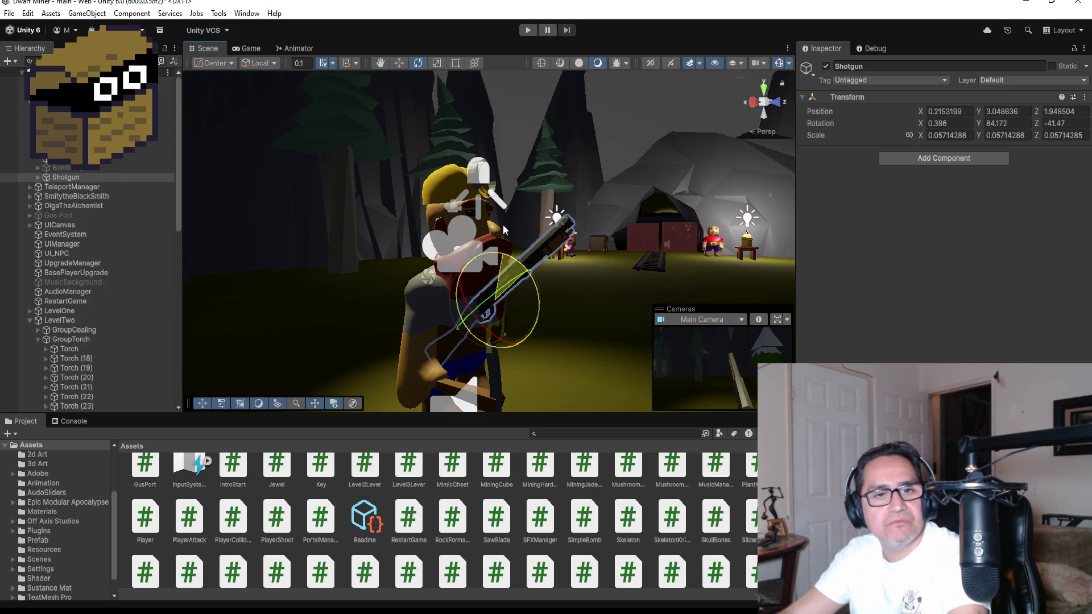
{"action": "mouse_move", "coordinate": [503, 229]}
{"action": "left_mouse_down"}
{"action": "mouse_move", "coordinate": [539, 279]}
{"action": "mouse_move", "coordinate": [530, 230]}
{"action": "mouse_move", "coordinate": [537, 269]}
{"action": "left_mouse_up"}
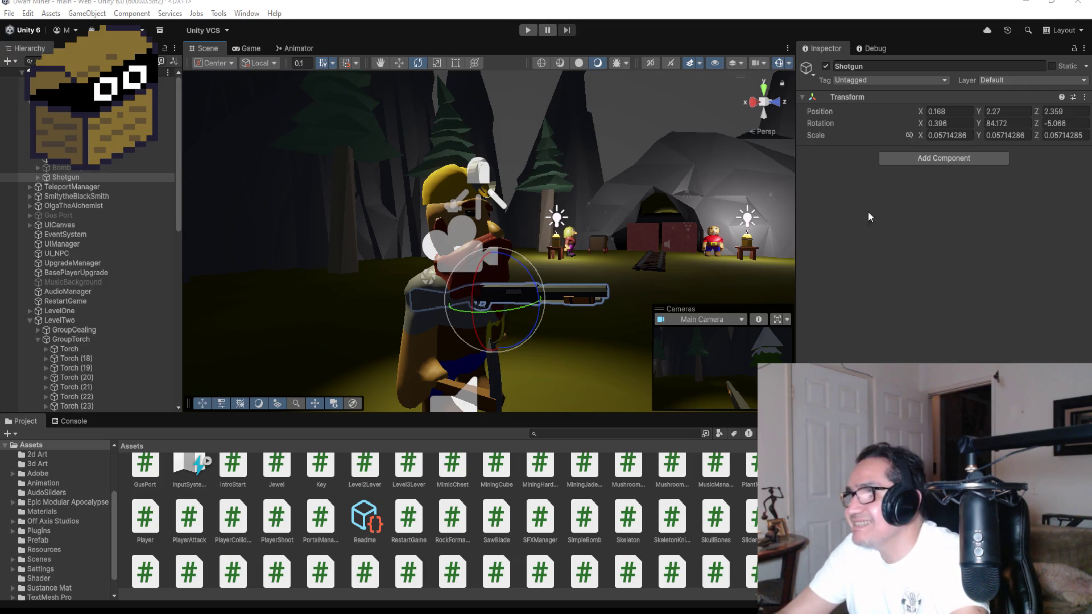
Check the dwarf's shotgun from Top and Right views, zoomed and panned to frame it
{"action": "left_click", "coordinate": [762, 87]}
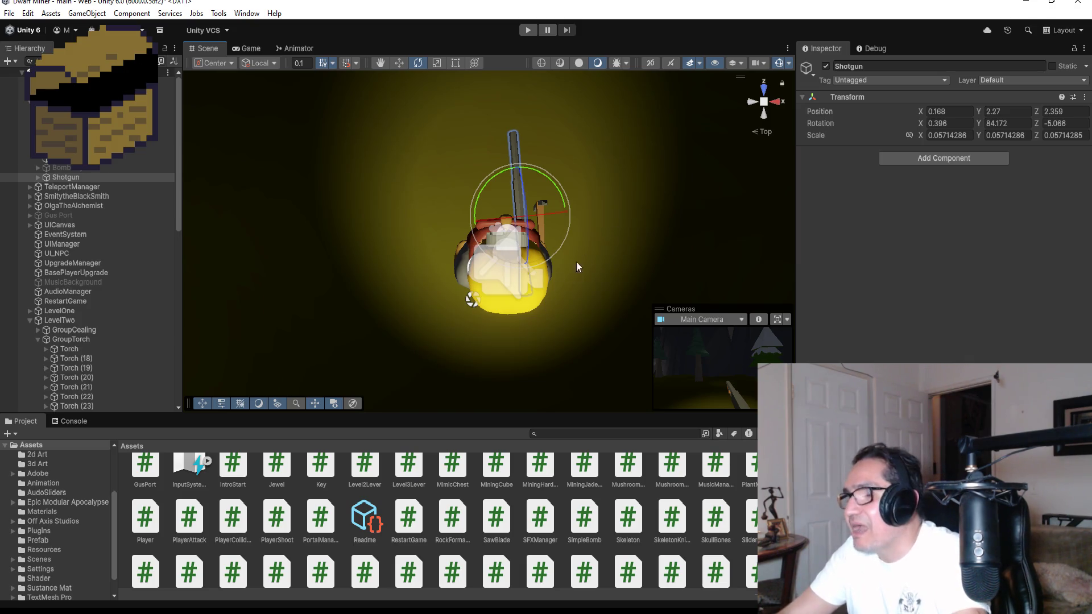
{"action": "scroll", "coordinate": [723, 115], "scroll_direction": "up", "scroll_amount": 2}
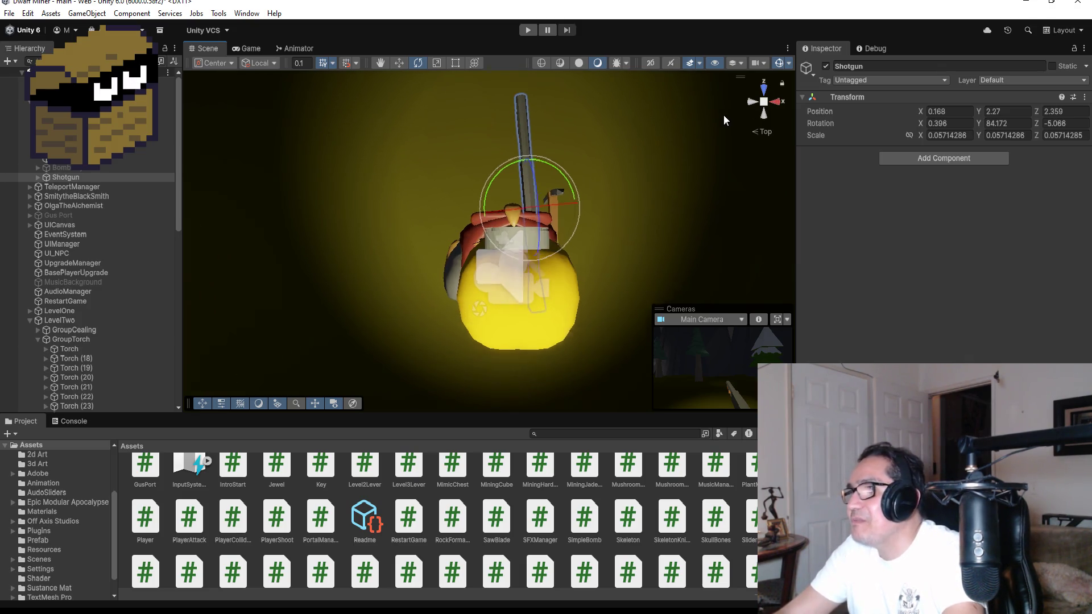
{"action": "left_click", "coordinate": [776, 102]}
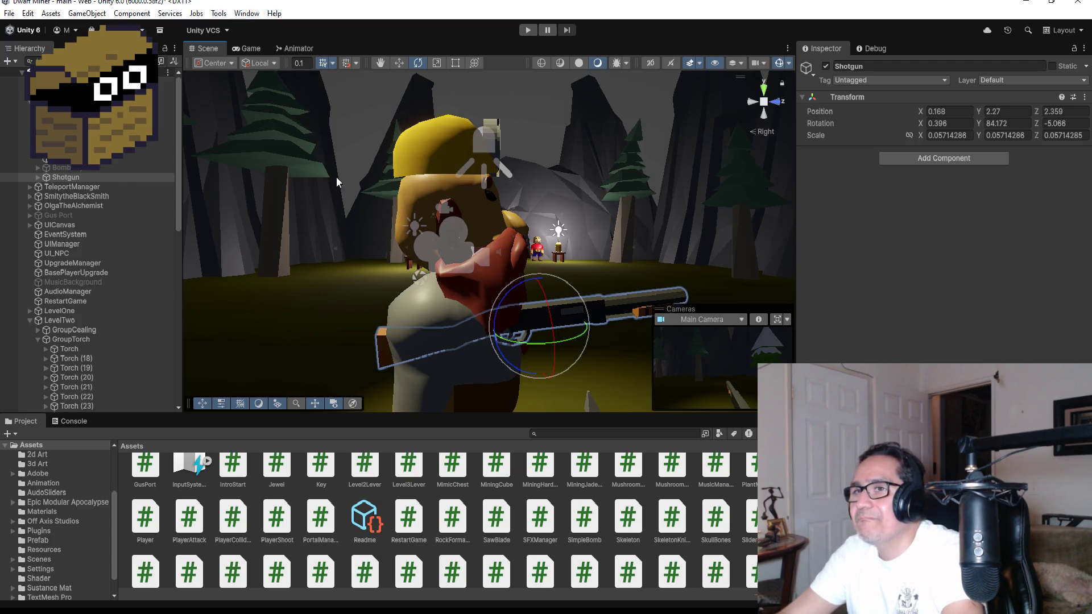
{"action": "left_click_drag", "start_coordinate": [336, 177], "coordinate": [309, 132]}
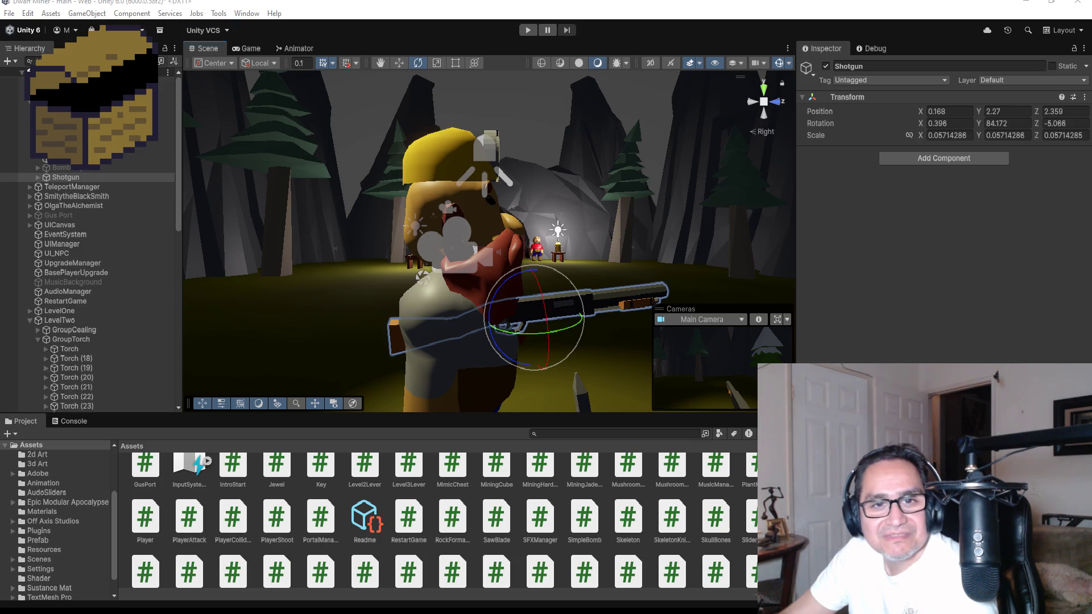
{"action": "key", "text": "alt+Tab"}
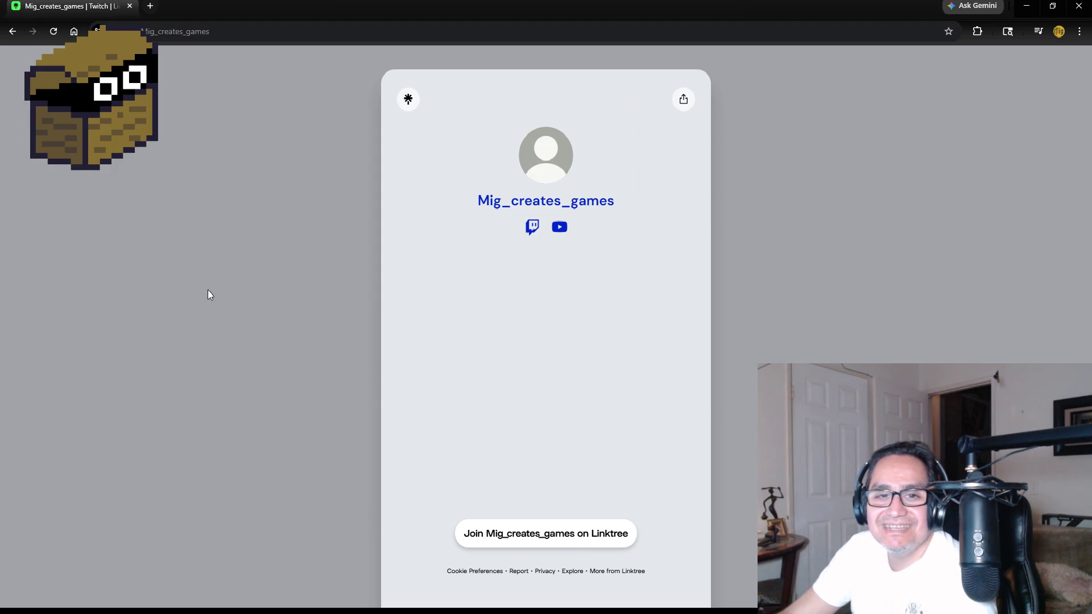
Open the Twitch link from the Linktree page, close that tab, then close Chrome
{"action": "left_click", "coordinate": [529, 228]}
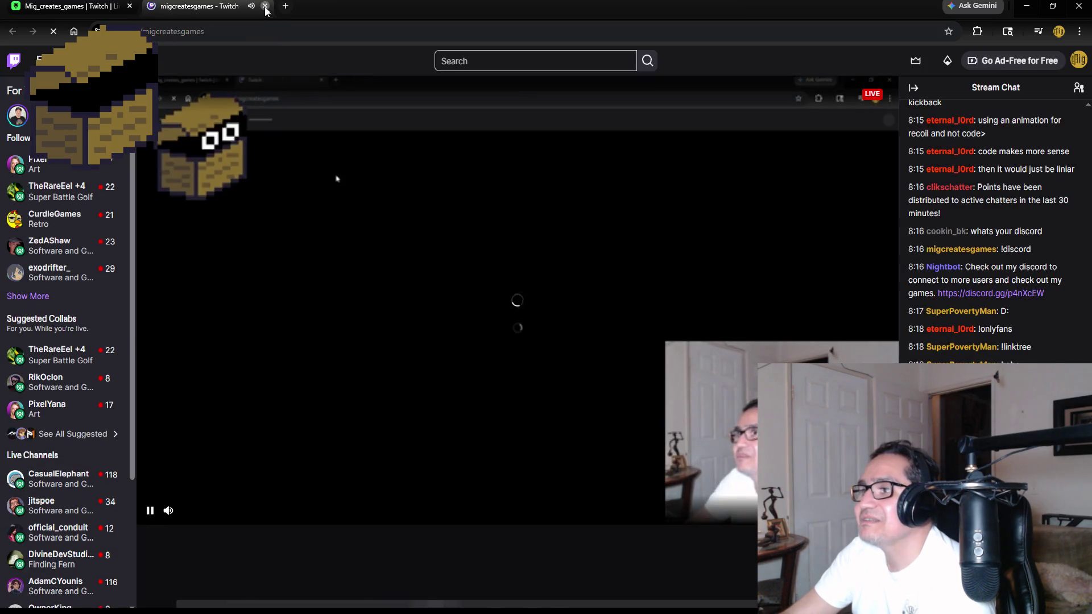
{"action": "left_click", "coordinate": [265, 6]}
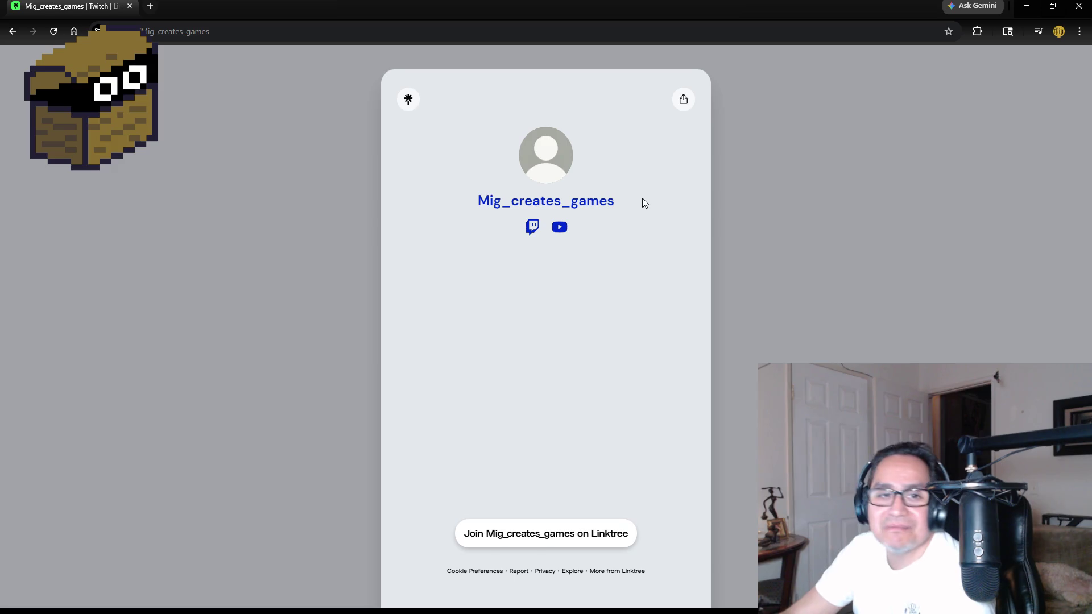
{"action": "left_click", "coordinate": [1086, 4]}
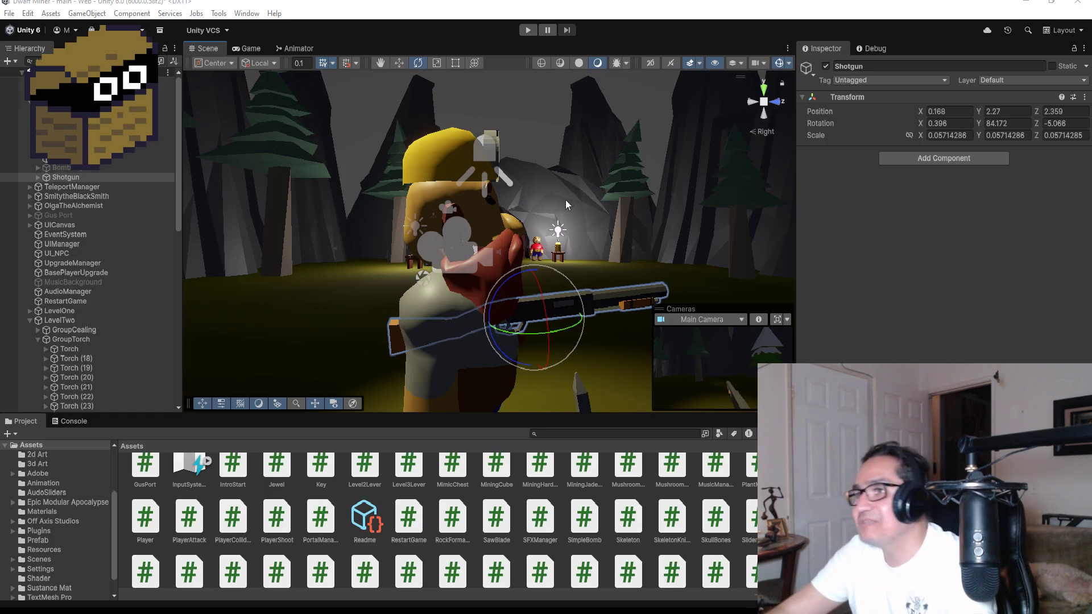
Inspect the Shotgun and DwarfMiner objects and the player's Animator state graph
{"action": "left_click", "coordinate": [90, 206]}
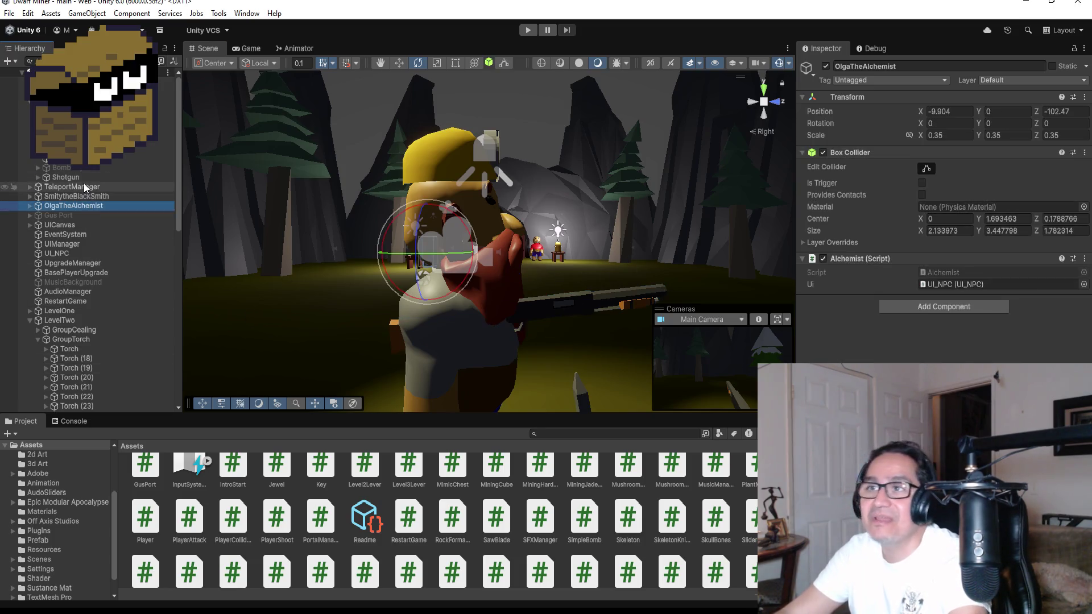
{"action": "left_click", "coordinate": [96, 174]}
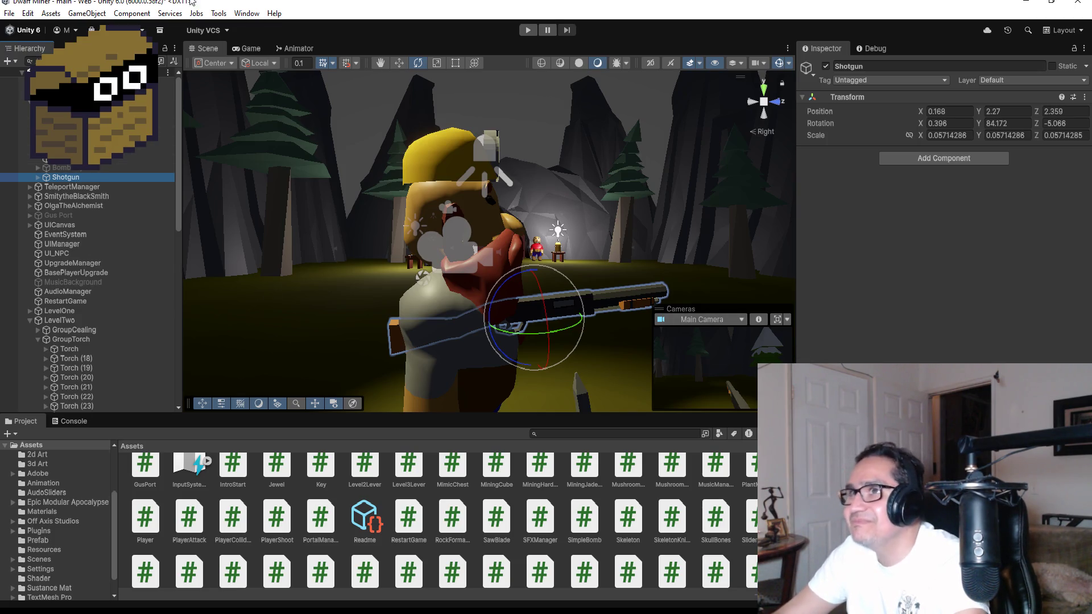
{"action": "left_click", "coordinate": [295, 49]}
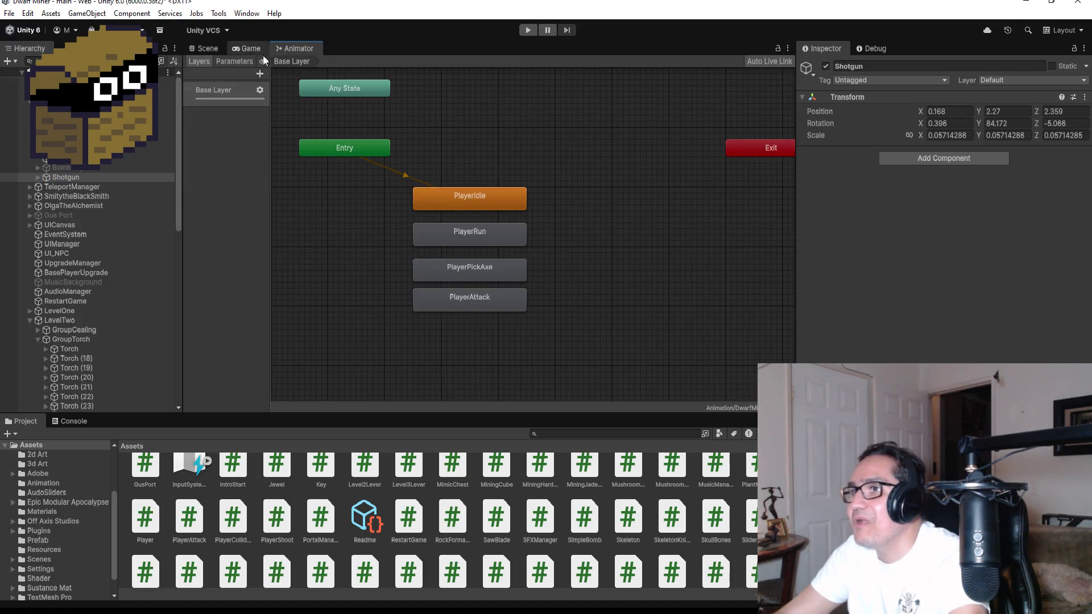
{"action": "left_click", "coordinate": [202, 49]}
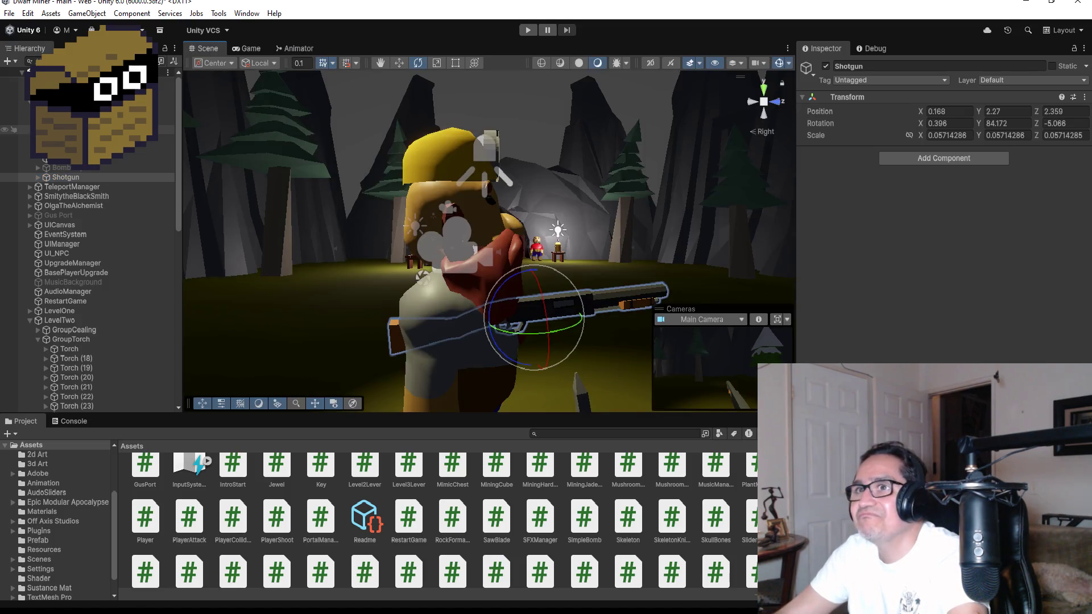
{"action": "left_click", "coordinate": [76, 187]}
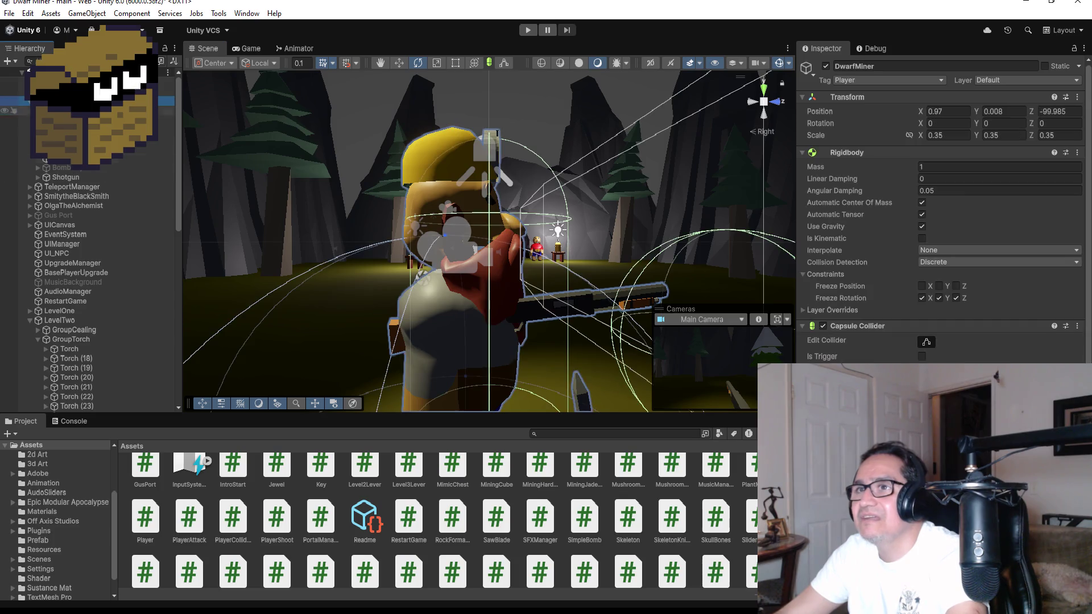
{"action": "left_click", "coordinate": [77, 180]}
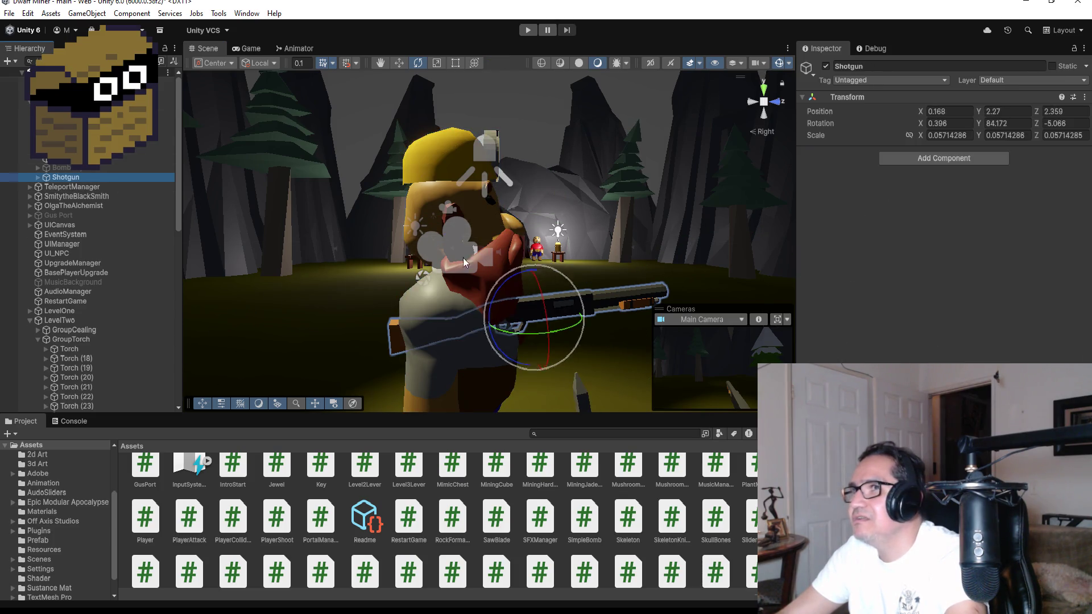
{"action": "left_click", "coordinate": [85, 101]}
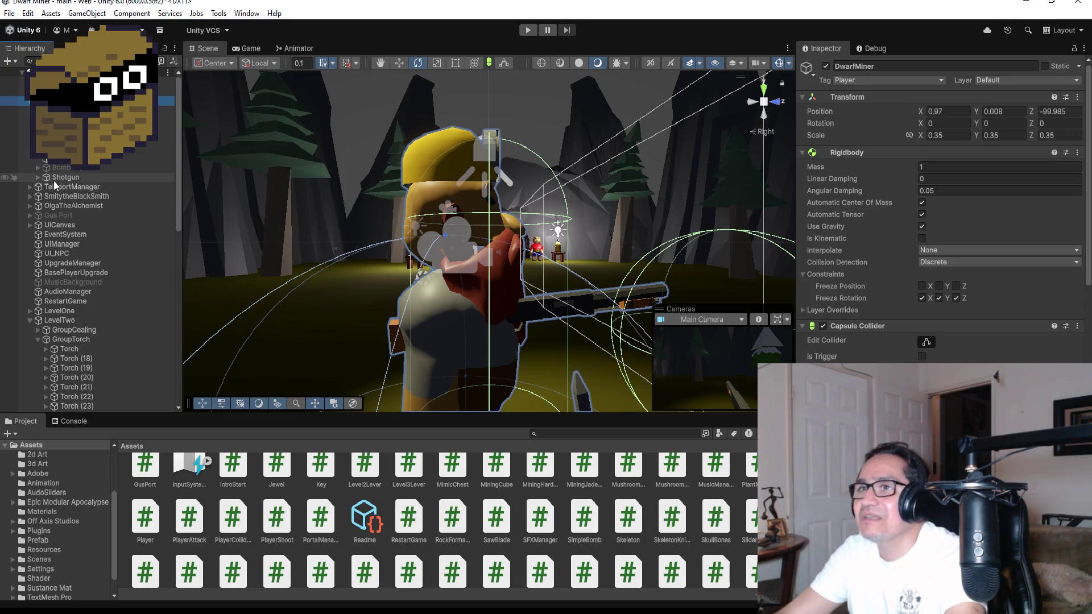
Drag the Shotgun out of Bomb to the top level of the Hierarchy
{"action": "left_click", "coordinate": [63, 178]}
{"action": "left_click", "coordinate": [298, 48]}
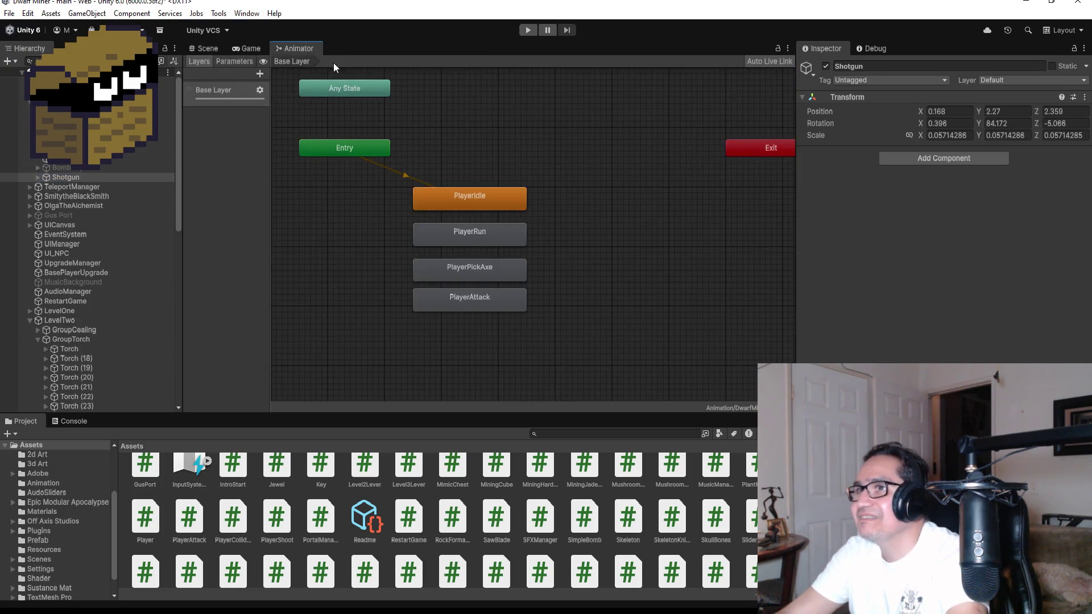
{"action": "left_click", "coordinate": [206, 50]}
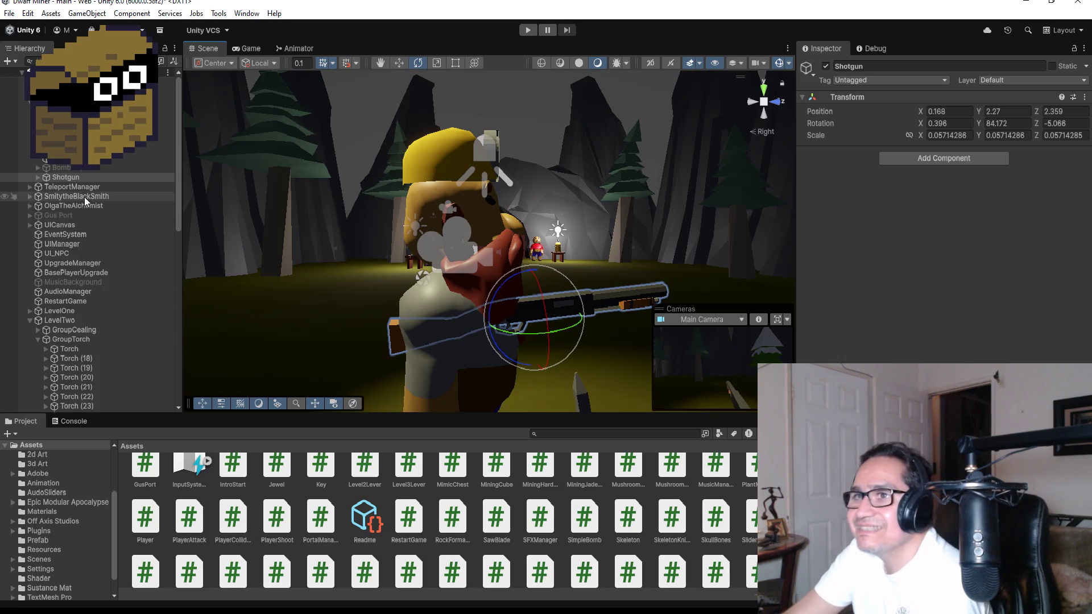
{"action": "left_click", "coordinate": [76, 177]}
{"action": "left_click_drag", "start_coordinate": [76, 177], "coordinate": [80, 192]}
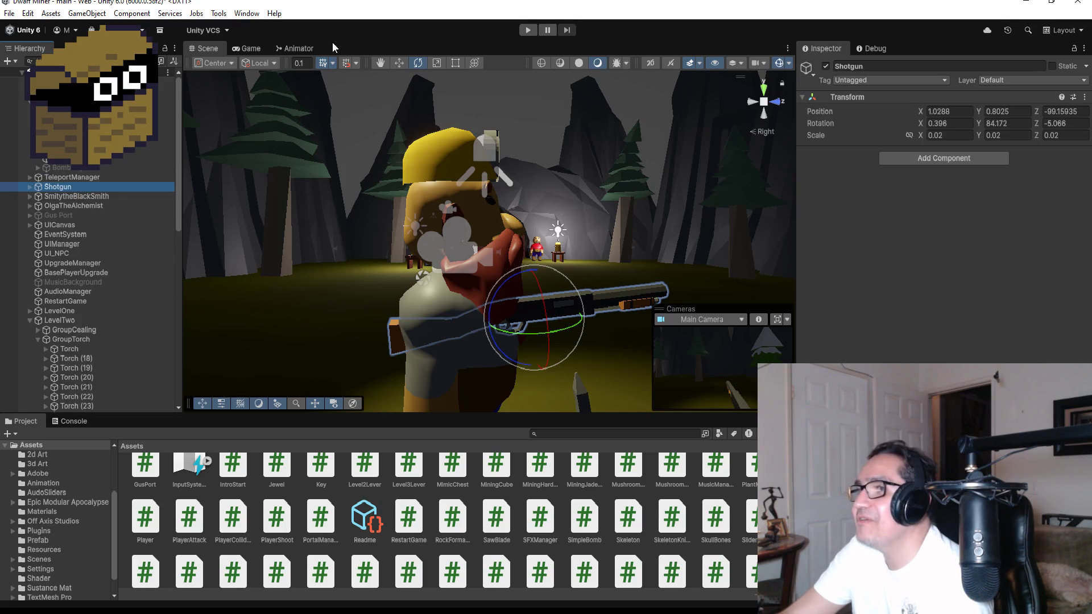
{"action": "left_click", "coordinate": [247, 14]}
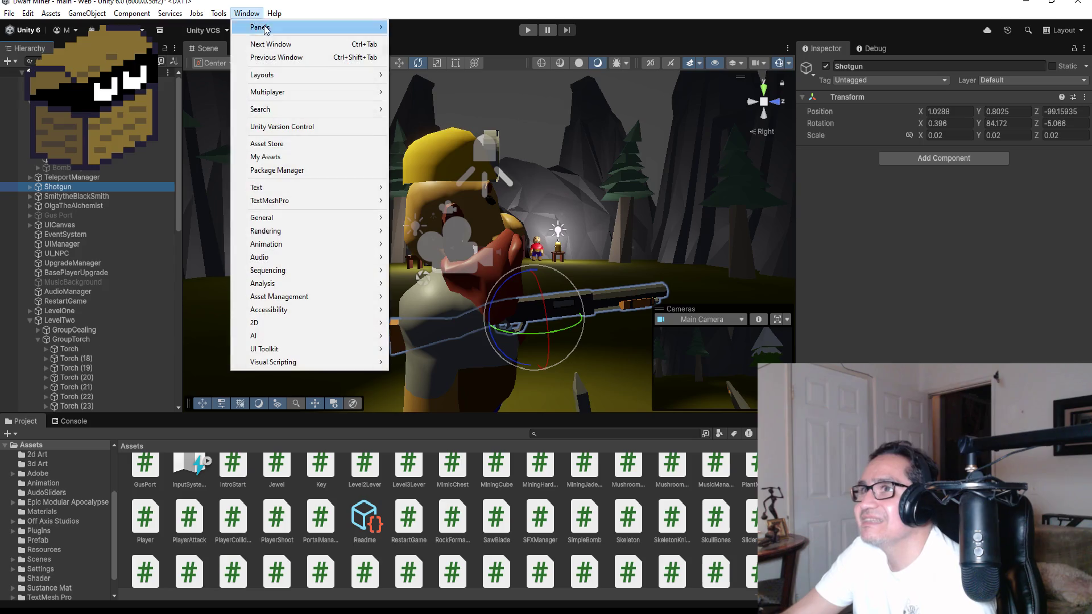
Open the Animation window from the Window menu and start creating a Shotgun clip
{"action": "mouse_move", "coordinate": [279, 244]}
{"action": "left_click", "coordinate": [411, 244]}
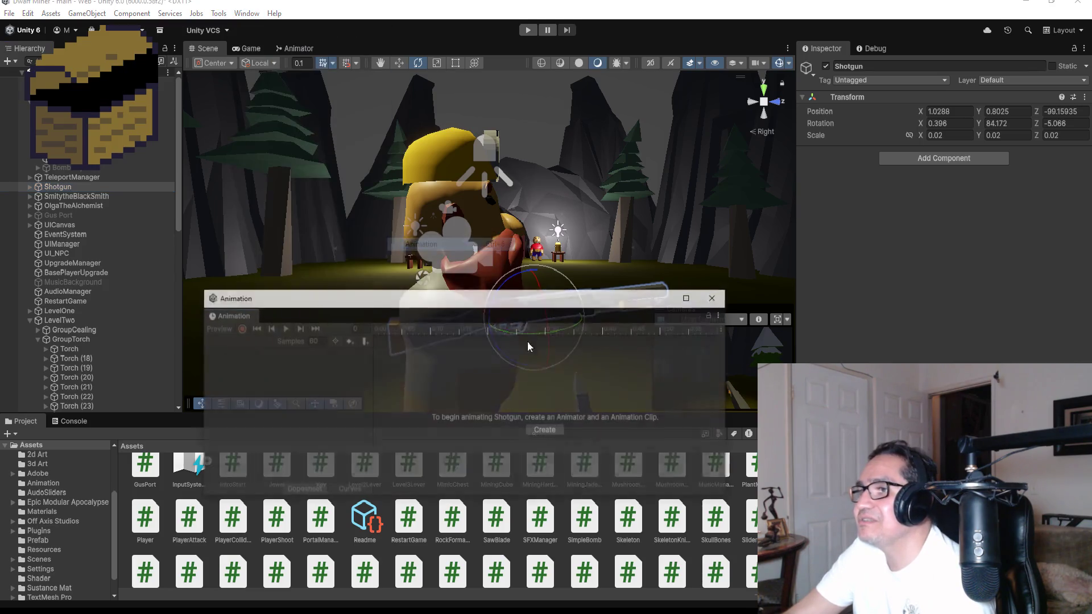
{"action": "left_click", "coordinate": [543, 432]}
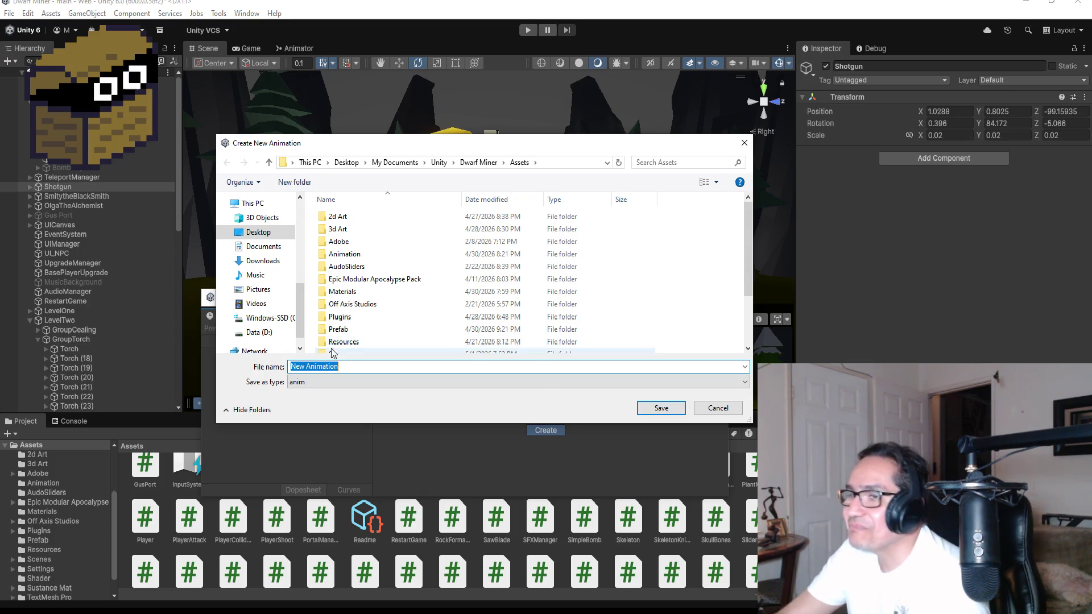
Save the new clip as ShotgunPull in the Animation folder
{"action": "double_click", "coordinate": [345, 254]}
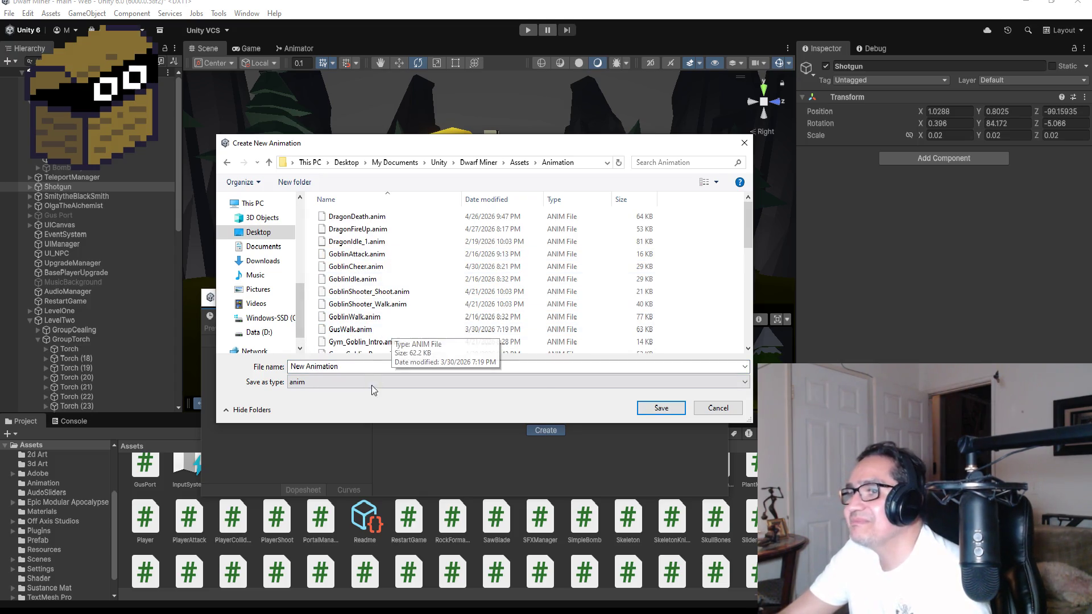
{"action": "type", "text": "ShotgunLi"}
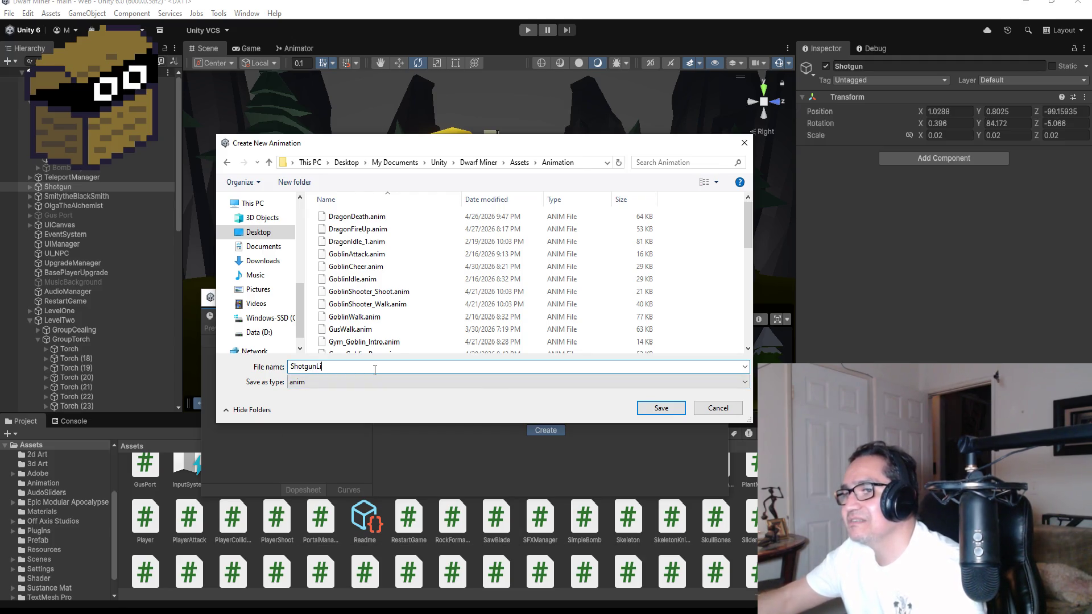
{"action": "key", "text": "BackSpace"}
{"action": "key", "text": "BackSpace"}
{"action": "type", "text": "Pu"}
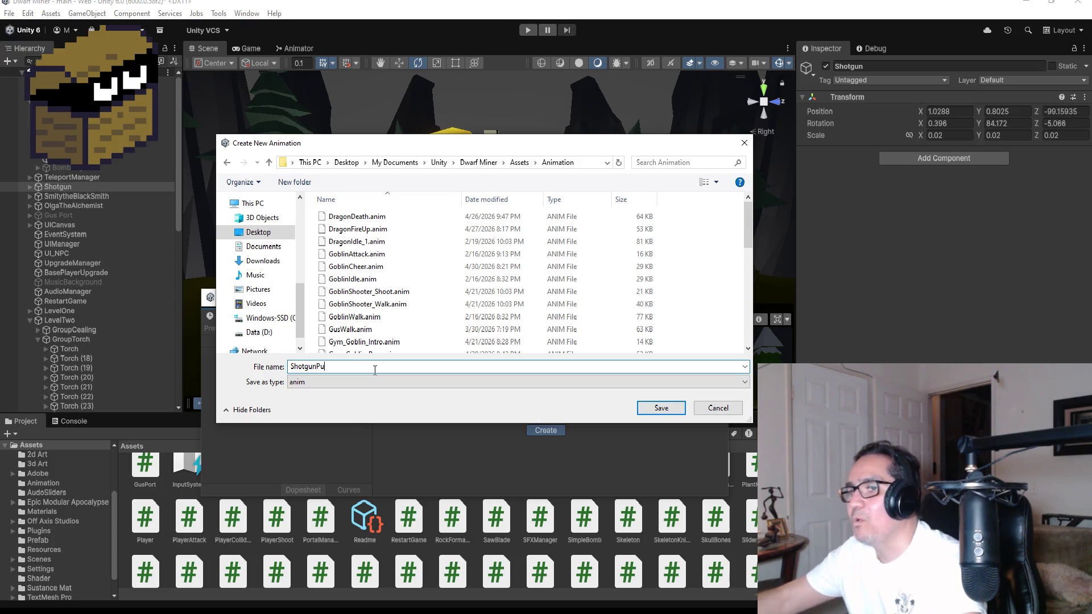
{"action": "type", "text": "ll"}
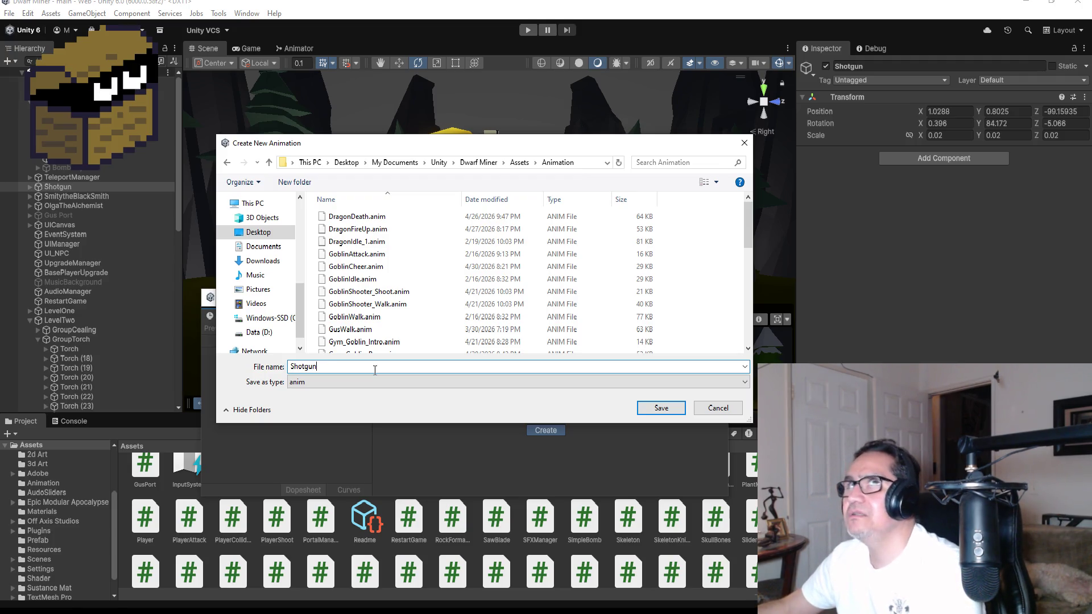
{"action": "key", "text": "BackSpace"}
{"action": "key", "text": "BackSpace"}
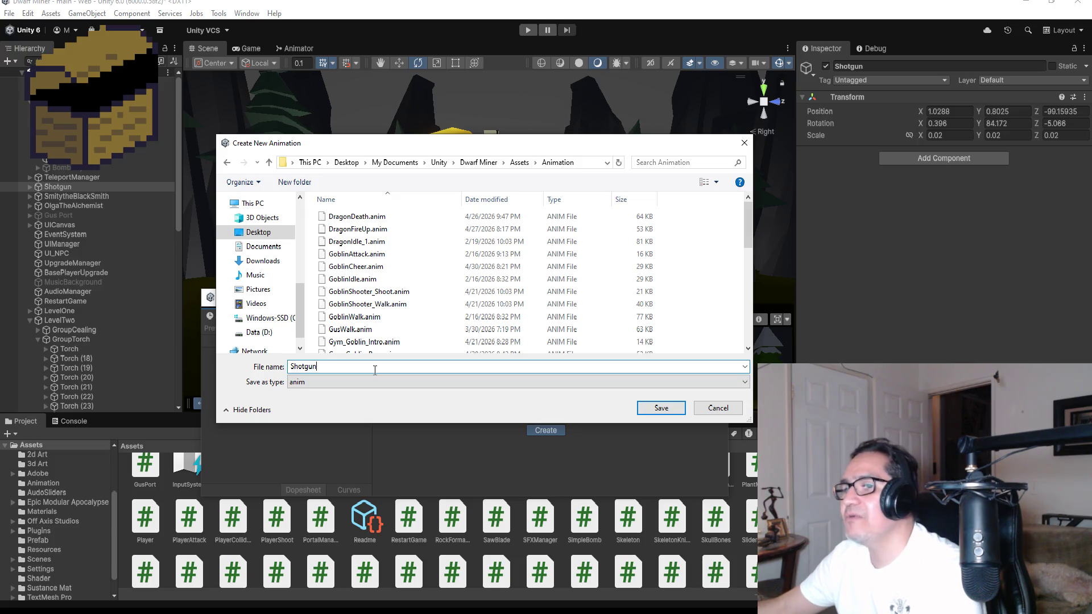
{"action": "type", "text": "Pull"}
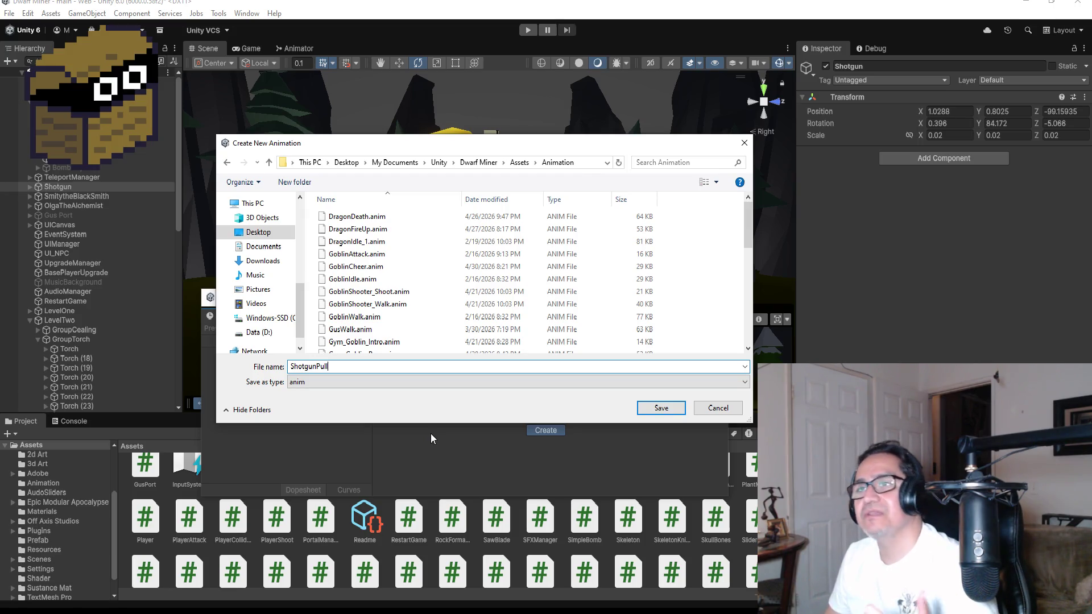
{"action": "left_click", "coordinate": [653, 409]}
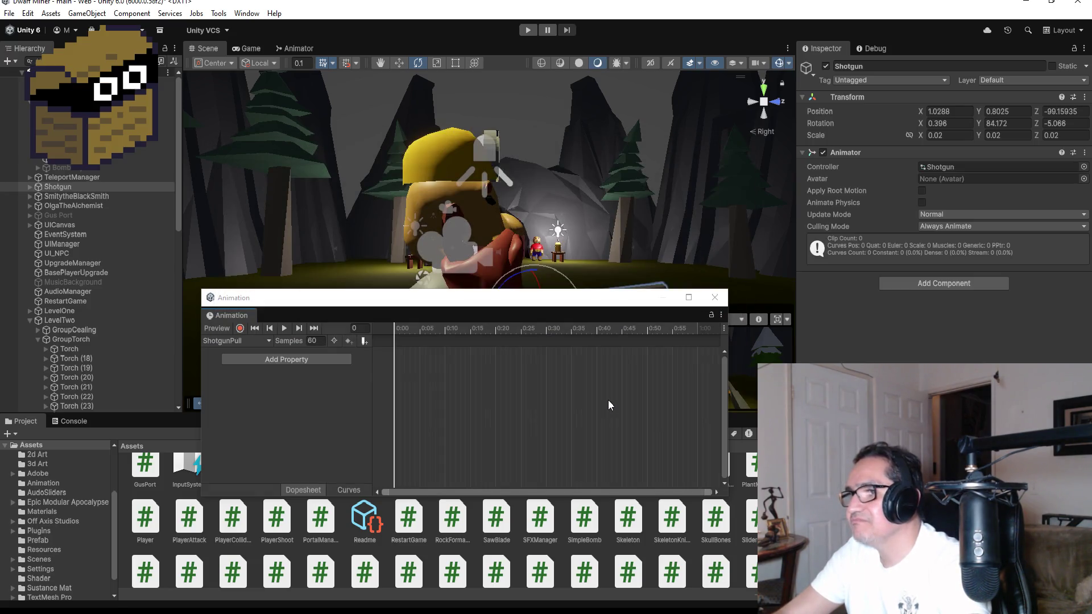
Add a Shotgun Transform Rotation track to ShotgunPull and move its end key to frame 15
{"action": "mouse_move", "coordinate": [519, 301]}
{"action": "left_mouse_down"}
{"action": "mouse_move", "coordinate": [548, 382]}
{"action": "mouse_move", "coordinate": [532, 362]}
{"action": "left_mouse_up"}
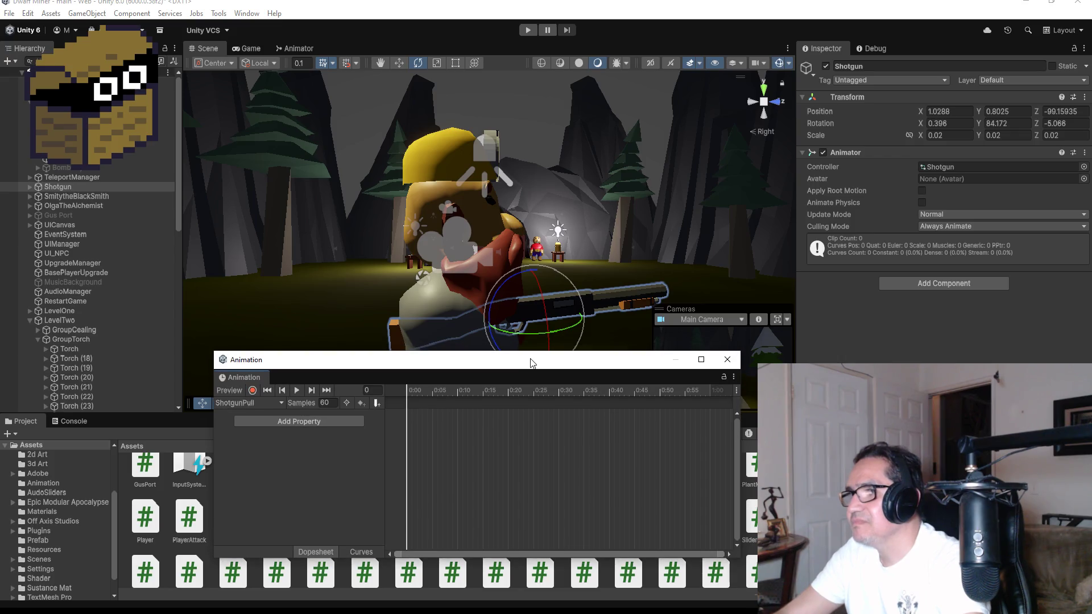
{"action": "left_click", "coordinate": [299, 421]}
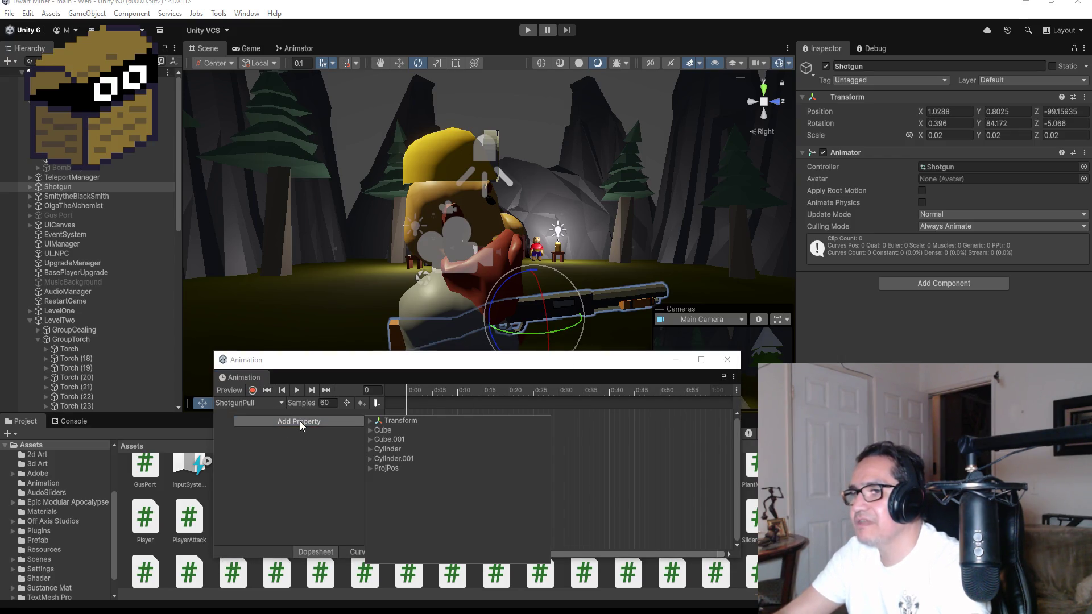
{"action": "left_click", "coordinate": [370, 421]}
{"action": "left_click", "coordinate": [405, 439]}
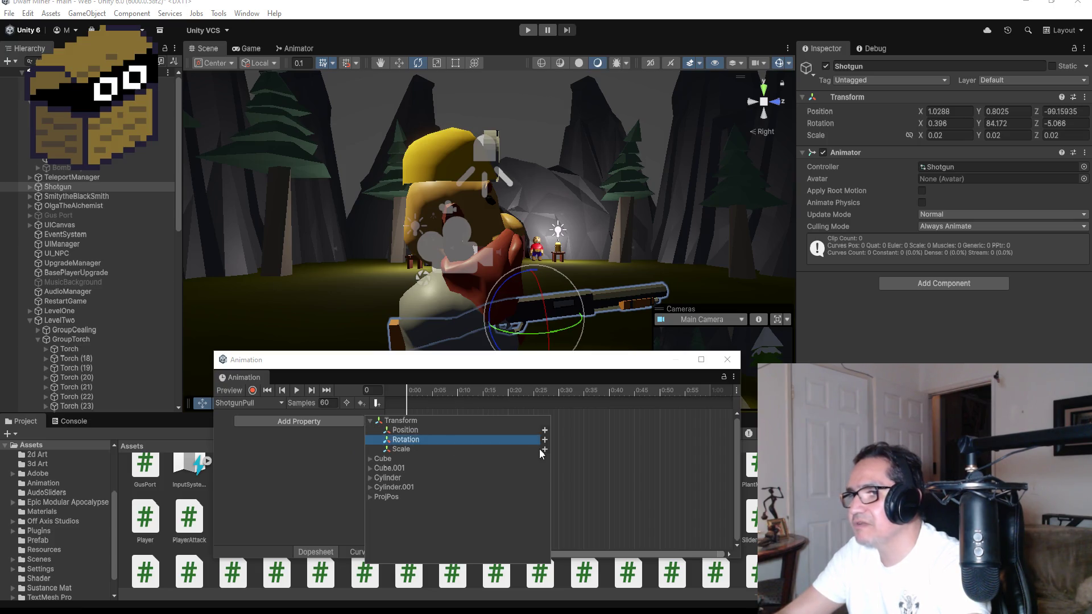
{"action": "left_click", "coordinate": [544, 441]}
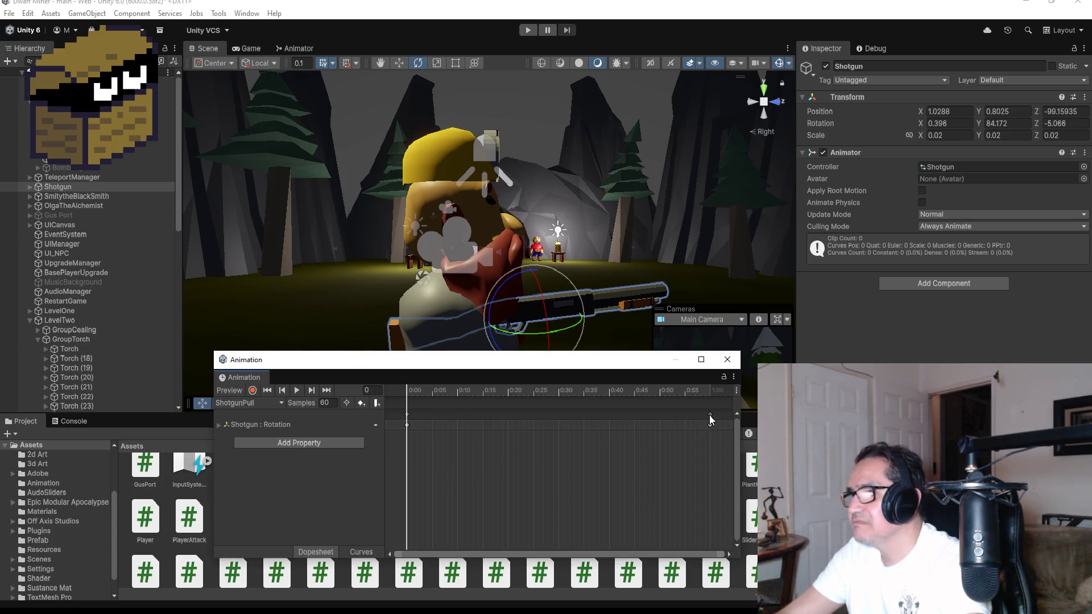
{"action": "left_click_drag", "start_coordinate": [710, 419], "coordinate": [483, 413]}
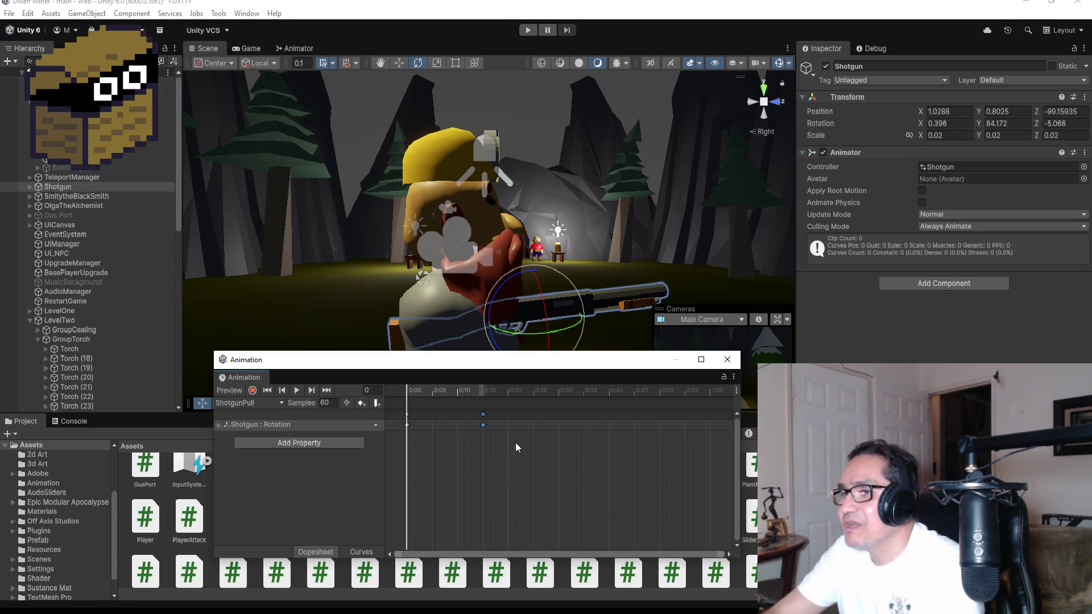
At frame 15, record the shotgun tilted upward to Z -14.36 as recoil keys
{"action": "left_click", "coordinate": [326, 390]}
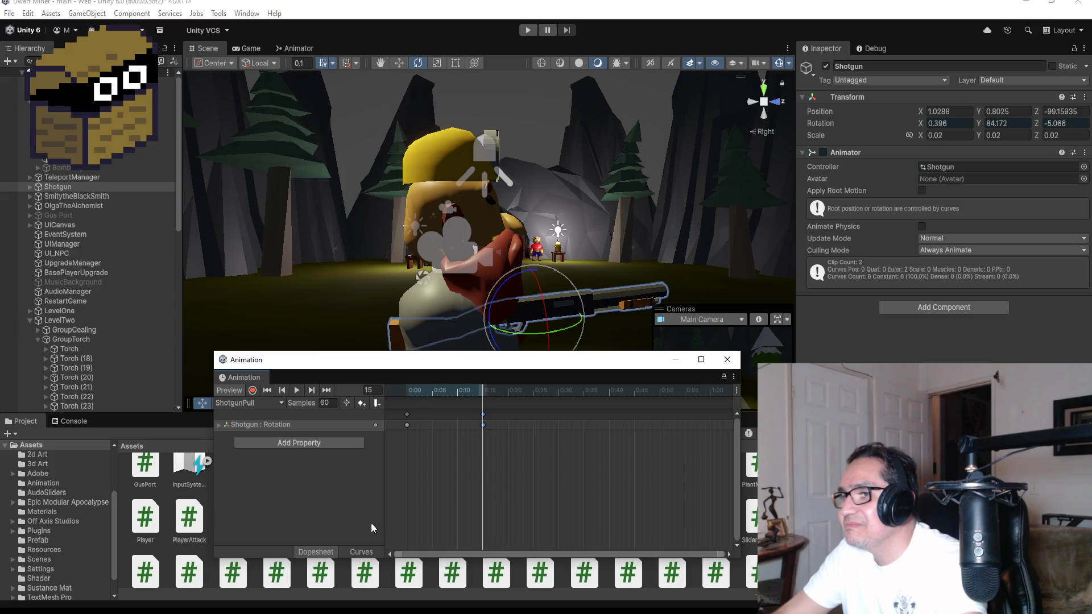
{"action": "left_click", "coordinate": [253, 390]}
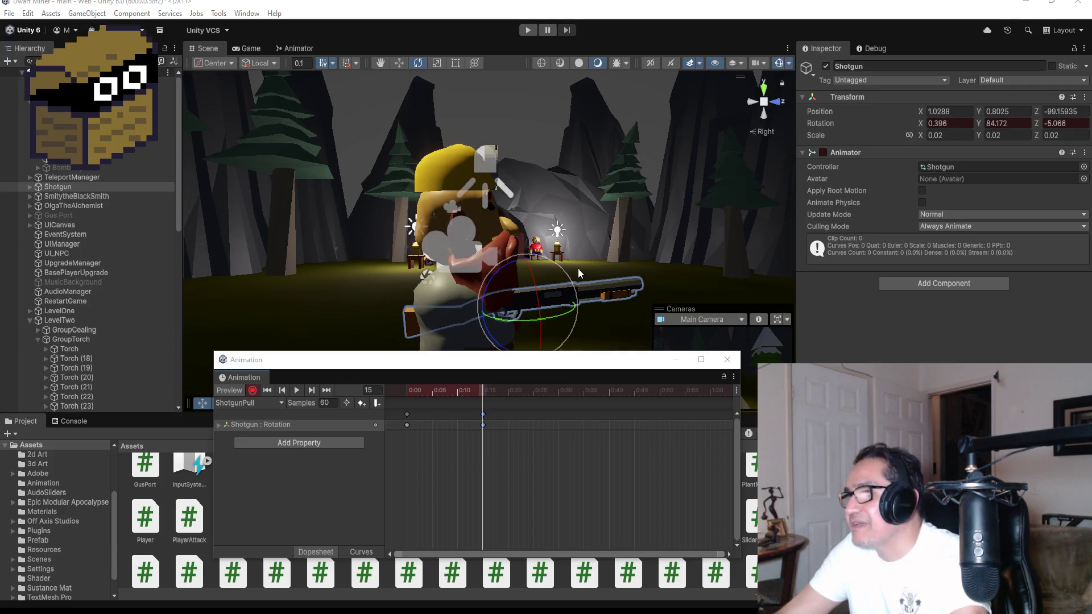
{"action": "left_click_drag", "start_coordinate": [555, 264], "coordinate": [573, 262]}
{"action": "key", "text": "ctrl+z"}
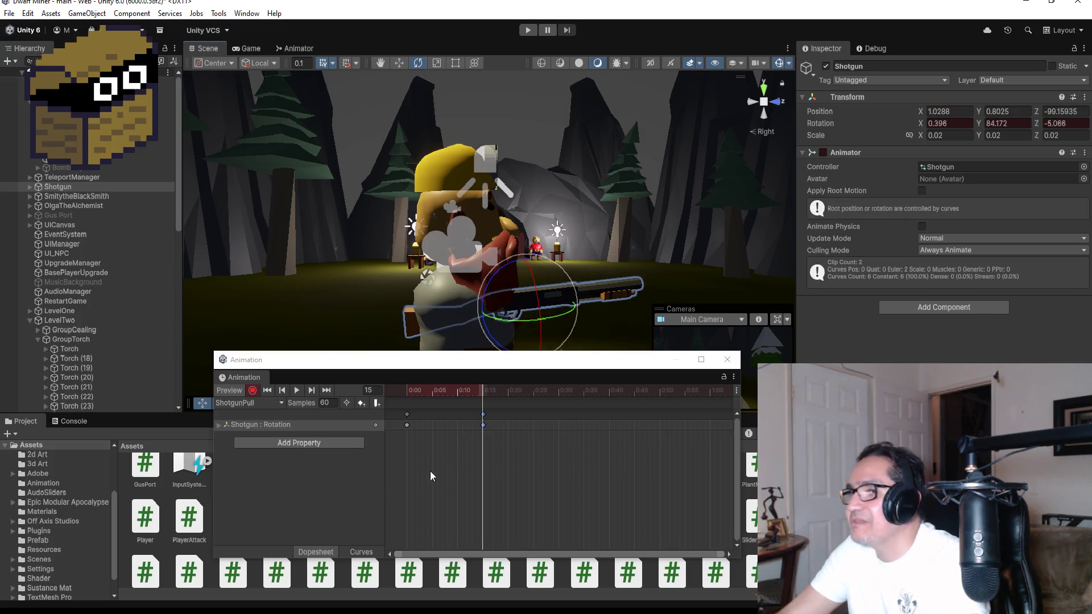
{"action": "left_click_drag", "start_coordinate": [563, 264], "coordinate": [547, 264]}
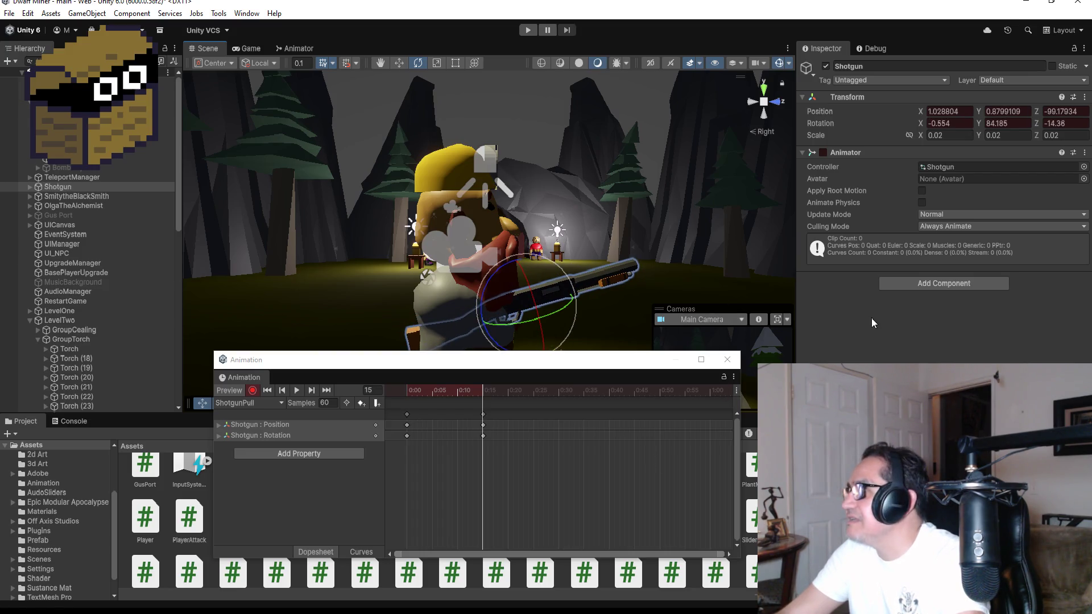
{"action": "left_click", "coordinate": [253, 390]}
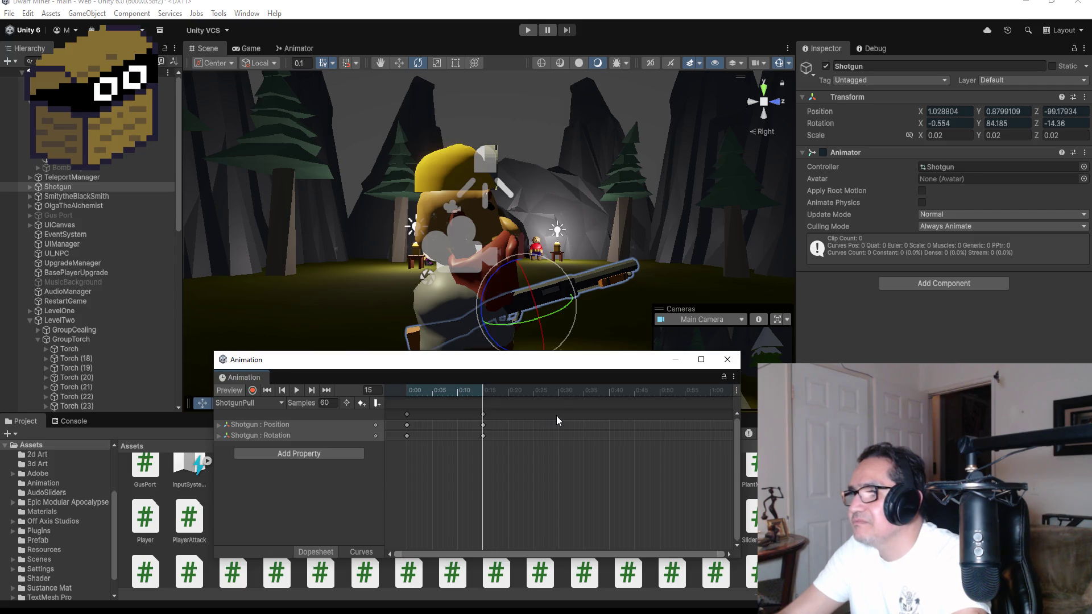
{"action": "left_click", "coordinate": [406, 414]}
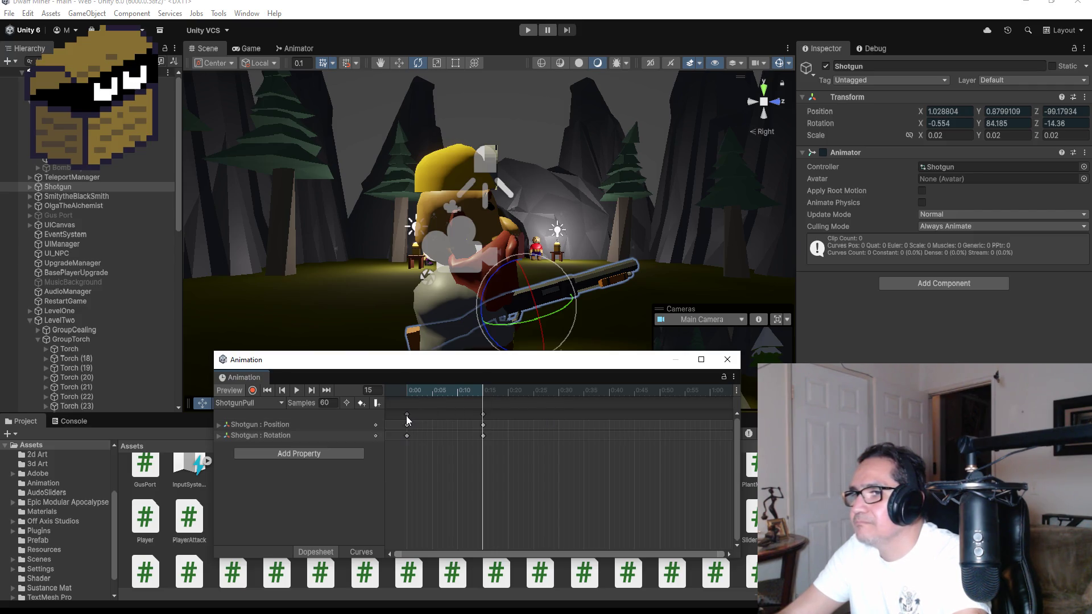
Paste the 0:00 keys at frame 30 and set the clip's Samples to 90
{"action": "left_click", "coordinate": [282, 391]}
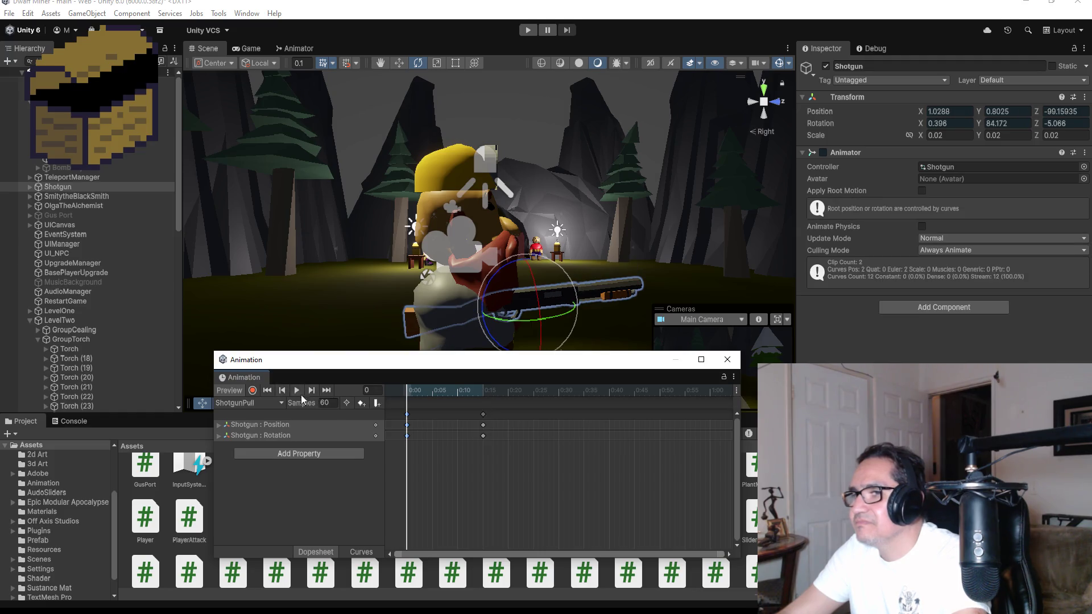
{"action": "right_click", "coordinate": [559, 415]}
{"action": "left_click", "coordinate": [563, 422]}
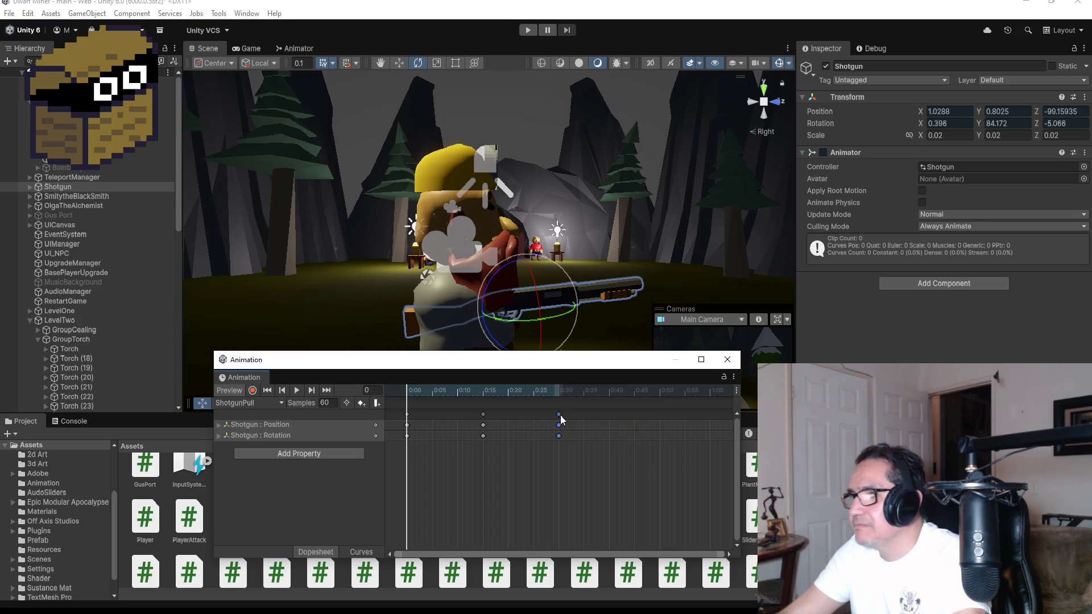
{"action": "left_click", "coordinate": [325, 402]}
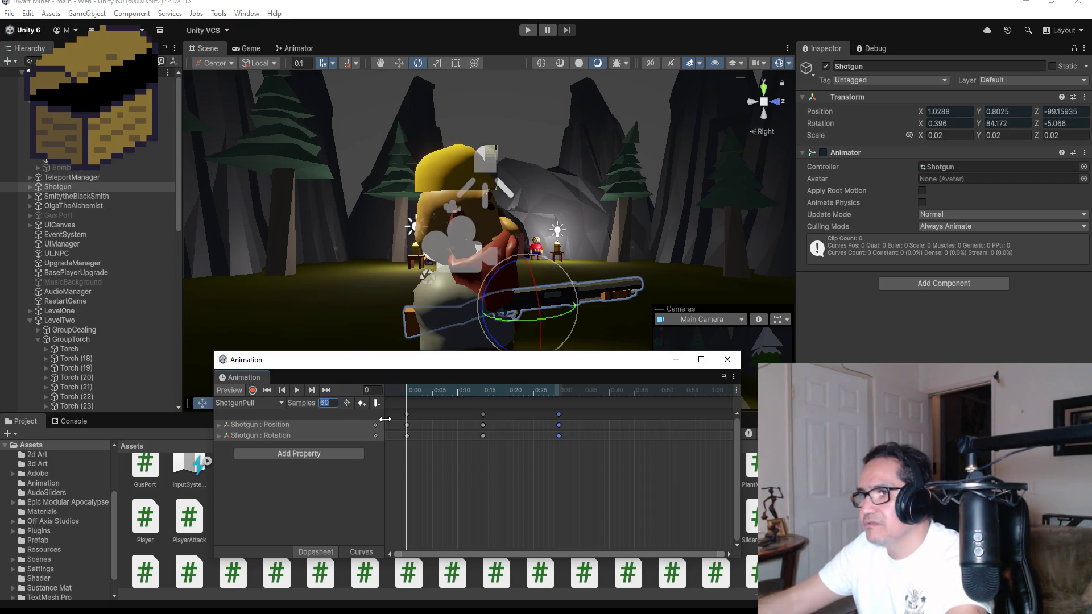
{"action": "type", "text": "90"}
{"action": "key", "text": "Return"}
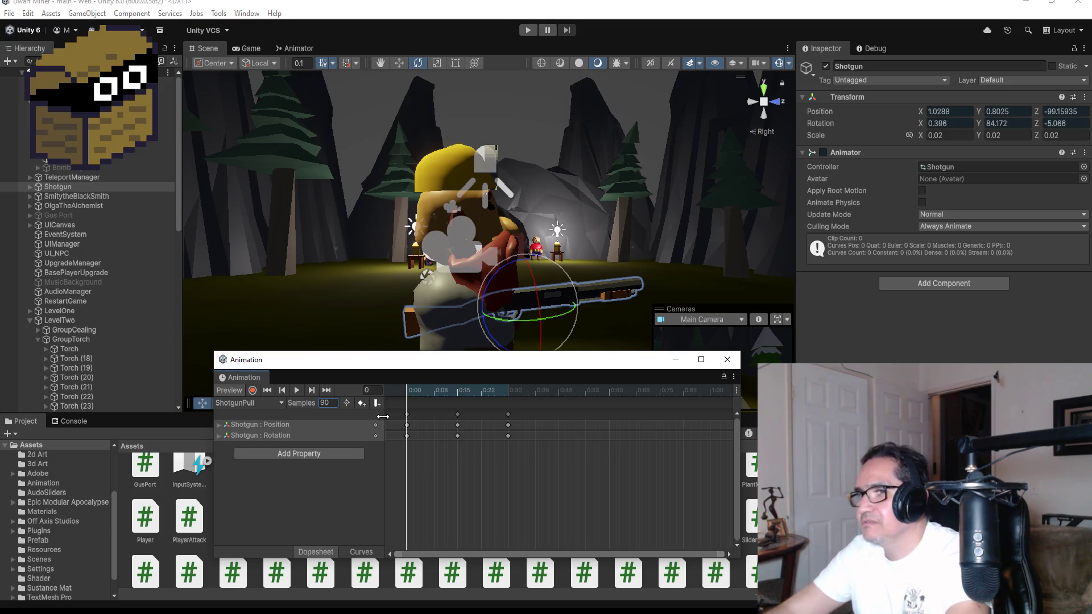
Preview the ShotgunPull recoil playback twice, then stop it and close the Animation window
{"action": "left_click", "coordinate": [298, 390]}
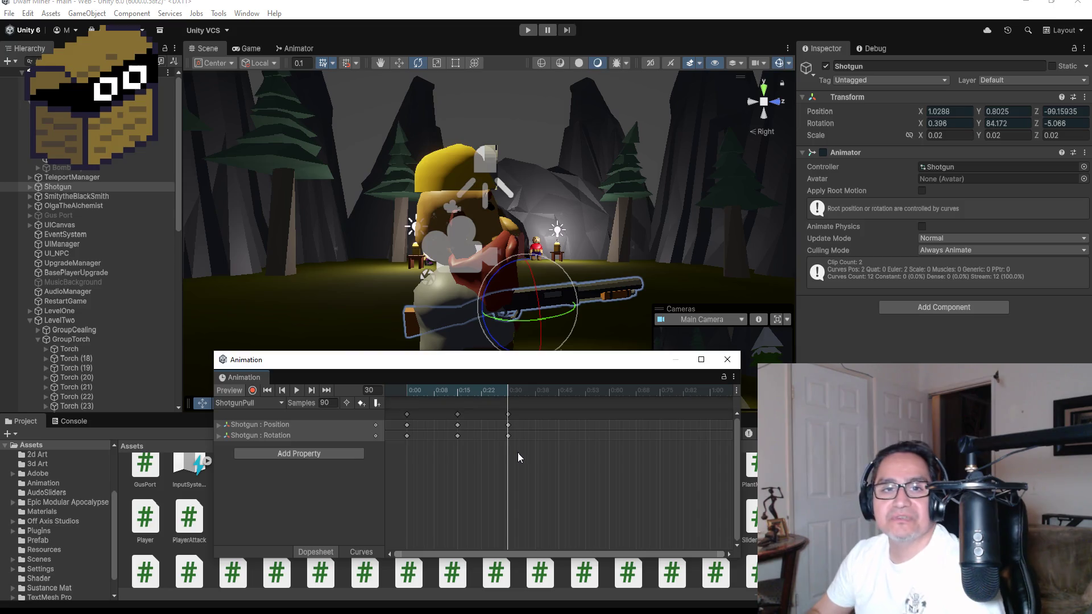
{"action": "left_click", "coordinate": [2, 2]}
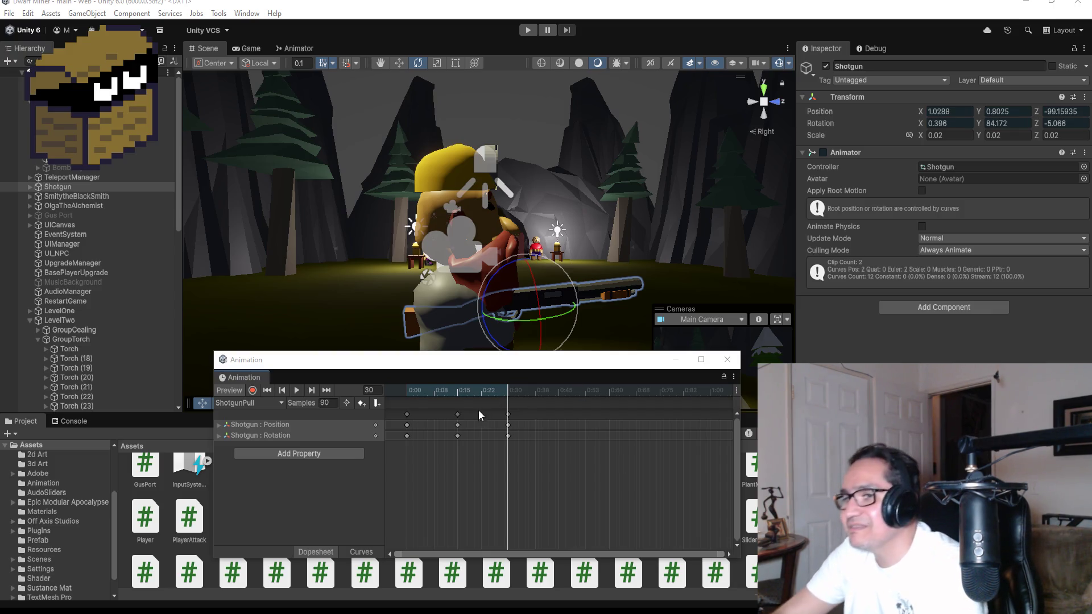
{"action": "left_click", "coordinate": [297, 390]}
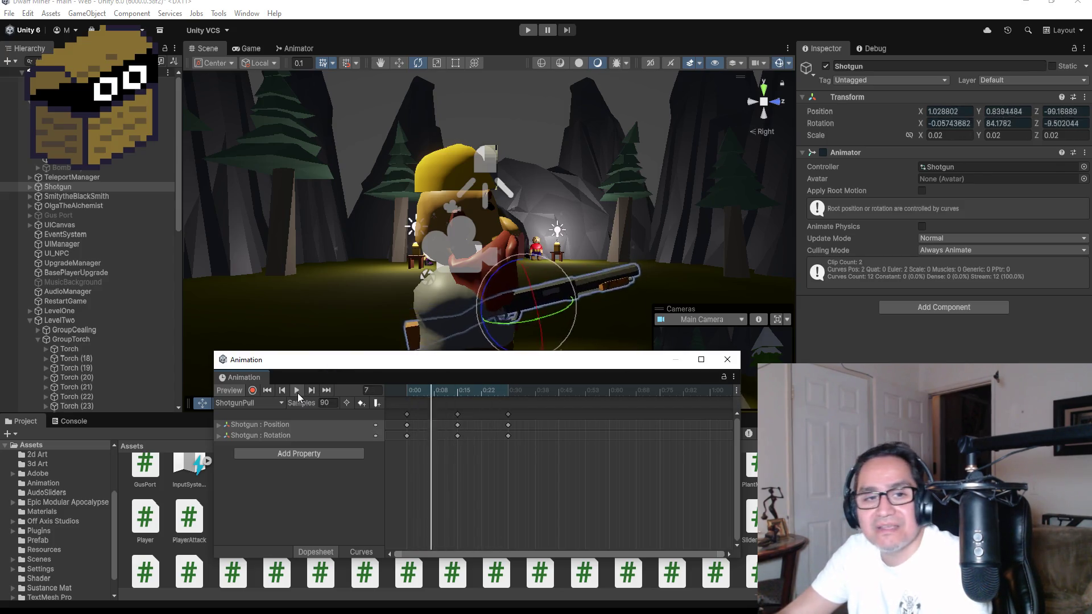
{"action": "left_click", "coordinate": [326, 391]}
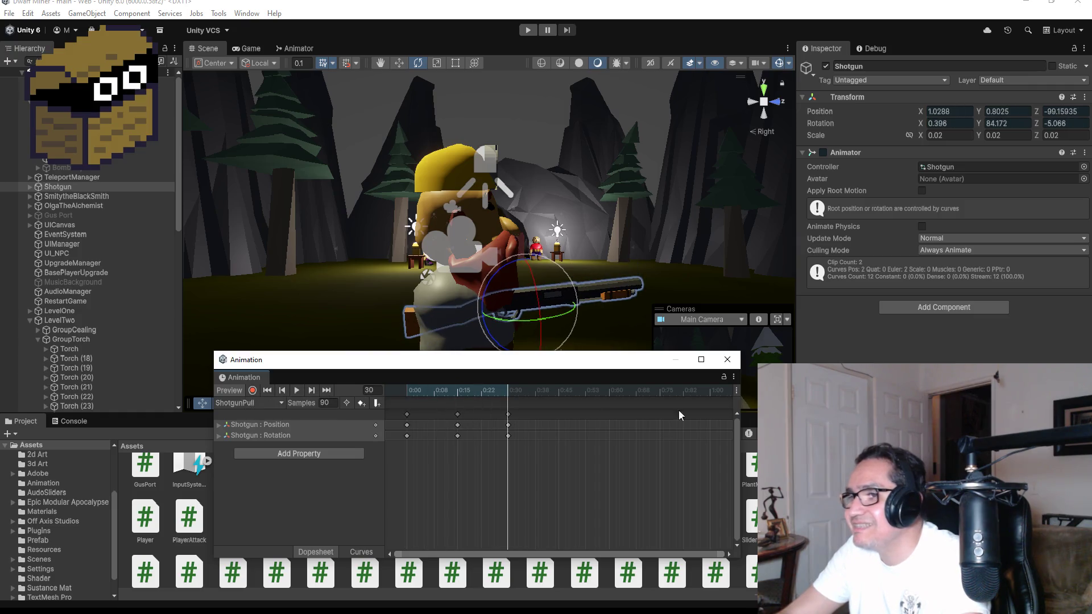
{"action": "left_click", "coordinate": [736, 364]}
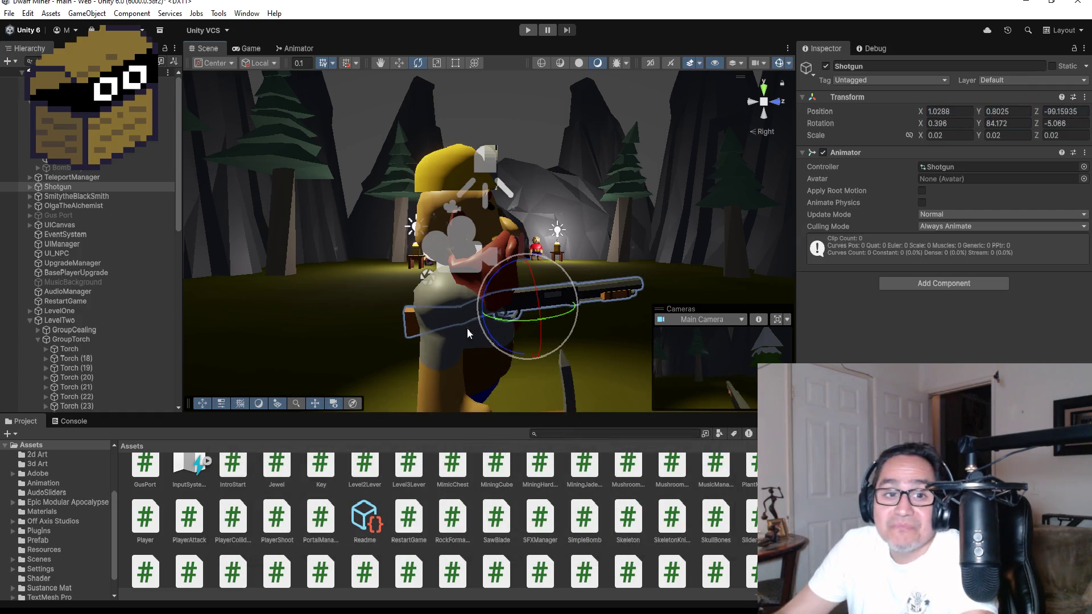
Make Shotgun a child of the player object in the Hierarchy
{"action": "scroll", "coordinate": [242, 493], "scroll_direction": "up", "scroll_amount": 5}
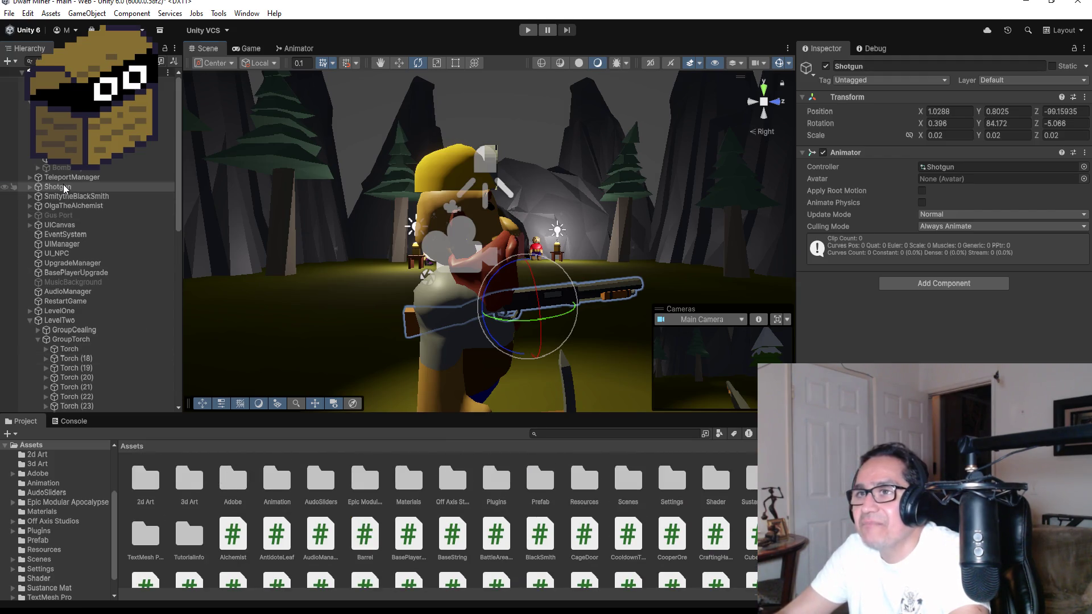
{"action": "left_click_drag", "start_coordinate": [65, 189], "coordinate": [73, 169]}
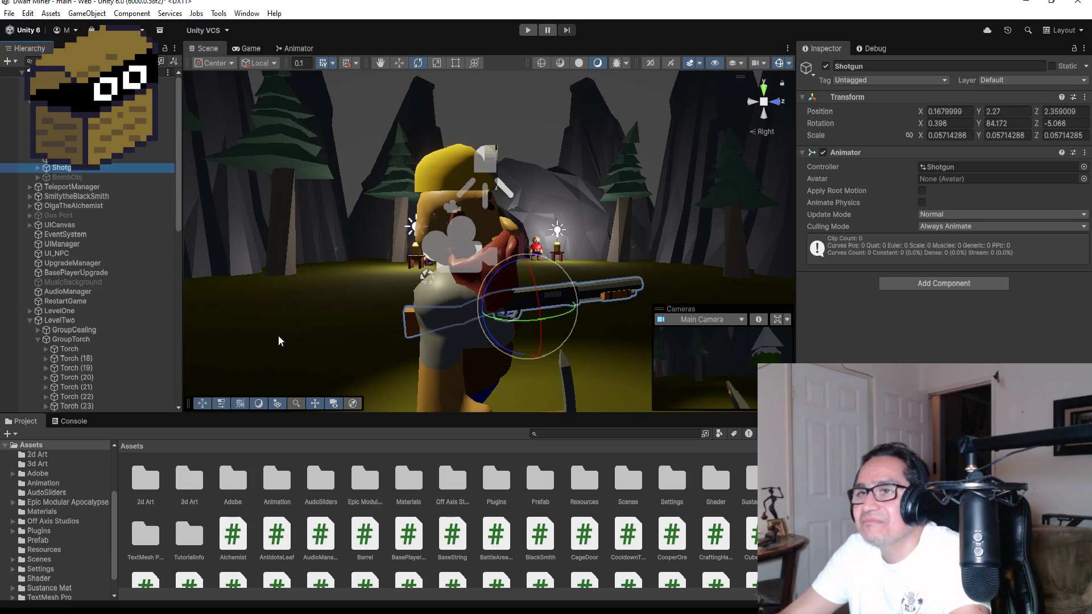
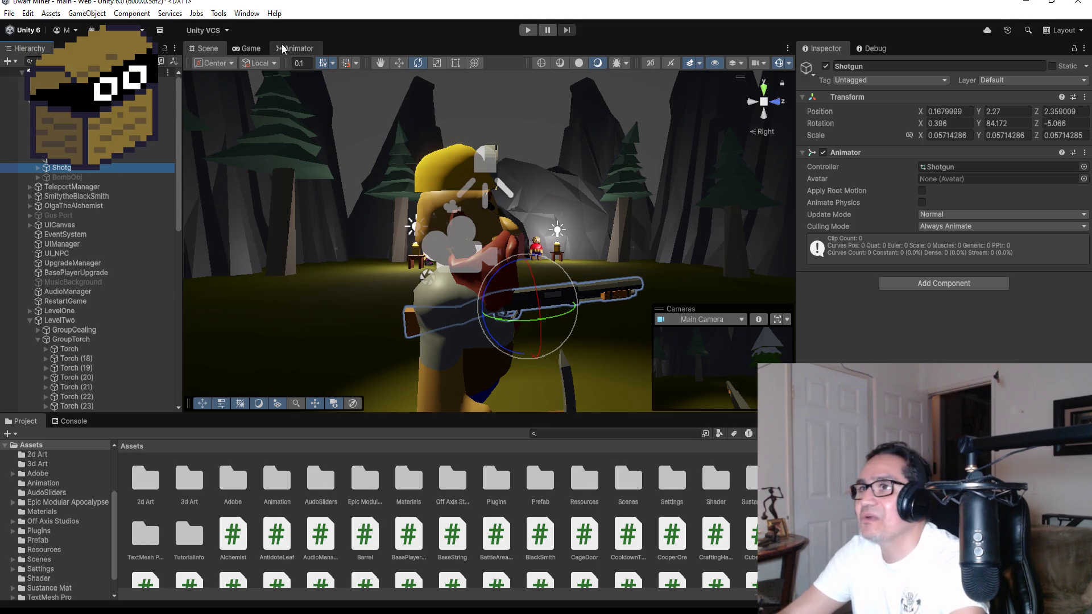
Move the ShotgunPull state below Entry and turn off Loop Time on the ShotgunPull clip
{"action": "left_click", "coordinate": [296, 49]}
{"action": "left_click_drag", "start_coordinate": [424, 203], "coordinate": [446, 324]}
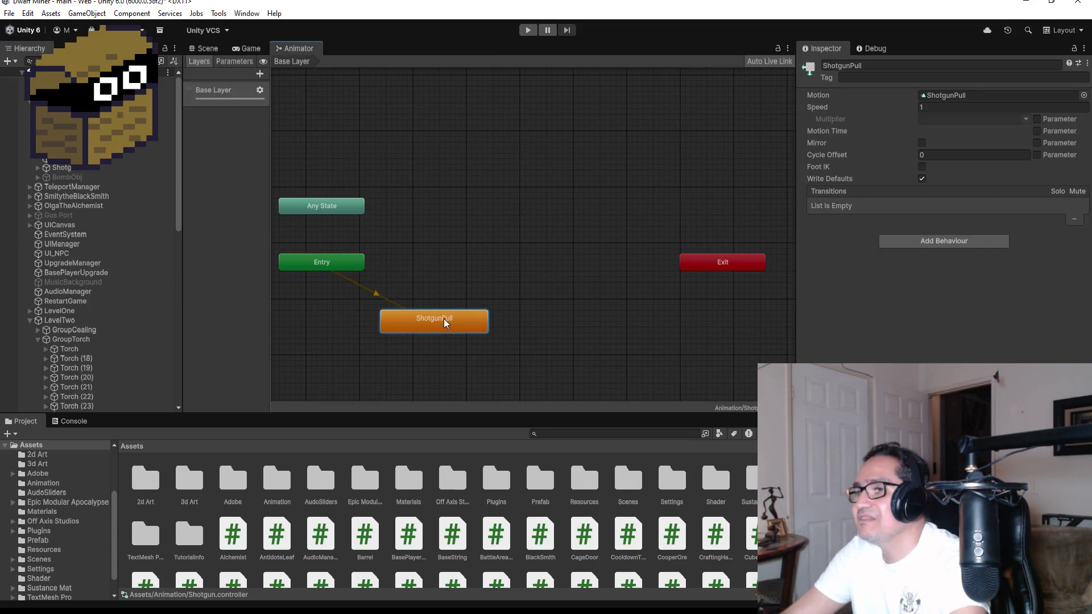
{"action": "double_click", "coordinate": [277, 480]}
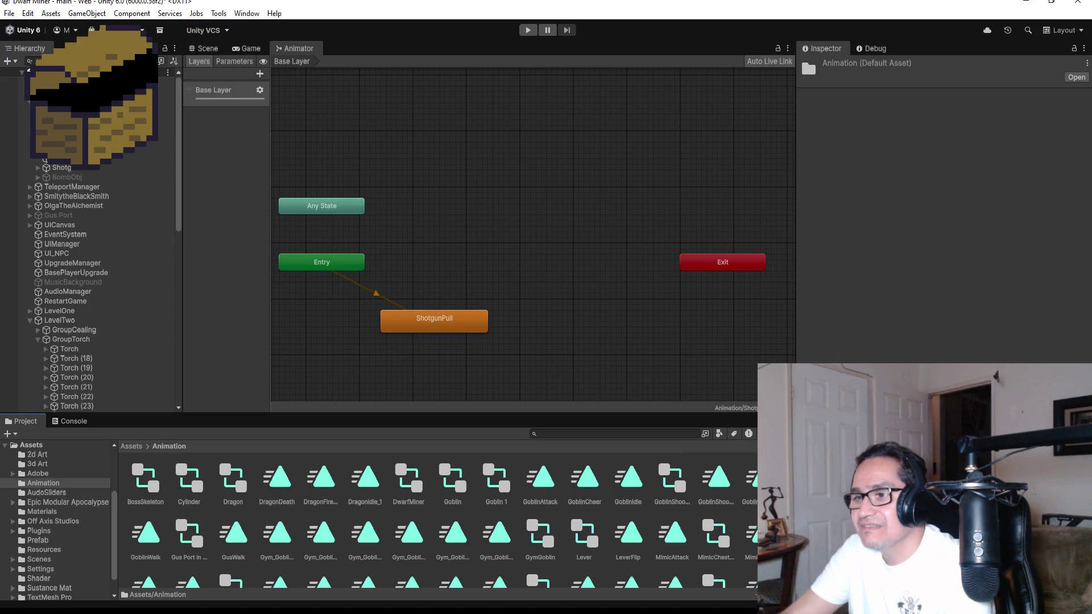
{"action": "scroll", "coordinate": [498, 521], "scroll_direction": "down", "scroll_amount": 2}
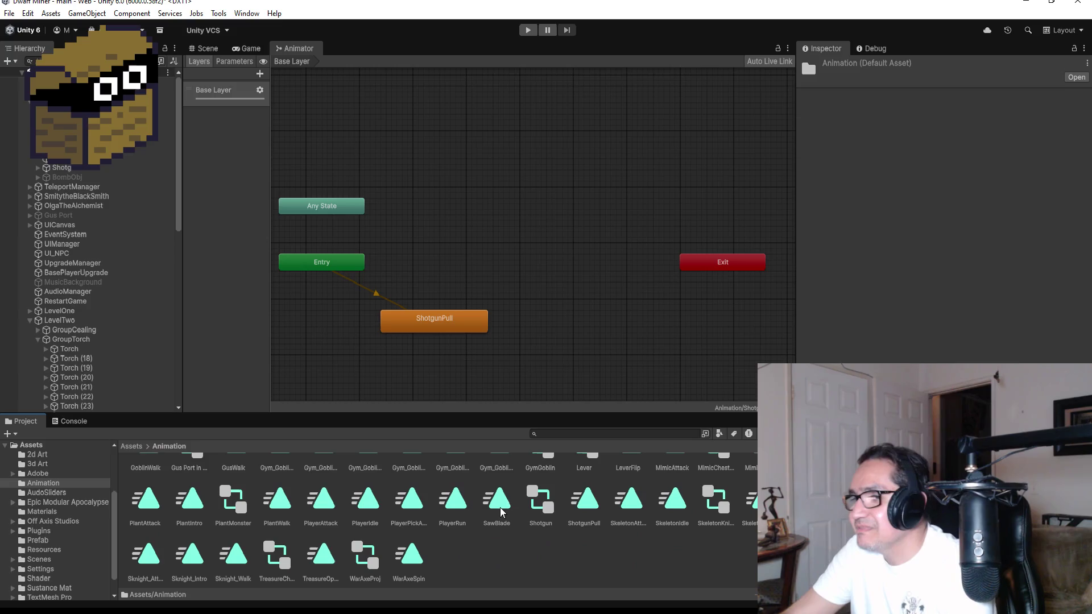
{"action": "left_click", "coordinate": [584, 499]}
{"action": "left_click", "coordinate": [922, 106]}
{"action": "left_click", "coordinate": [921, 106]}
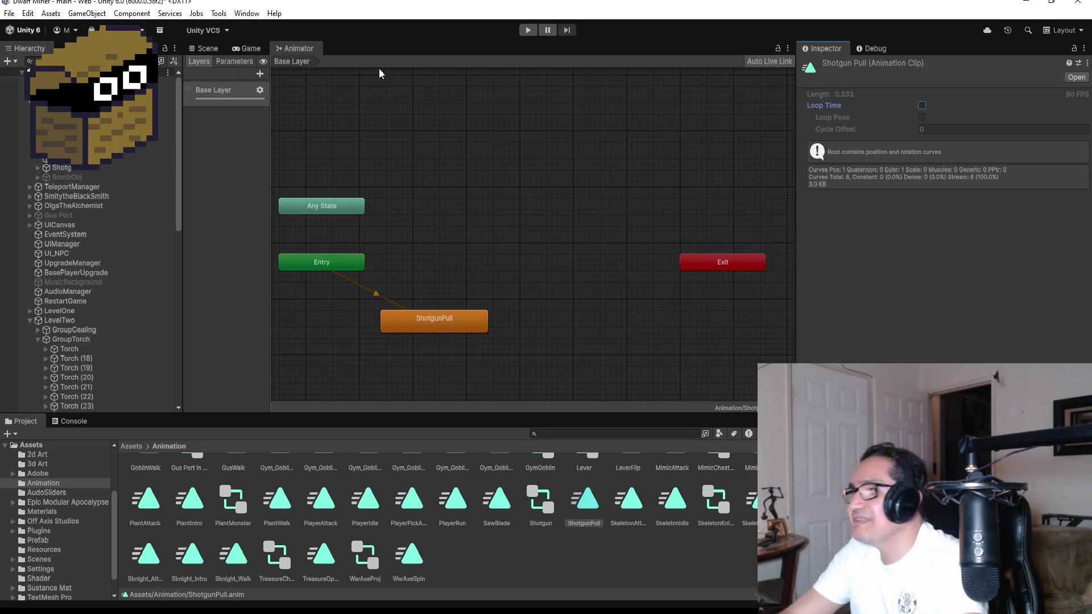
Deactivate the Shotgun object in the scene, then bring up File Explorer
{"action": "left_click", "coordinate": [205, 49]}
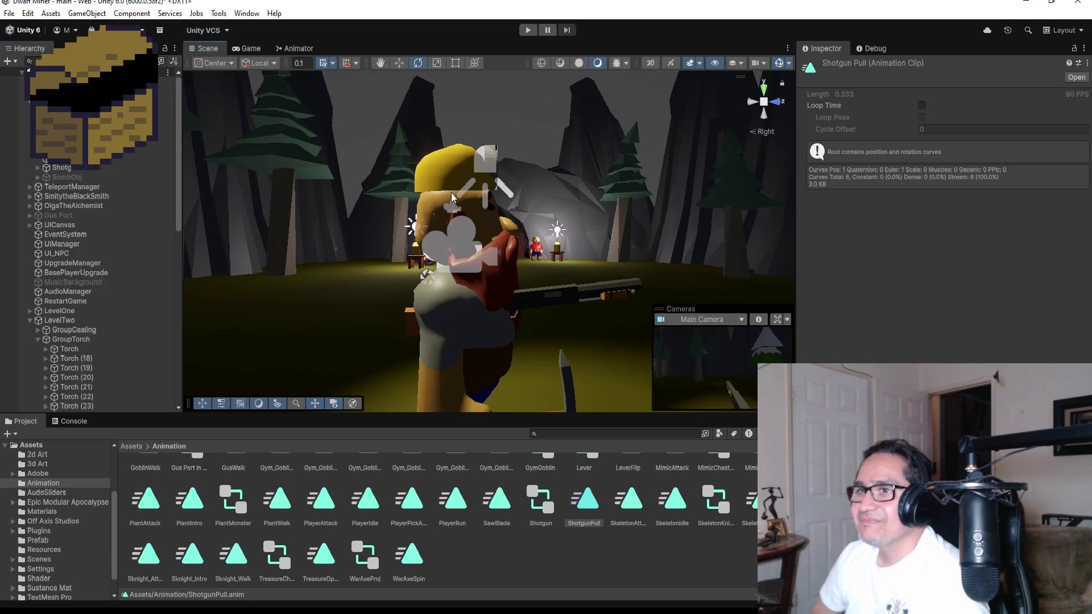
{"action": "left_click", "coordinate": [85, 168]}
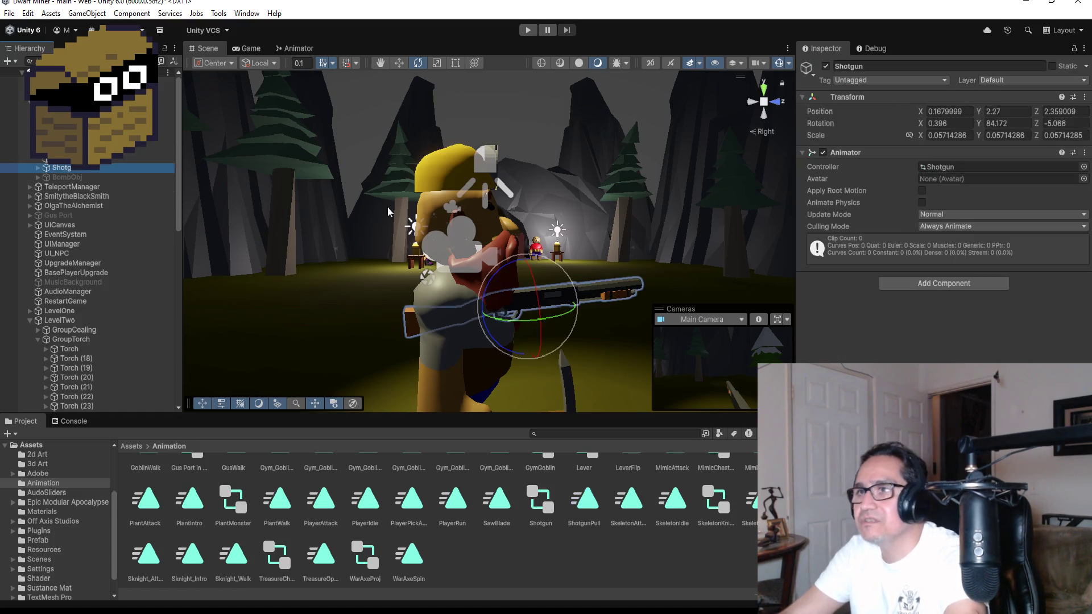
{"action": "left_click", "coordinate": [825, 66]}
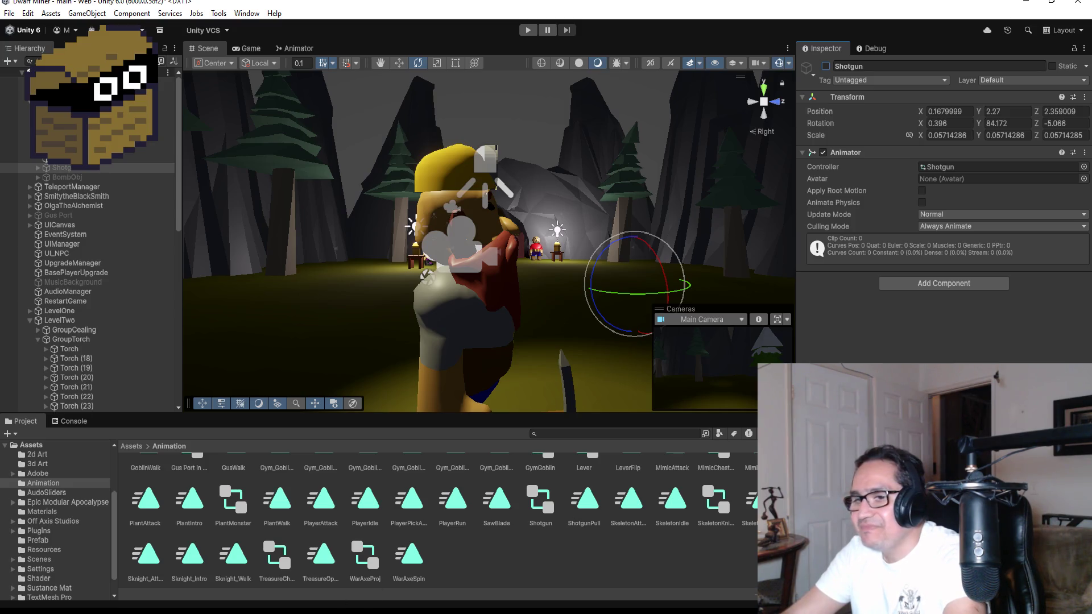
{"action": "key", "text": "super+e"}
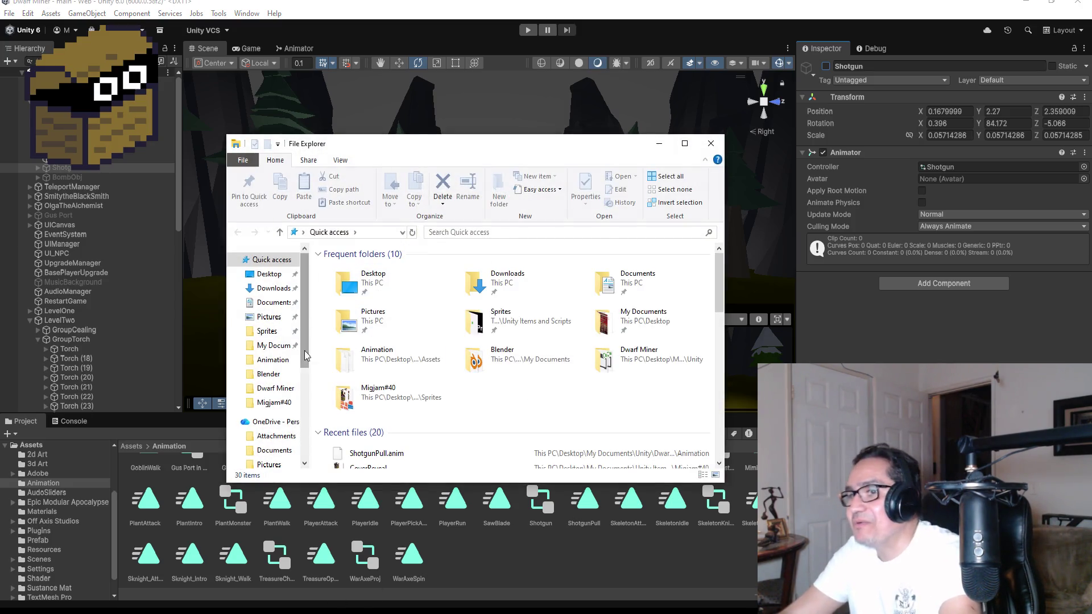
Open My Documents in File Explorer, then switch to the arnold c search results
{"action": "left_click", "coordinate": [273, 345]}
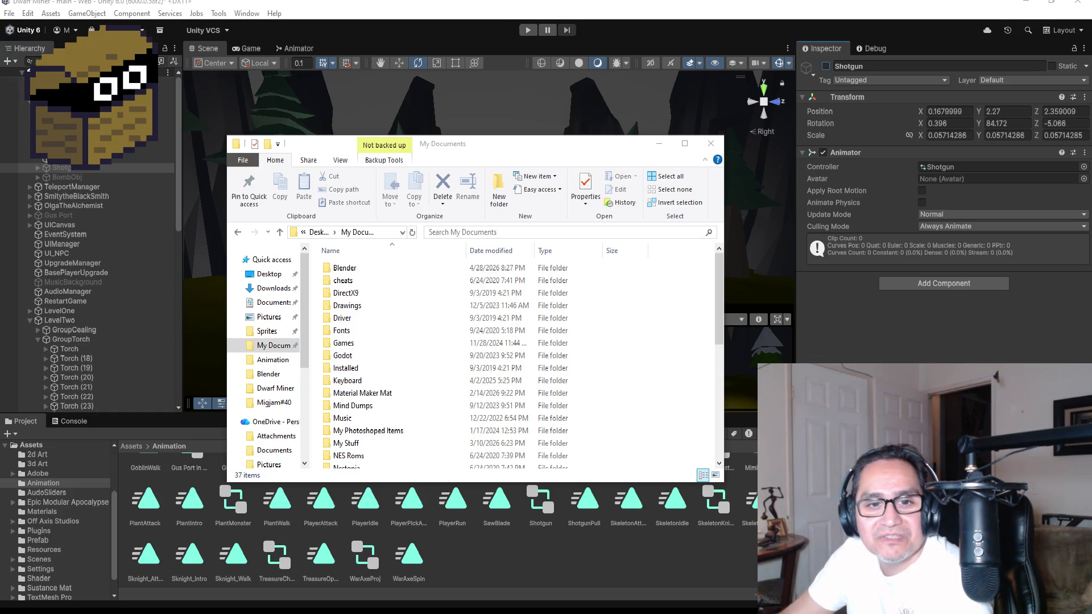
{"action": "key", "text": "alt+Tab"}
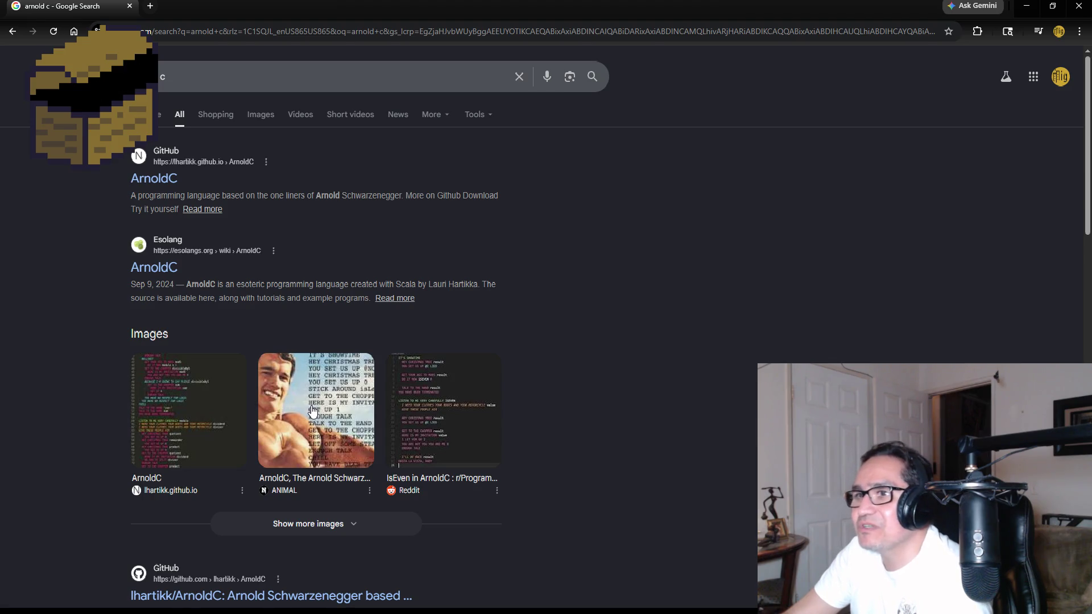
Read through the ArnoldC GitHub project page, then close Chrome
{"action": "left_click", "coordinate": [143, 179]}
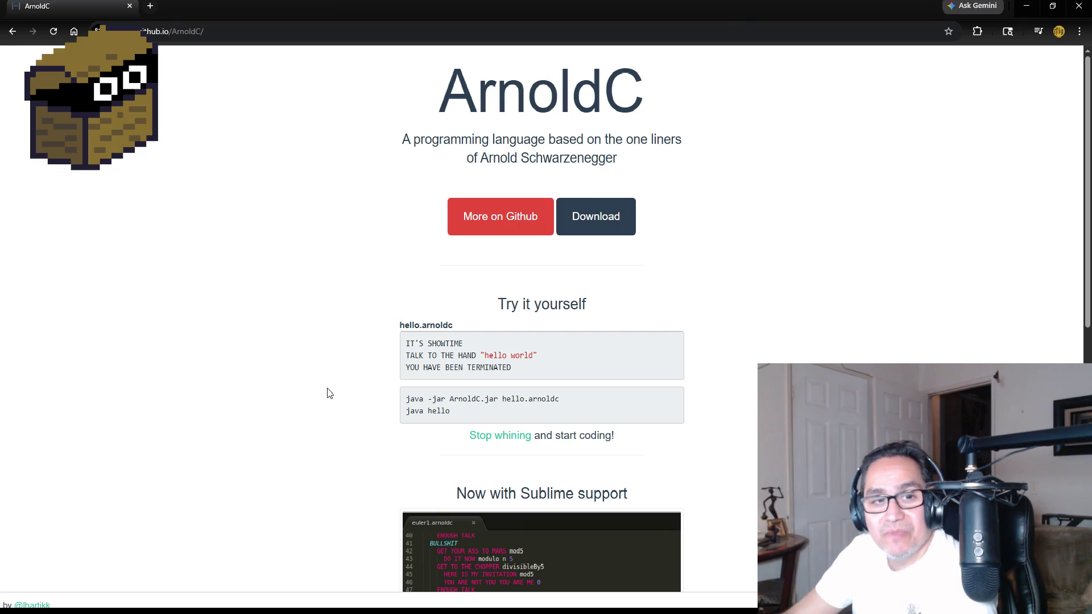
{"action": "scroll", "coordinate": [327, 389], "scroll_direction": "down", "scroll_amount": 1}
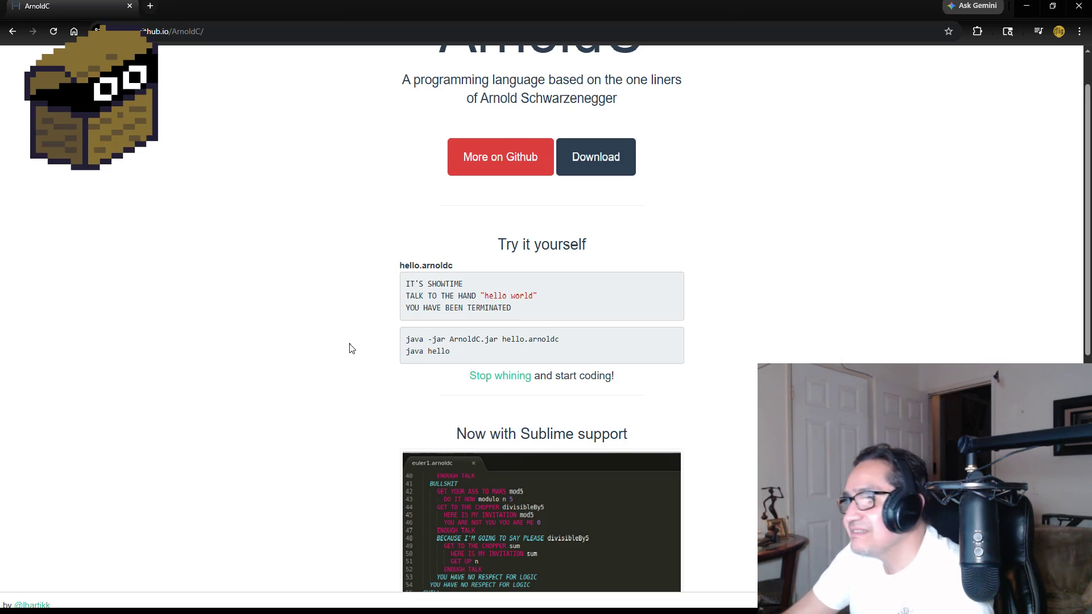
{"action": "scroll", "coordinate": [344, 361], "scroll_direction": "down", "scroll_amount": 1}
{"action": "scroll", "coordinate": [340, 366], "scroll_direction": "down", "scroll_amount": 2}
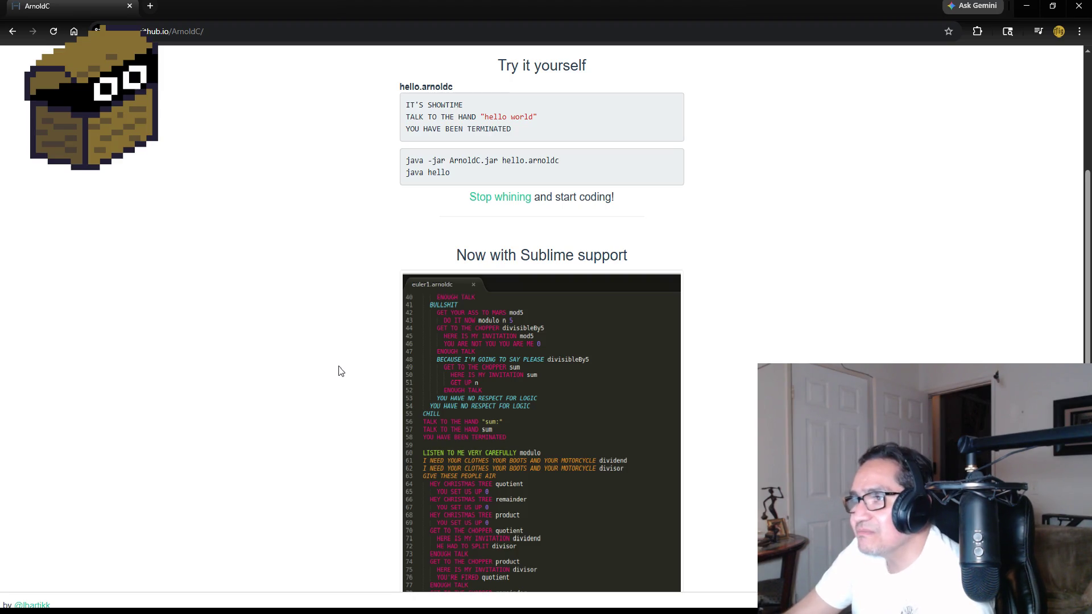
{"action": "scroll", "coordinate": [338, 368], "scroll_direction": "down", "scroll_amount": 1}
{"action": "scroll", "coordinate": [339, 375], "scroll_direction": "down", "scroll_amount": 2}
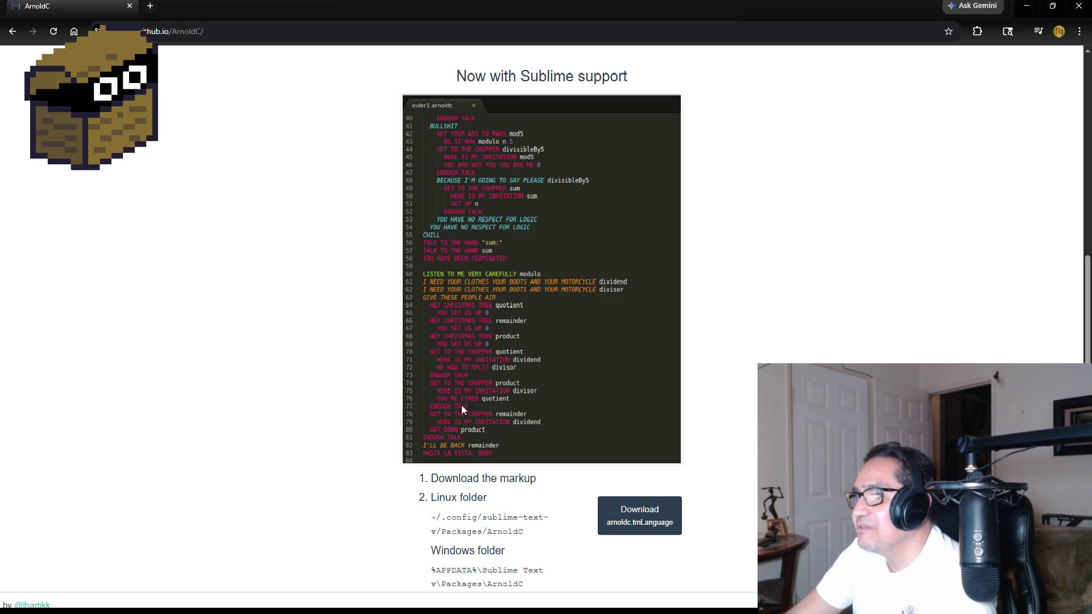
{"action": "scroll", "coordinate": [335, 407], "scroll_direction": "down", "scroll_amount": 2}
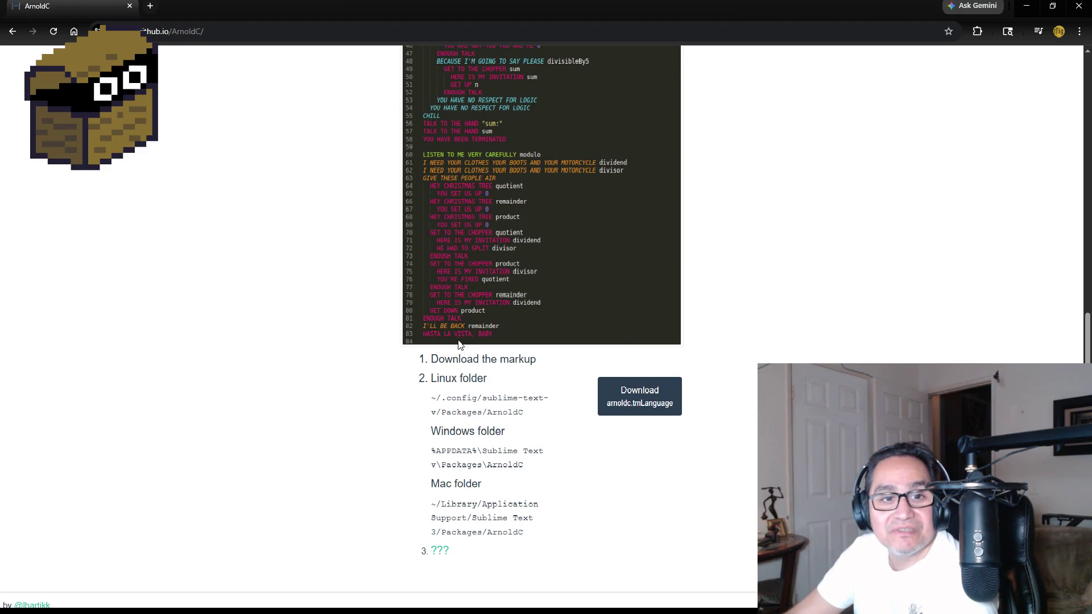
{"action": "scroll", "coordinate": [338, 393], "scroll_direction": "down", "scroll_amount": 1}
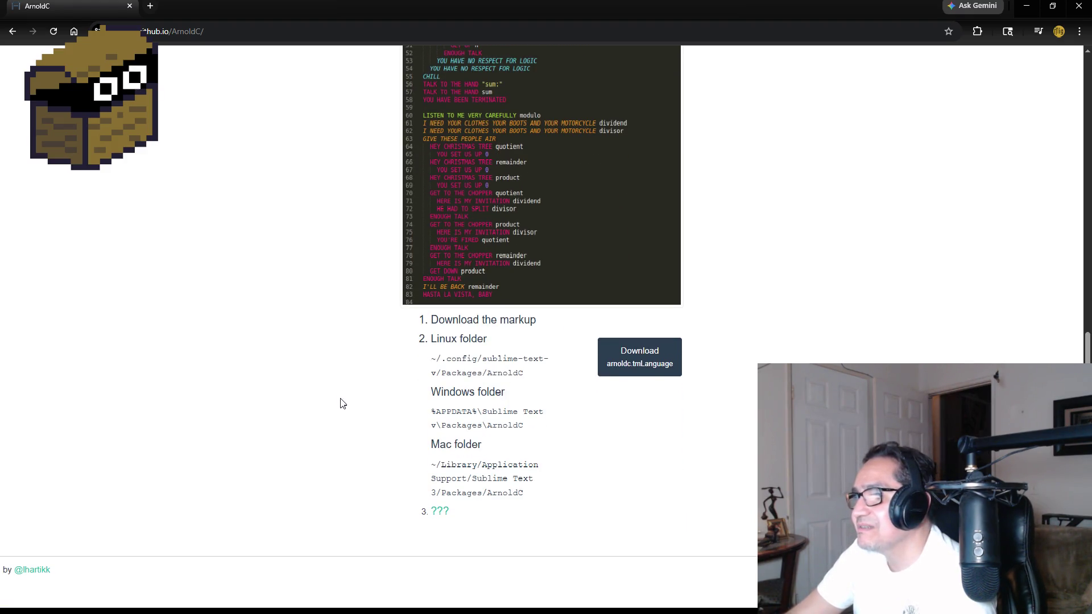
{"action": "scroll", "coordinate": [347, 386], "scroll_direction": "up", "scroll_amount": 6}
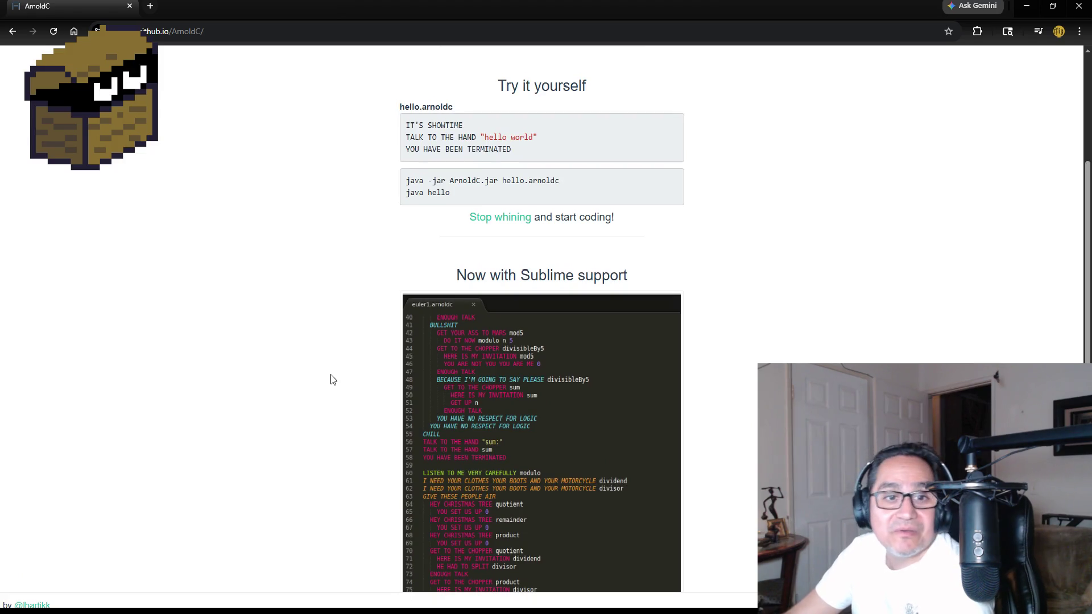
{"action": "scroll", "coordinate": [322, 386], "scroll_direction": "down", "scroll_amount": 2}
{"action": "scroll", "coordinate": [318, 387], "scroll_direction": "down", "scroll_amount": 1}
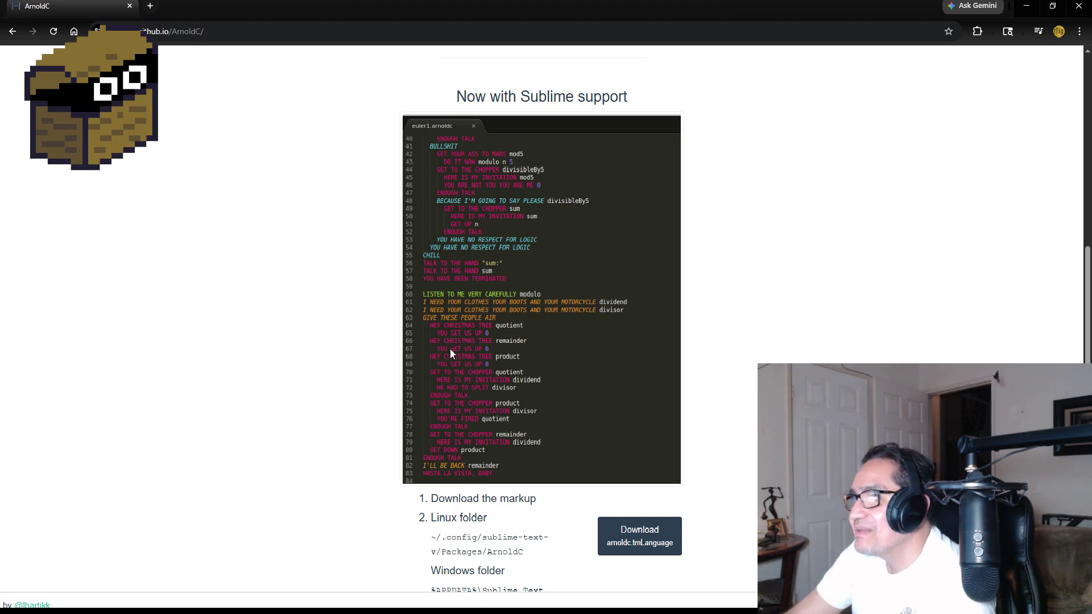
{"action": "scroll", "coordinate": [527, 357], "scroll_direction": "up", "scroll_amount": 1}
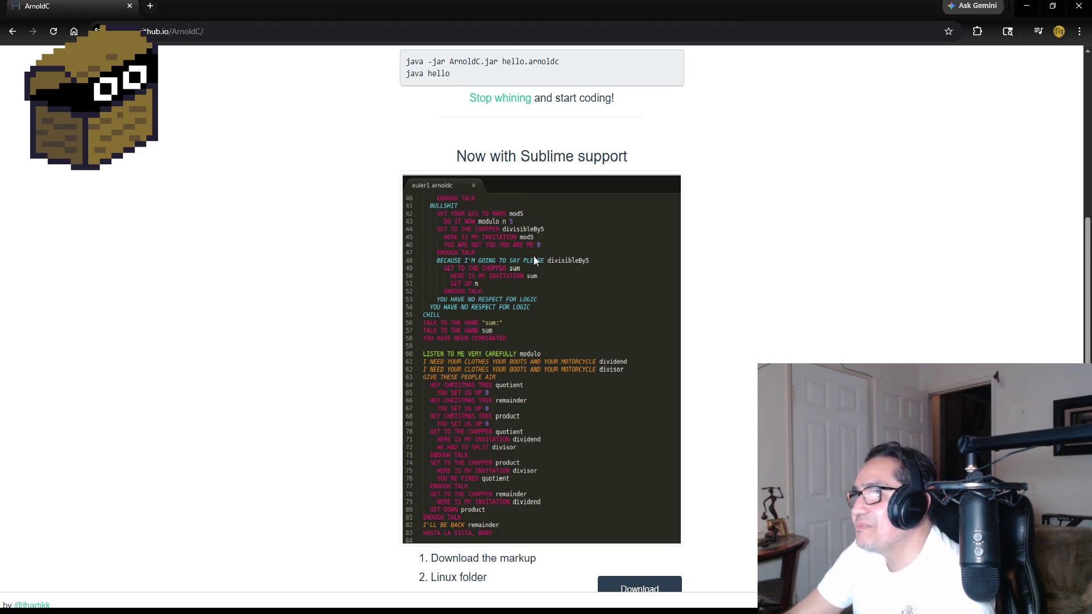
{"action": "scroll", "coordinate": [313, 297], "scroll_direction": "down", "scroll_amount": 4}
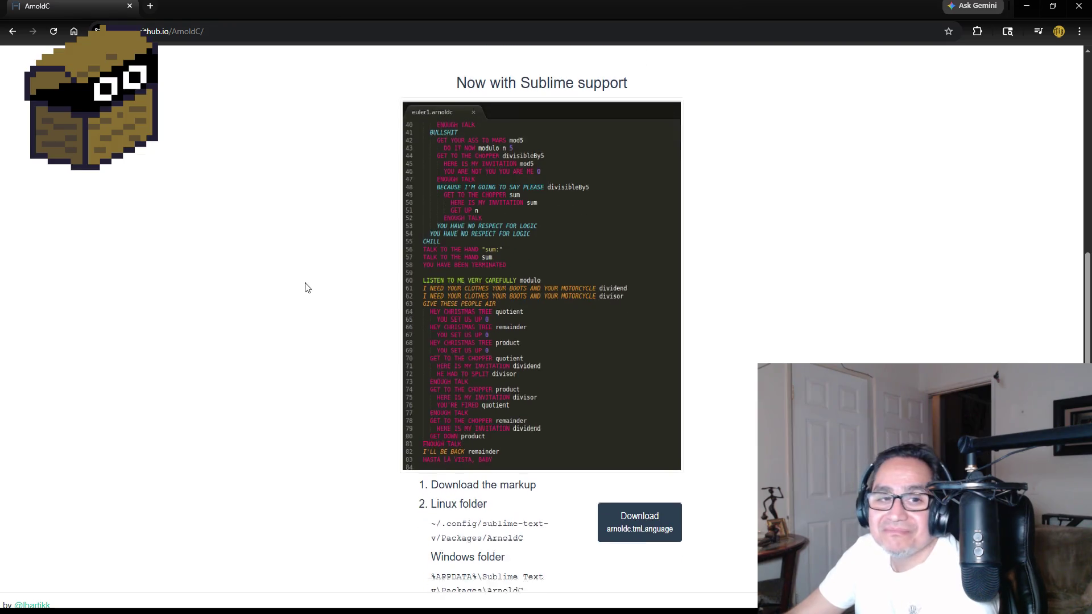
{"action": "scroll", "coordinate": [312, 296], "scroll_direction": "up", "scroll_amount": 10}
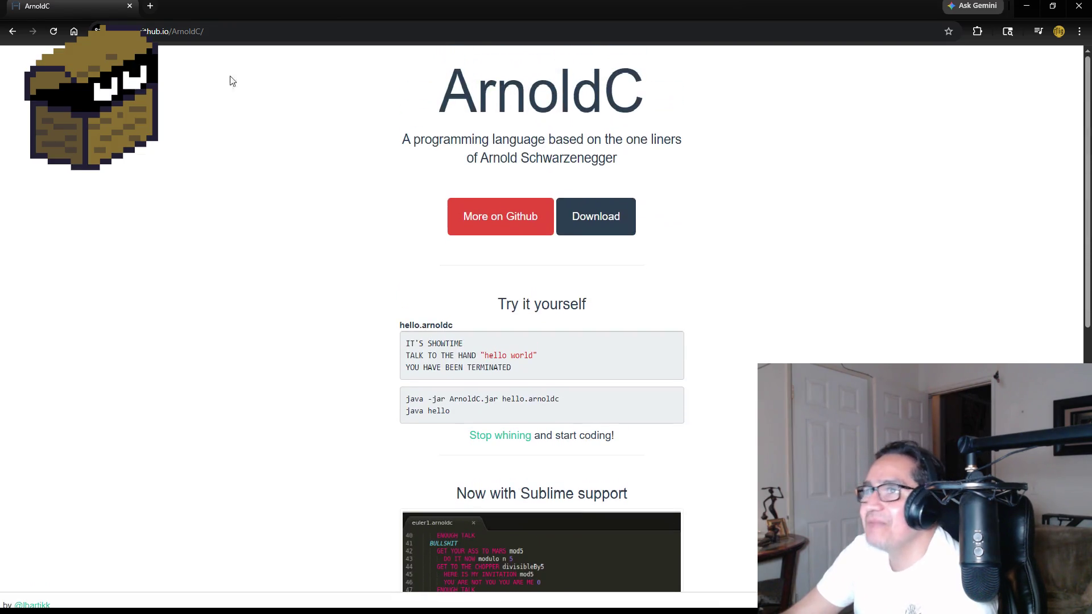
{"action": "left_click", "coordinate": [130, 7]}
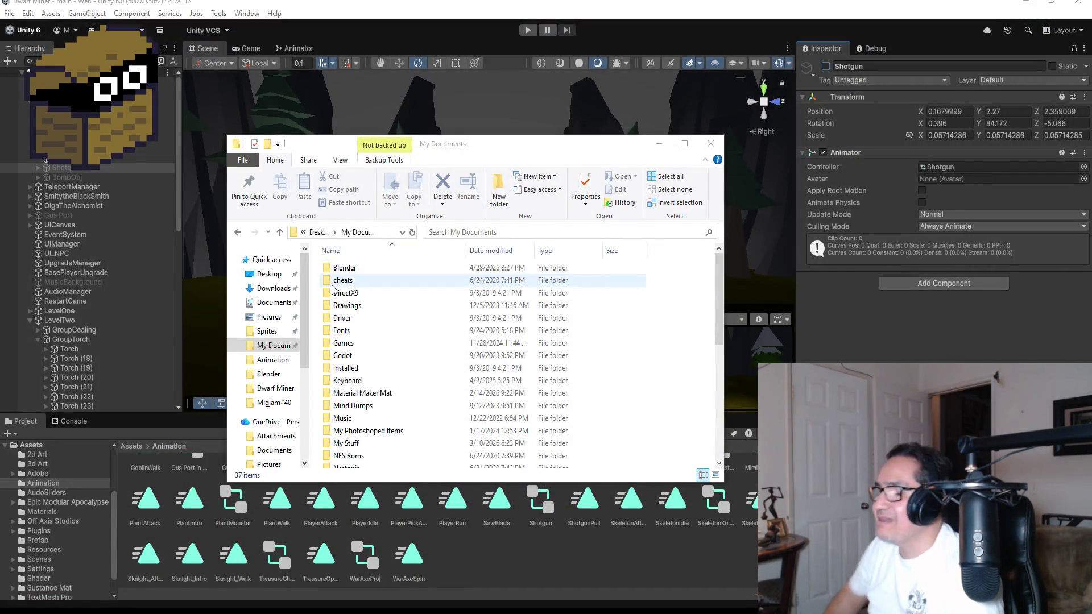
Select DwarfMiner in Unity, then open Unity > Dwarf Miner > Dwarf Miner.sln in Visual Studio
{"action": "left_click", "coordinate": [407, 10]}
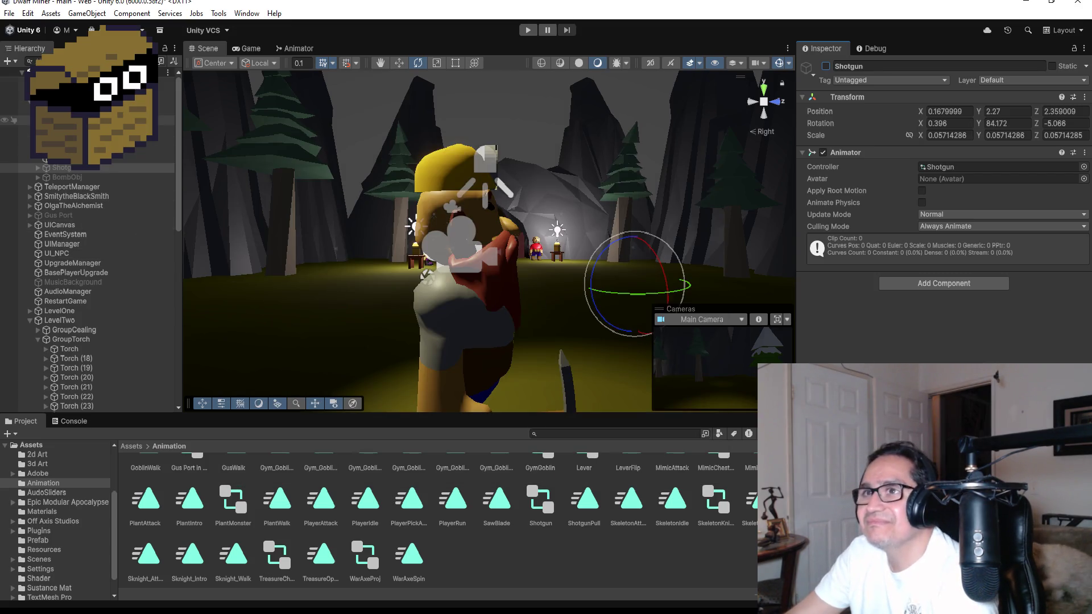
{"action": "left_click", "coordinate": [68, 101]}
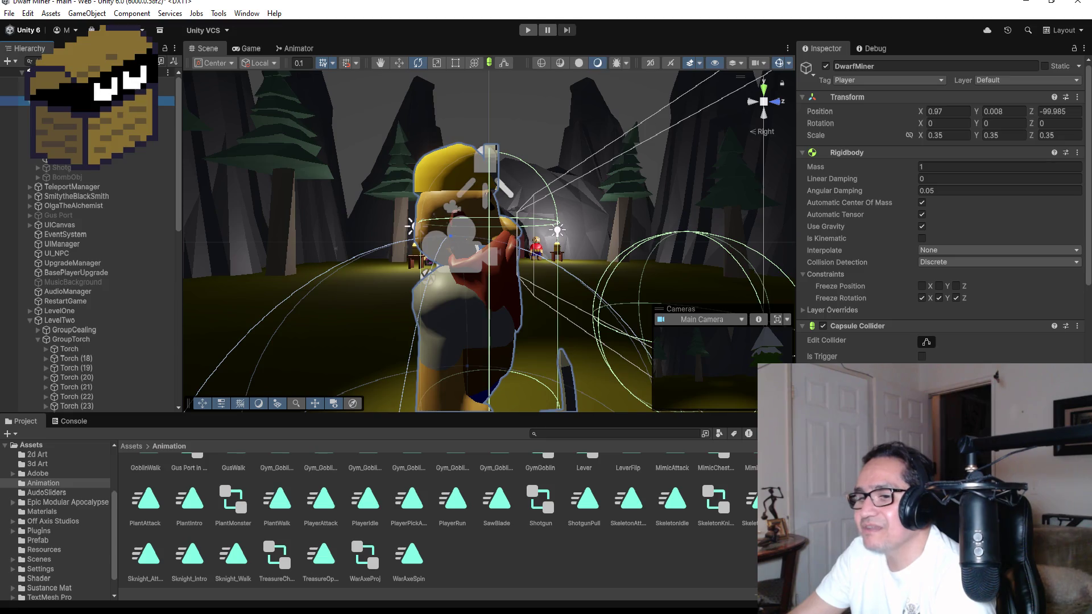
{"action": "key", "text": "alt+Tab"}
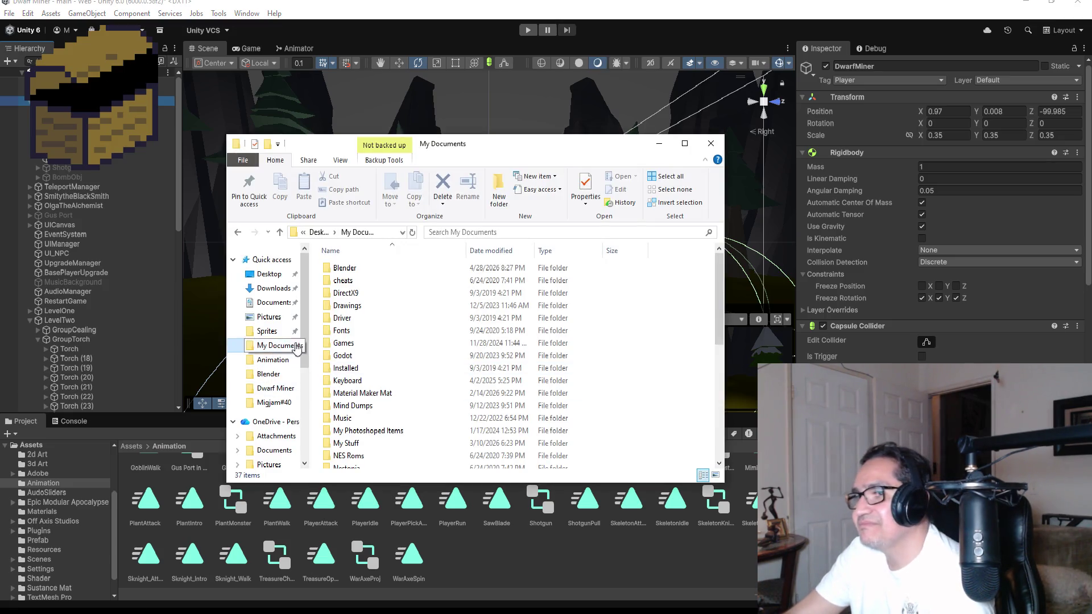
{"action": "scroll", "coordinate": [386, 393], "scroll_direction": "down", "scroll_amount": 7}
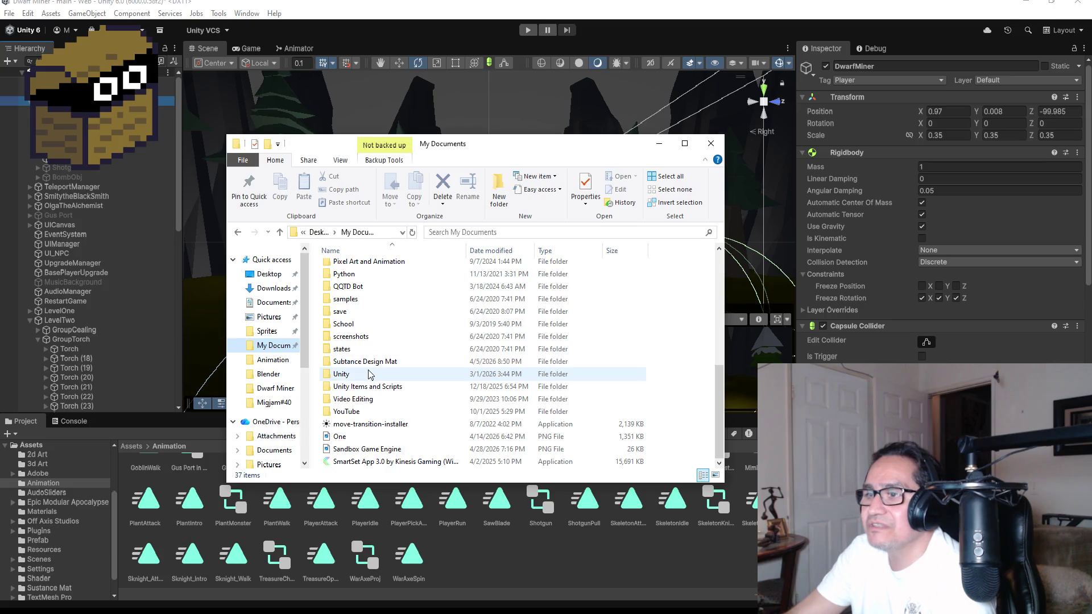
{"action": "double_click", "coordinate": [341, 374]}
{"action": "double_click", "coordinate": [393, 268]}
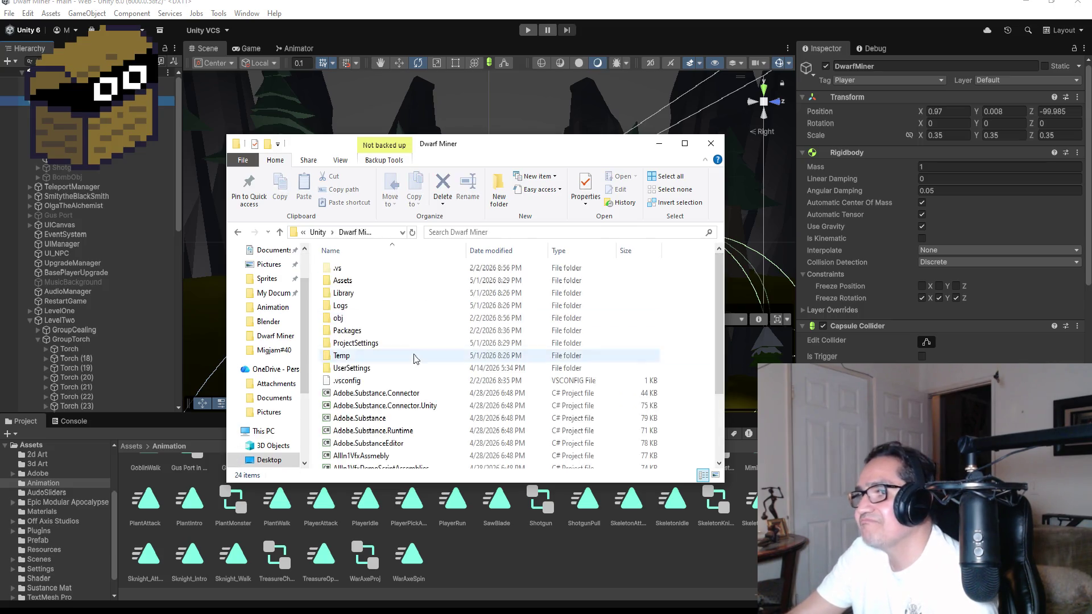
{"action": "scroll", "coordinate": [391, 439], "scroll_direction": "down", "scroll_amount": 2}
{"action": "double_click", "coordinate": [371, 462]}
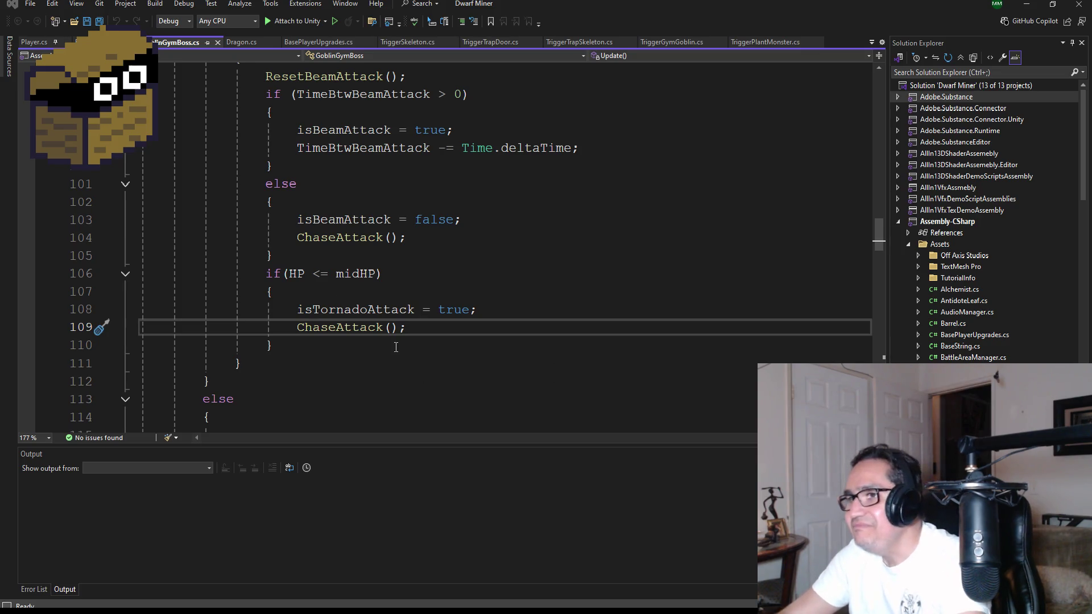
Save all code files, including GoblinGymBoss.cs, and return to the Unity editor
{"action": "scroll", "coordinate": [396, 347], "scroll_direction": "up", "scroll_amount": 6}
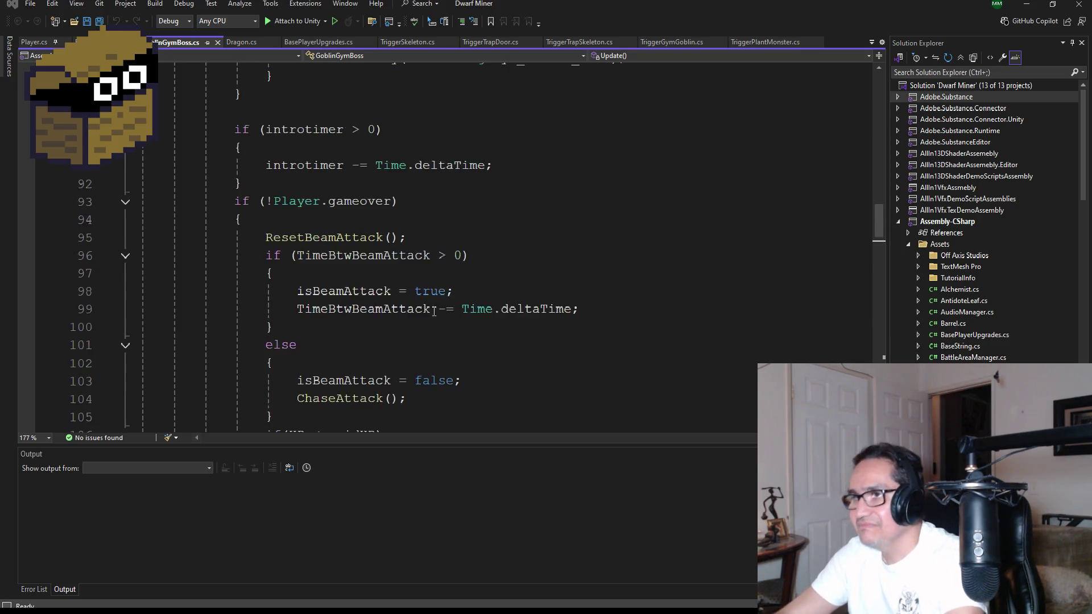
{"action": "left_click", "coordinate": [103, 21]}
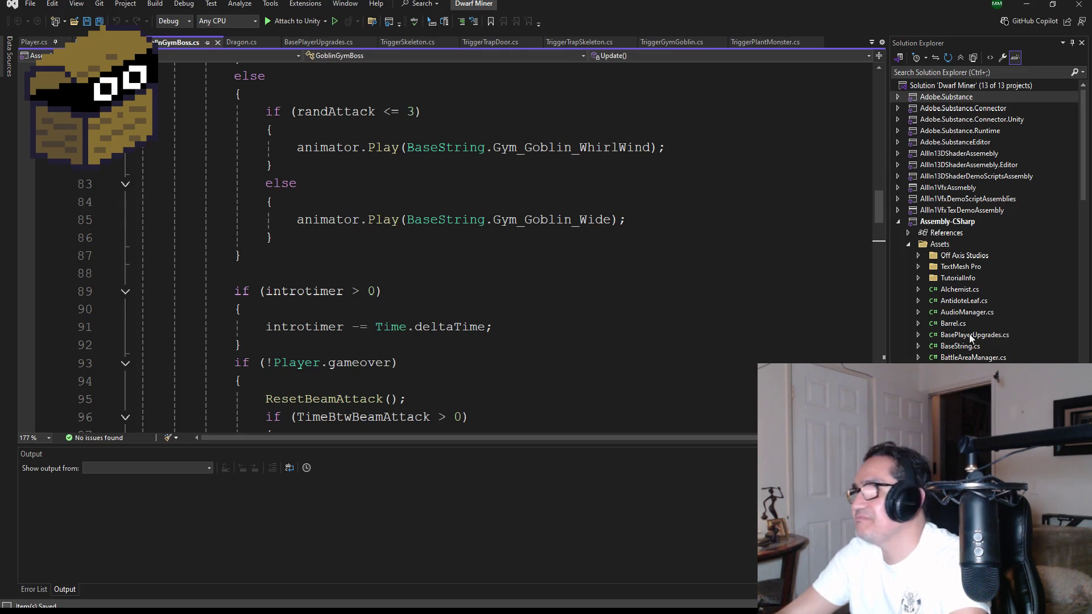
{"action": "scroll", "coordinate": [987, 333], "scroll_direction": "down", "scroll_amount": 18}
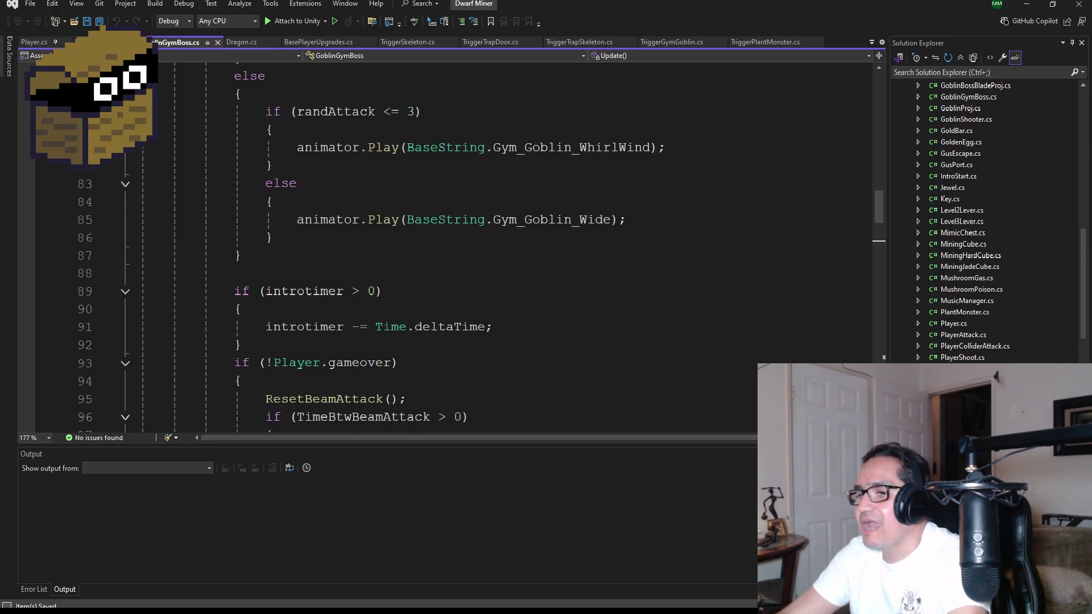
{"action": "key", "text": "alt+Tab"}
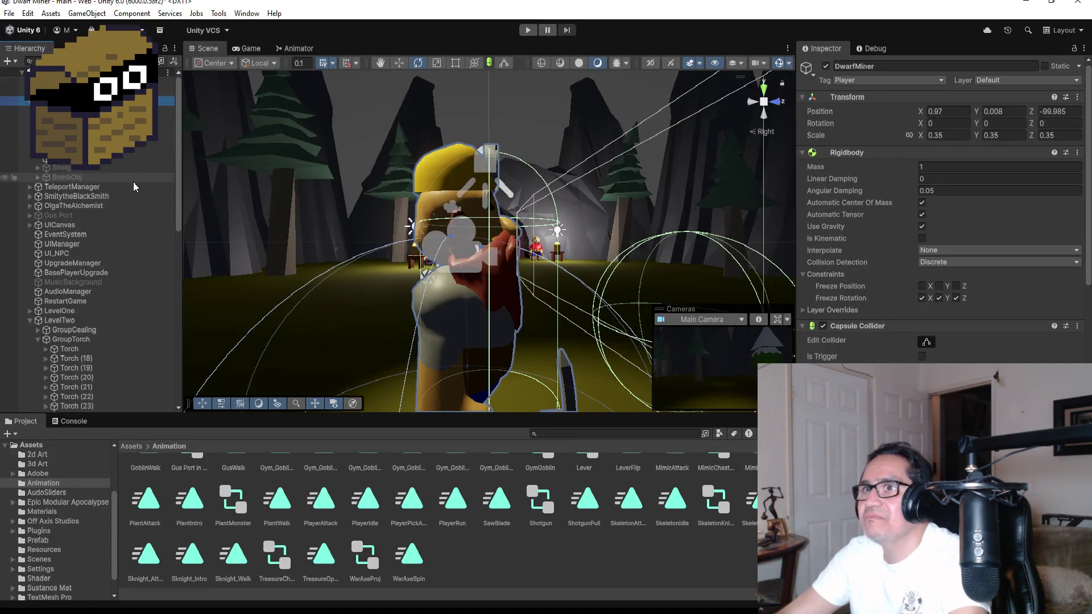
Create an empty New State in the Shotgun animator, placed above ShotgunPull
{"action": "left_click", "coordinate": [83, 169]}
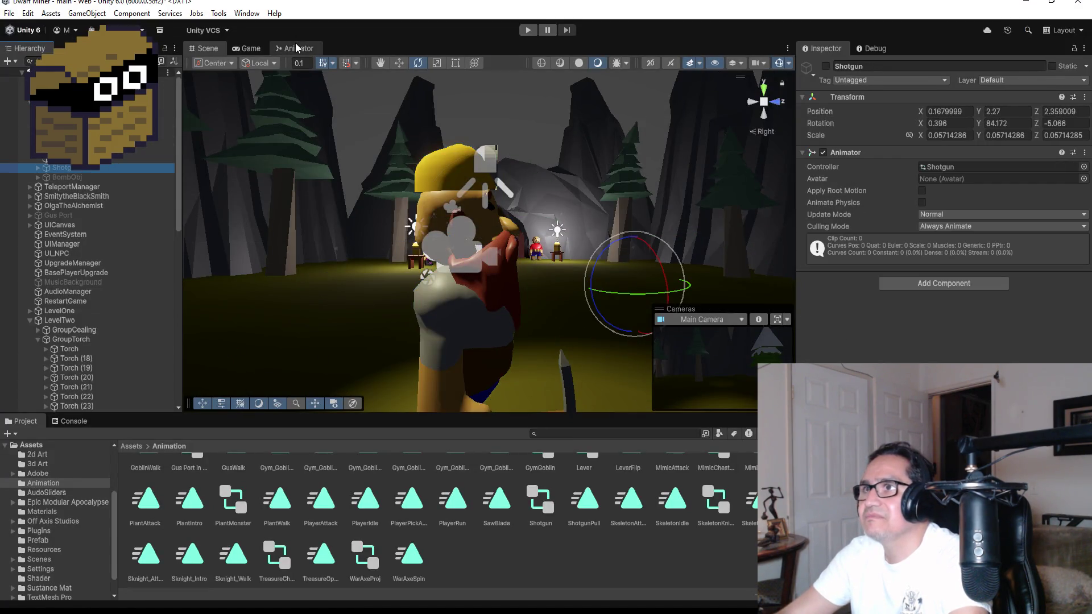
{"action": "left_click", "coordinate": [295, 48]}
{"action": "right_click", "coordinate": [449, 285]}
{"action": "mouse_move", "coordinate": [502, 291]}
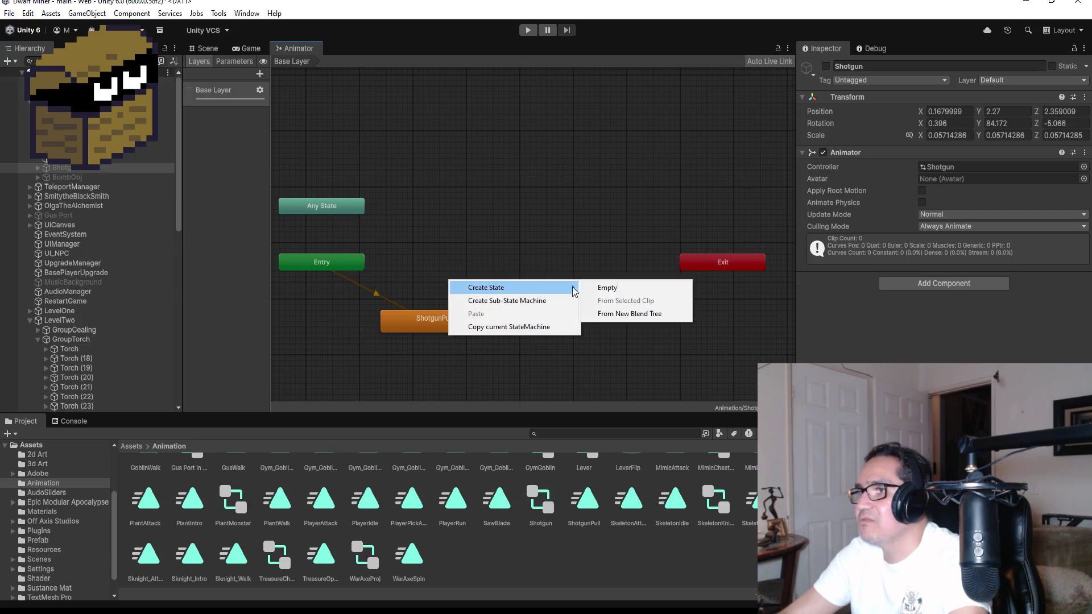
{"action": "left_click", "coordinate": [607, 290]}
{"action": "left_click_drag", "start_coordinate": [509, 296], "coordinate": [442, 286]}
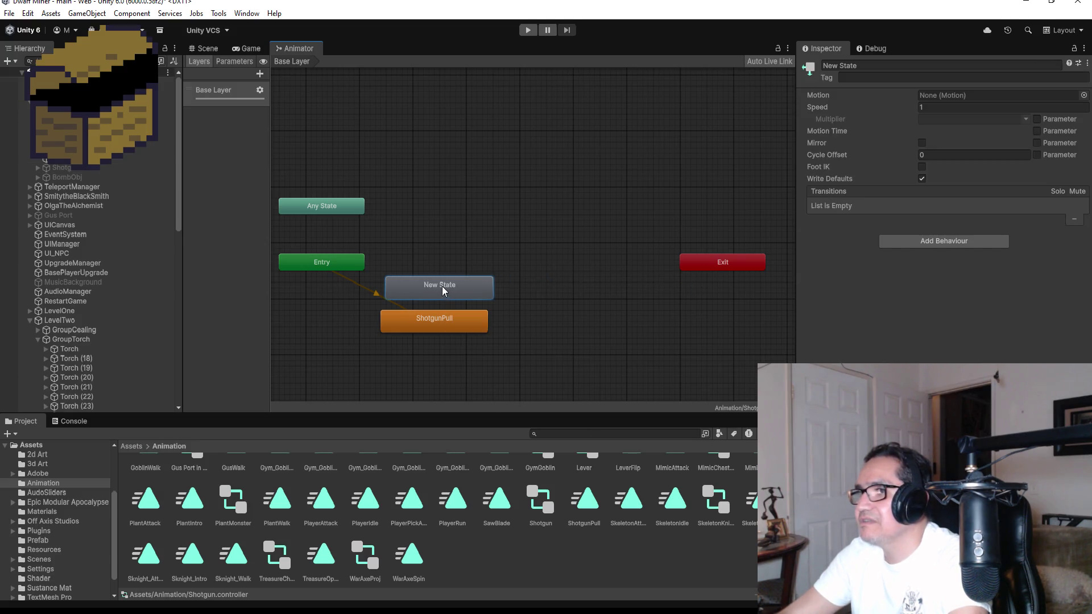
Make New State the layer default, arrange ShotgunPull beneath it, and return to the Scene view
{"action": "right_click", "coordinate": [442, 286]}
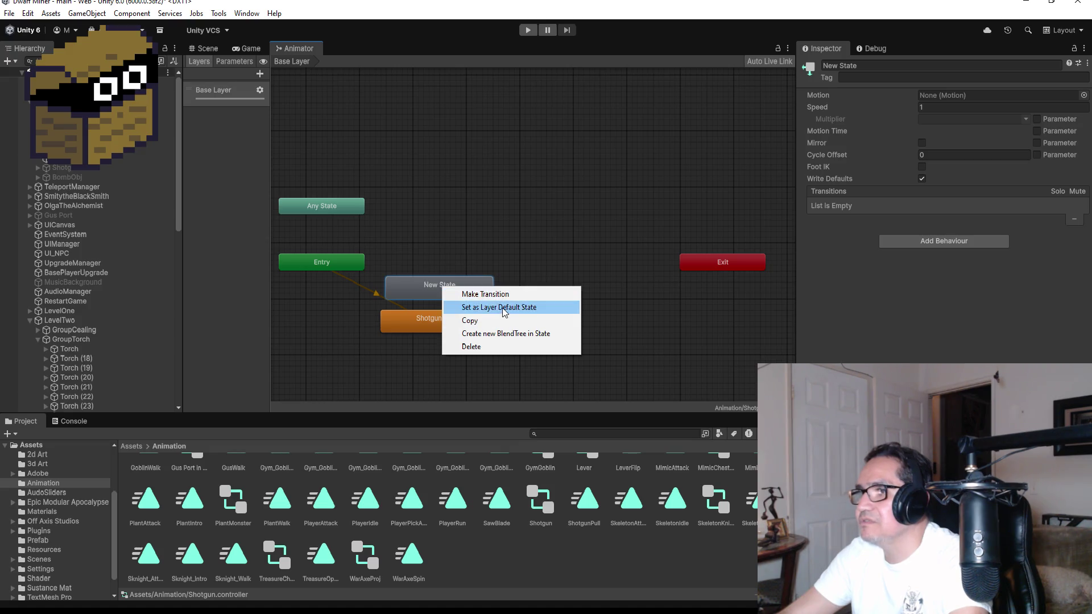
{"action": "left_click", "coordinate": [489, 307]}
{"action": "mouse_move", "coordinate": [432, 322]}
{"action": "left_mouse_down"}
{"action": "mouse_move", "coordinate": [441, 356]}
{"action": "mouse_move", "coordinate": [439, 338]}
{"action": "left_mouse_up"}
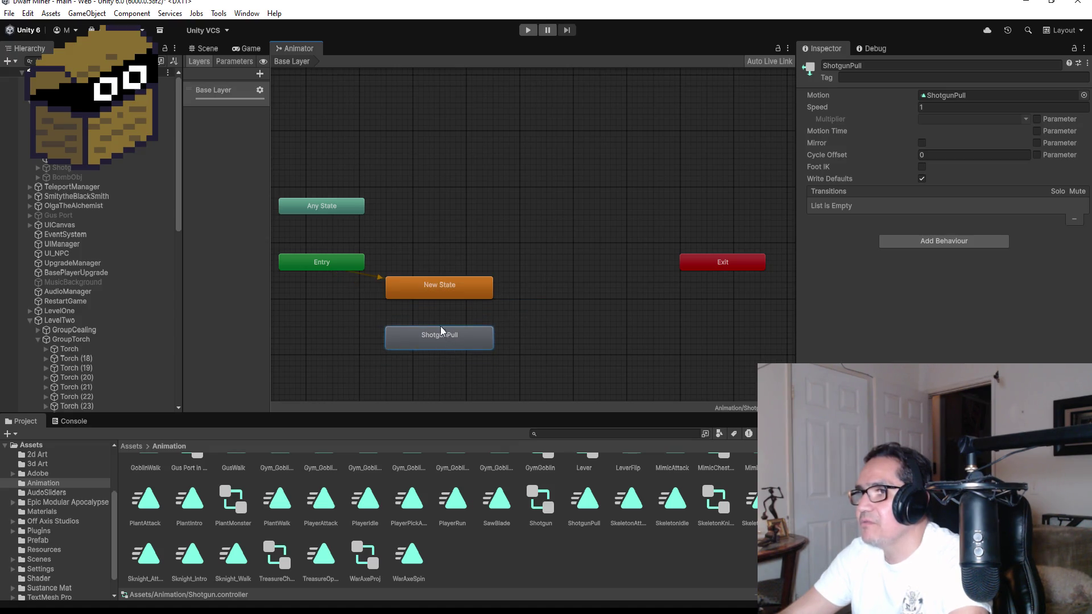
{"action": "left_click_drag", "start_coordinate": [446, 295], "coordinate": [446, 303]}
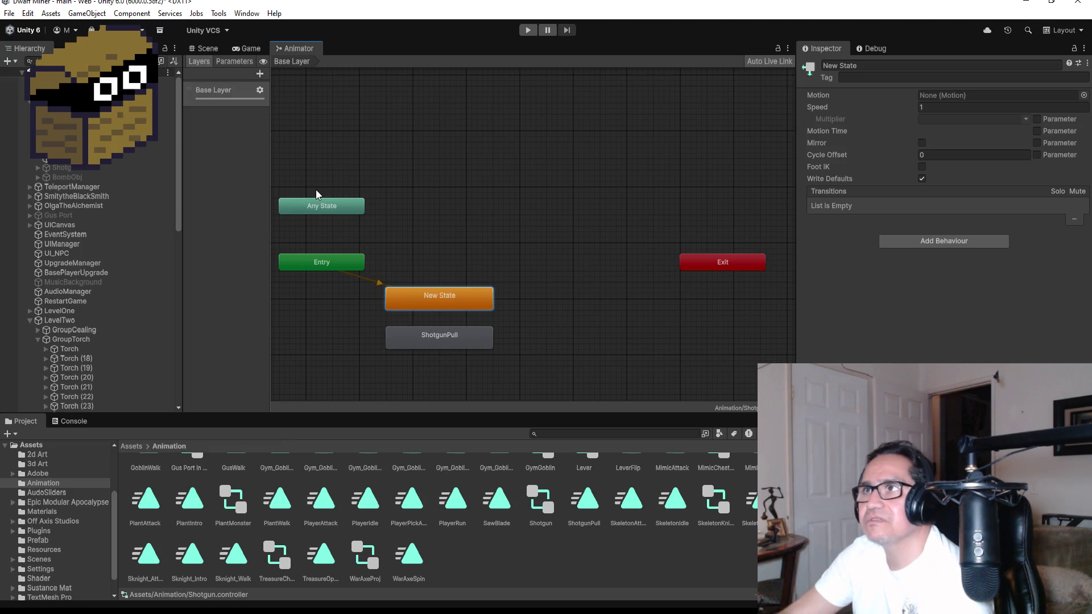
{"action": "left_click", "coordinate": [205, 51]}
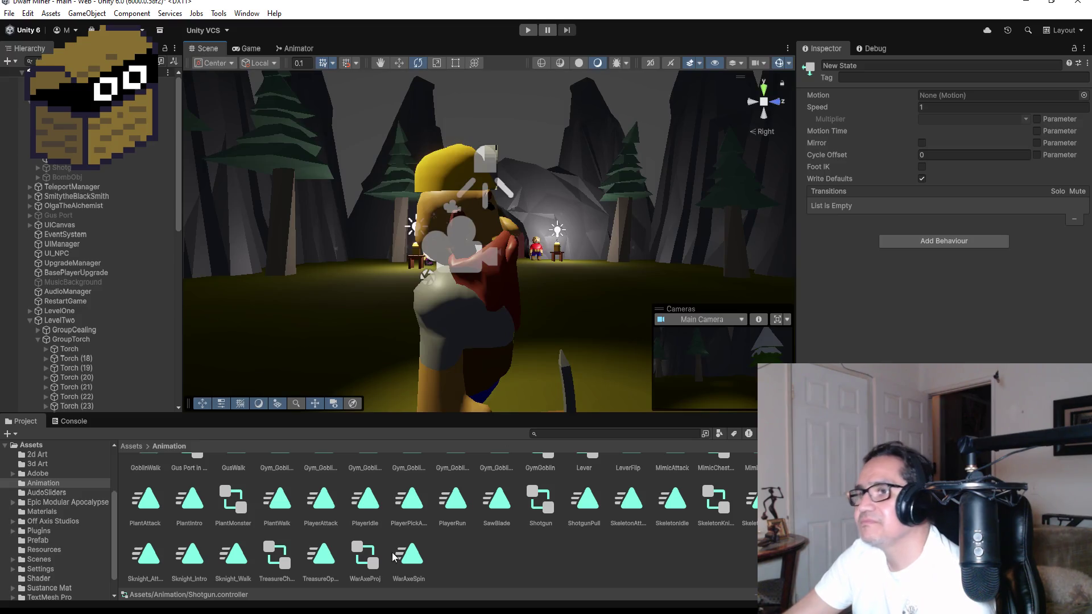
In Visual Studio, open PortalManager.cs, then preview PlayerShoot.cs and PlayerAttack.cs
{"action": "key", "text": "alt+Tab"}
{"action": "scroll", "coordinate": [435, 333], "scroll_direction": "up", "scroll_amount": 5}
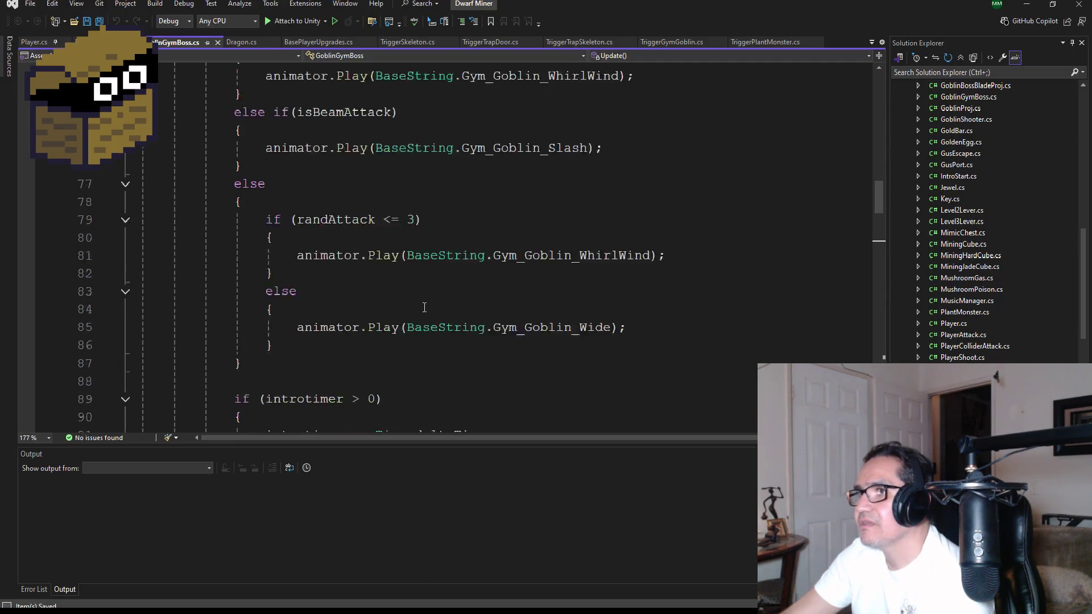
{"action": "scroll", "coordinate": [435, 333], "scroll_direction": "up", "scroll_amount": 7}
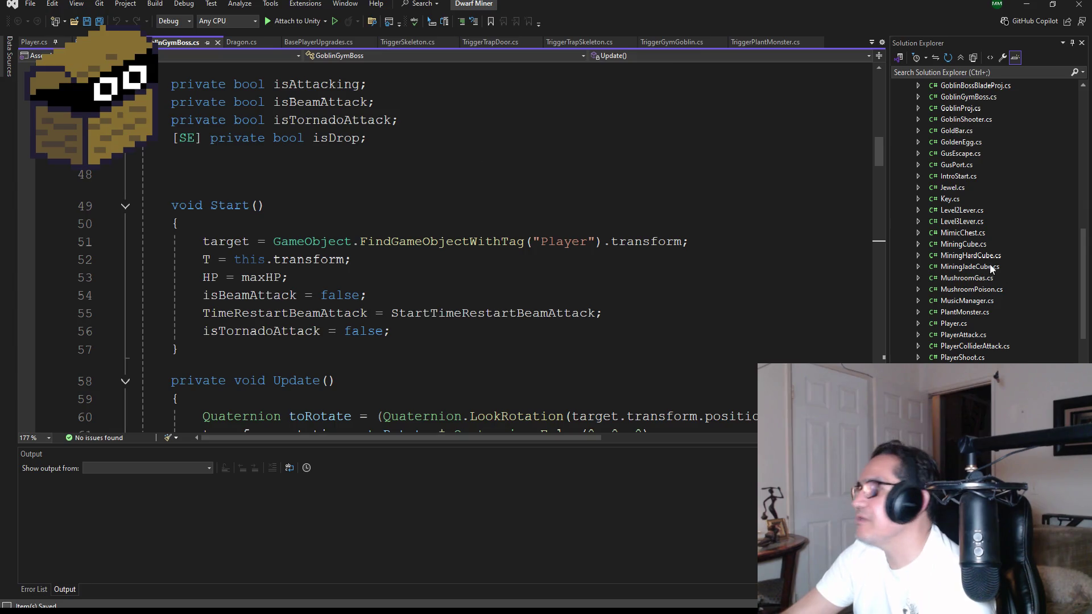
{"action": "scroll", "coordinate": [974, 250], "scroll_direction": "up", "scroll_amount": 3}
{"action": "scroll", "coordinate": [974, 250], "scroll_direction": "down", "scroll_amount": 12}
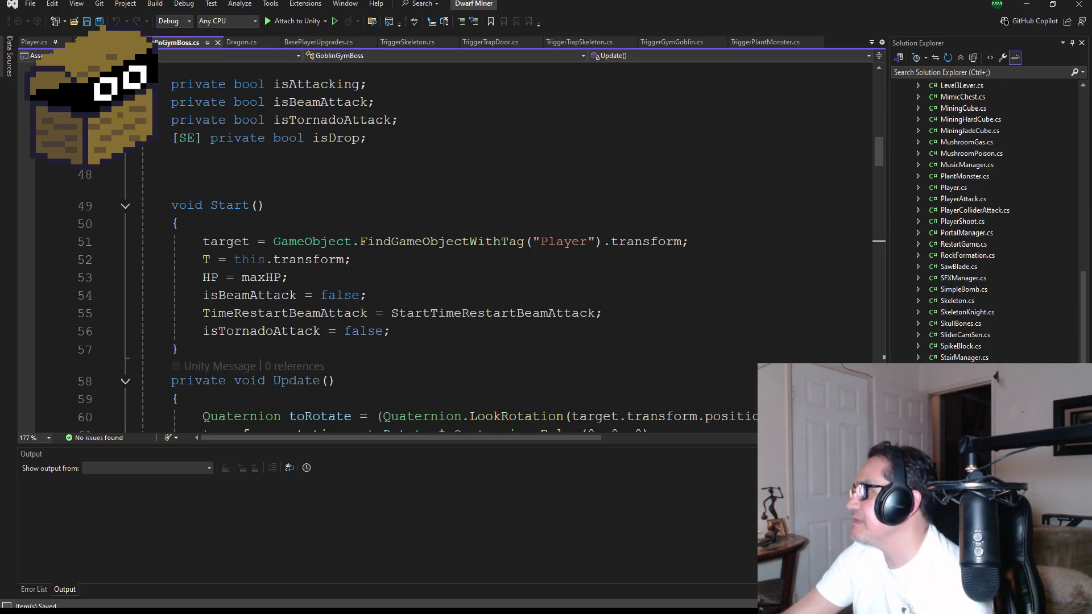
{"action": "scroll", "coordinate": [985, 317], "scroll_direction": "up", "scroll_amount": 6}
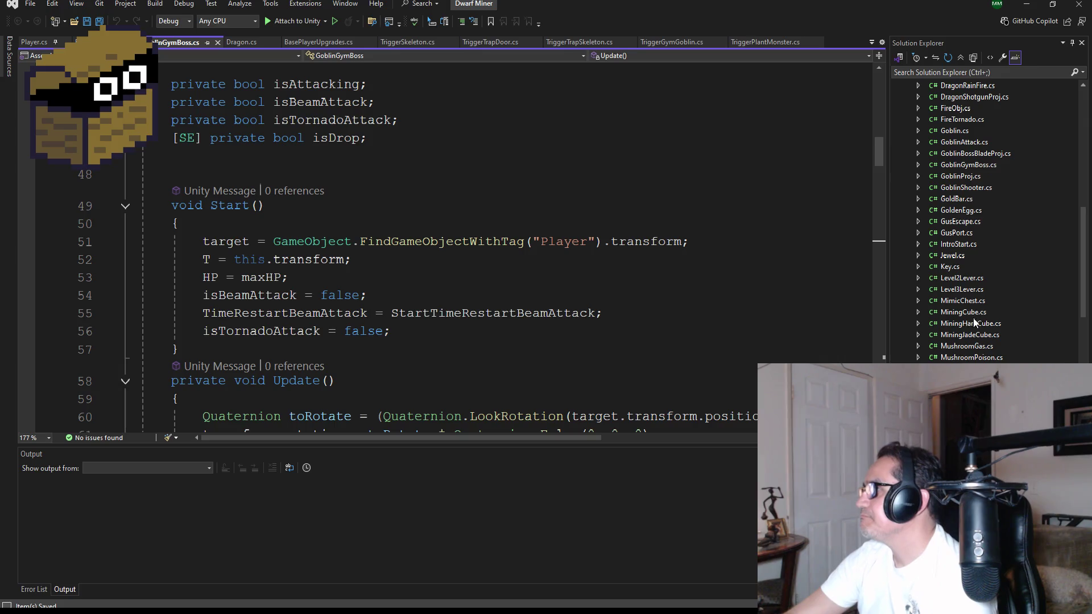
{"action": "double_click", "coordinate": [977, 334]}
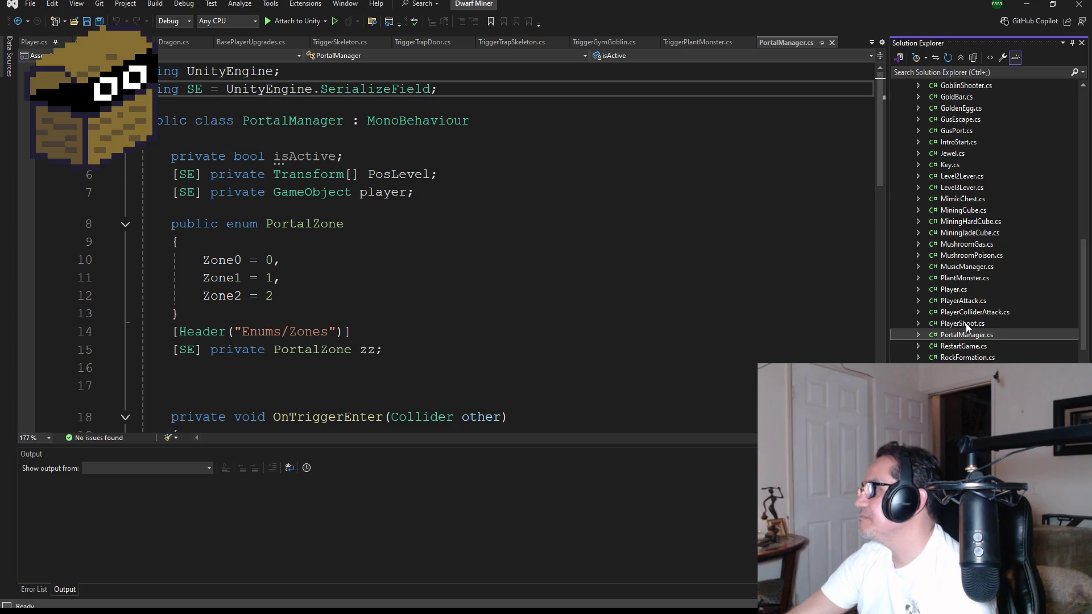
{"action": "left_click", "coordinate": [965, 323]}
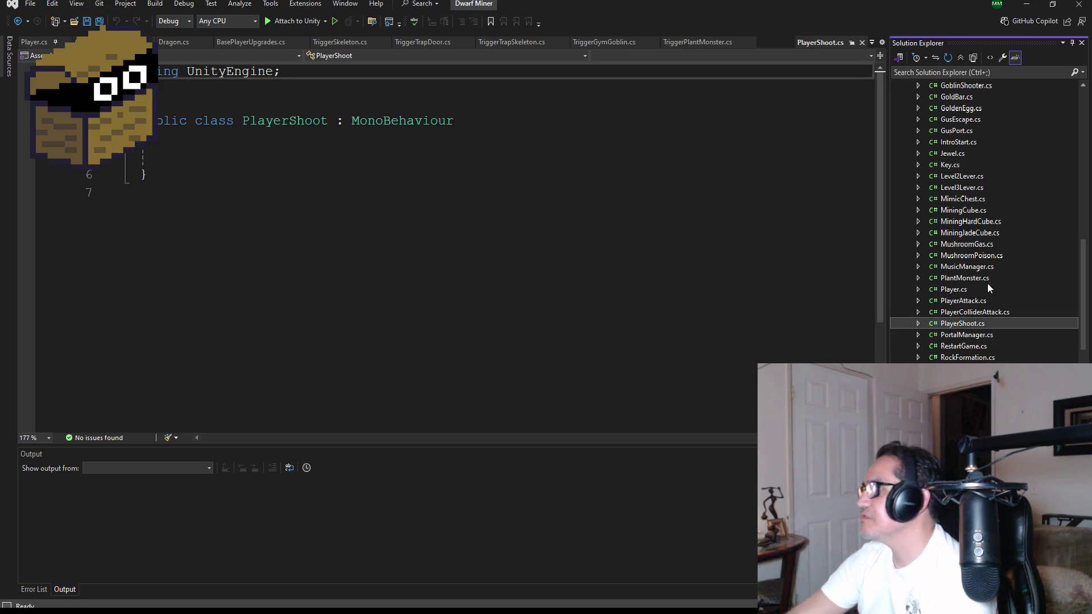
{"action": "left_click", "coordinate": [971, 303]}
{"action": "scroll", "coordinate": [433, 218], "scroll_direction": "up", "scroll_amount": 9}
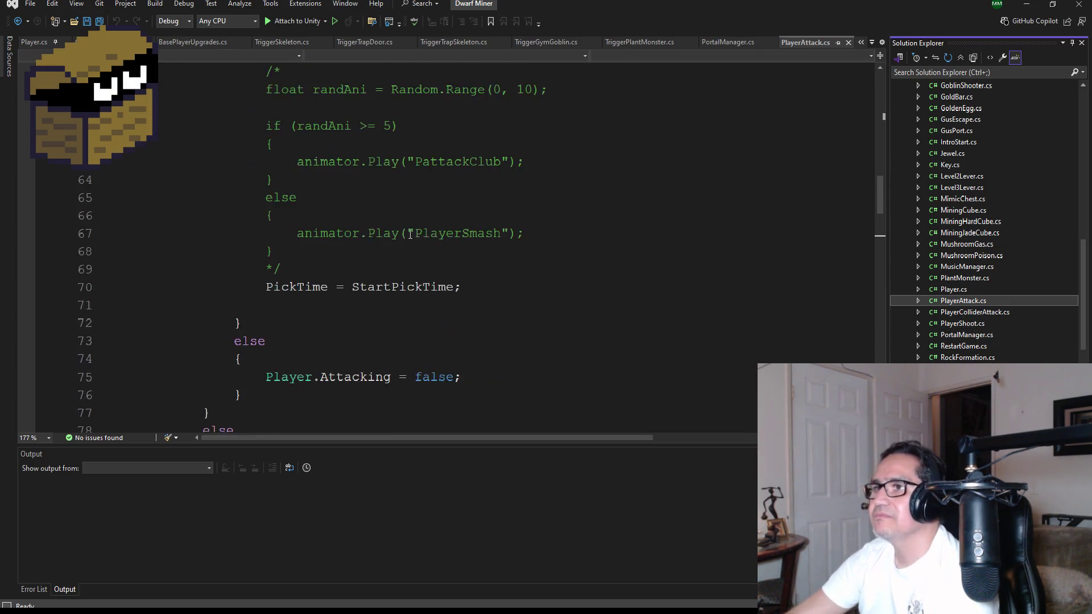
{"action": "scroll", "coordinate": [432, 218], "scroll_direction": "down", "scroll_amount": 1}
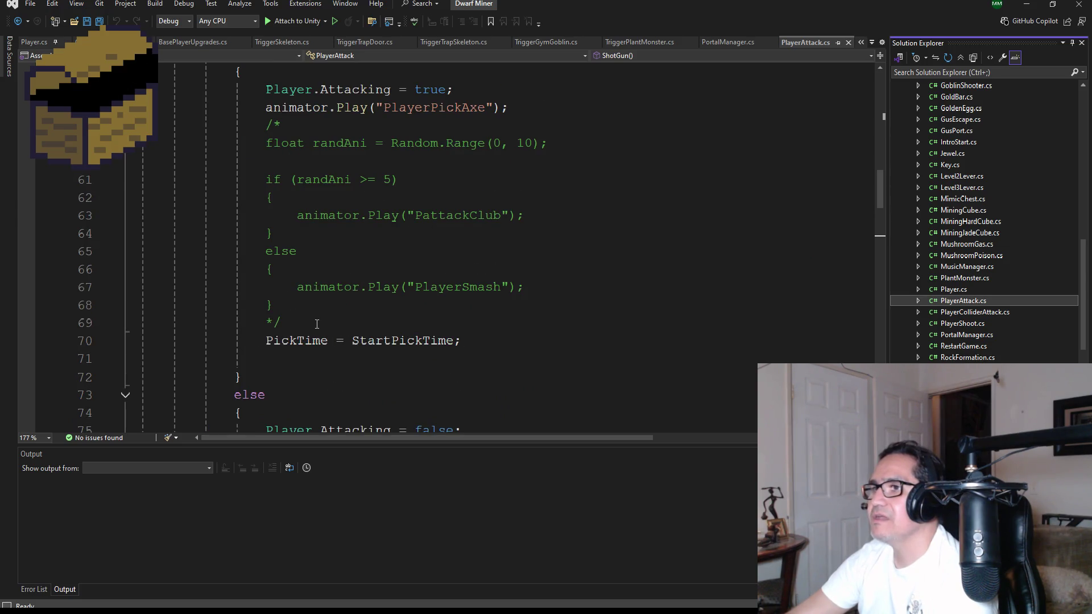
{"action": "scroll", "coordinate": [320, 336], "scroll_direction": "up", "scroll_amount": 1}
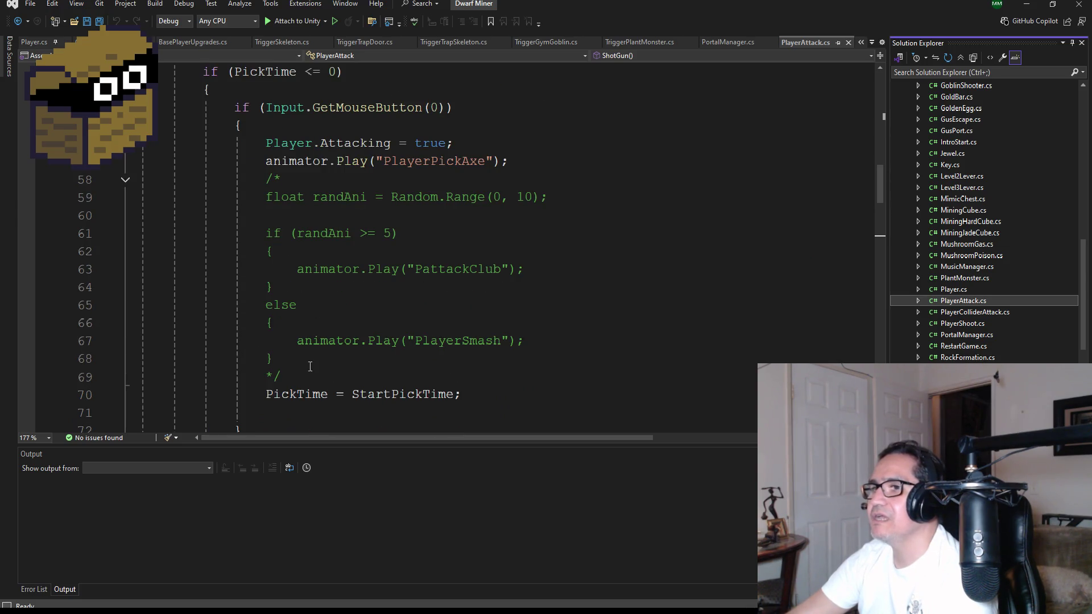
{"action": "scroll", "coordinate": [340, 341], "scroll_direction": "up", "scroll_amount": 3}
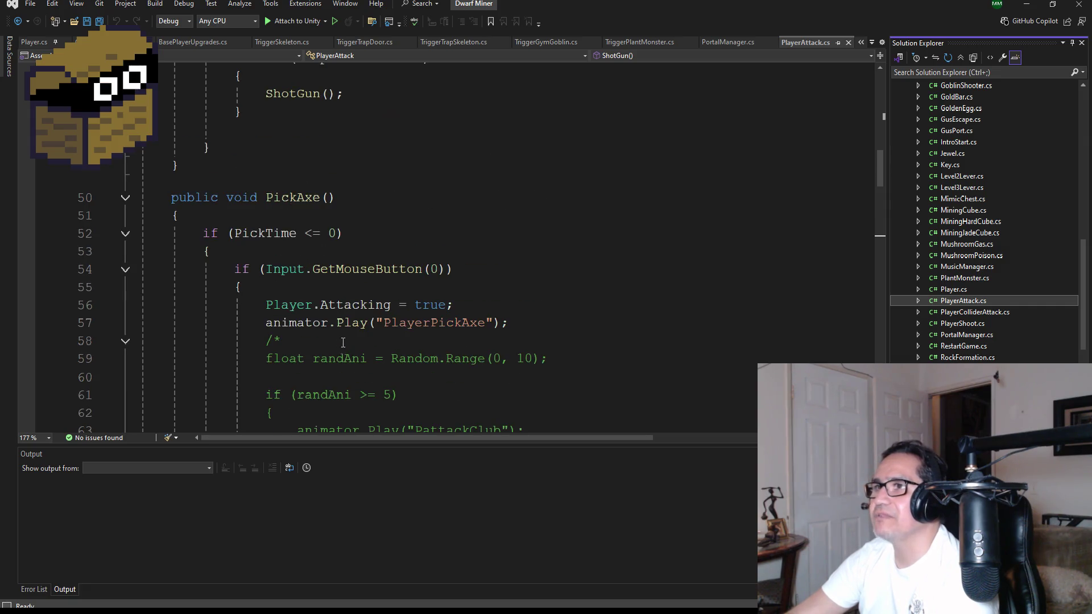
{"action": "scroll", "coordinate": [350, 335], "scroll_direction": "down", "scroll_amount": 4}
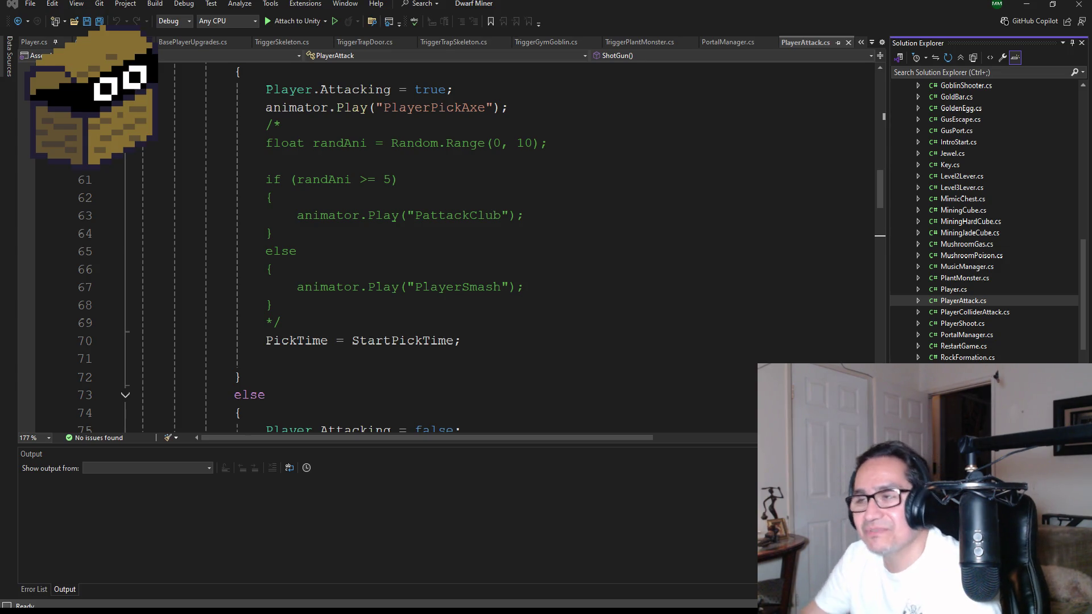
{"action": "scroll", "coordinate": [361, 256], "scroll_direction": "down", "scroll_amount": 4}
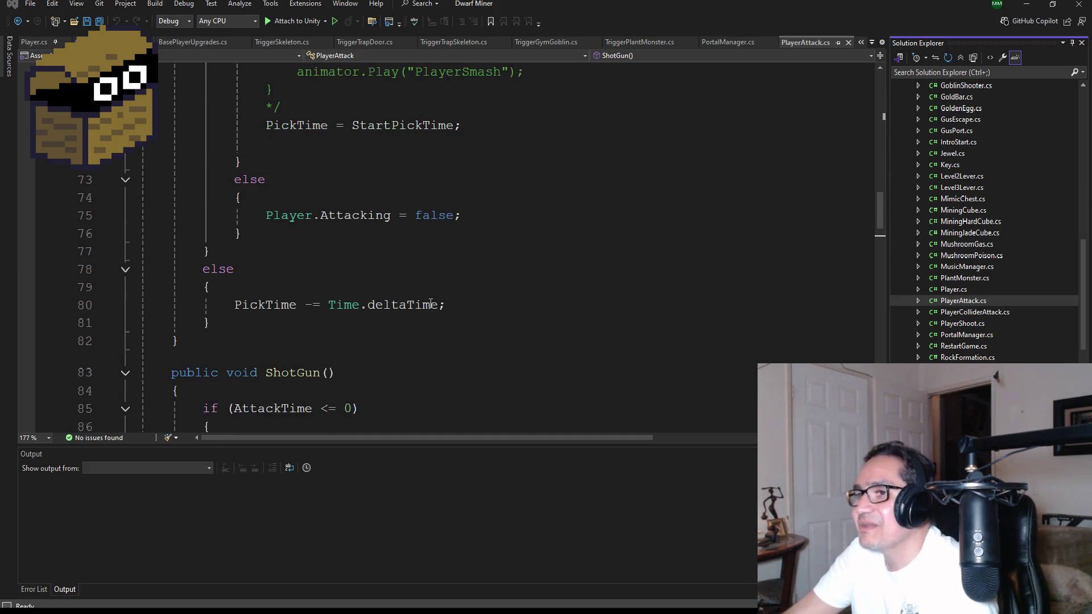
{"action": "left_click", "coordinate": [356, 261]}
{"action": "key", "text": "ctrl+s"}
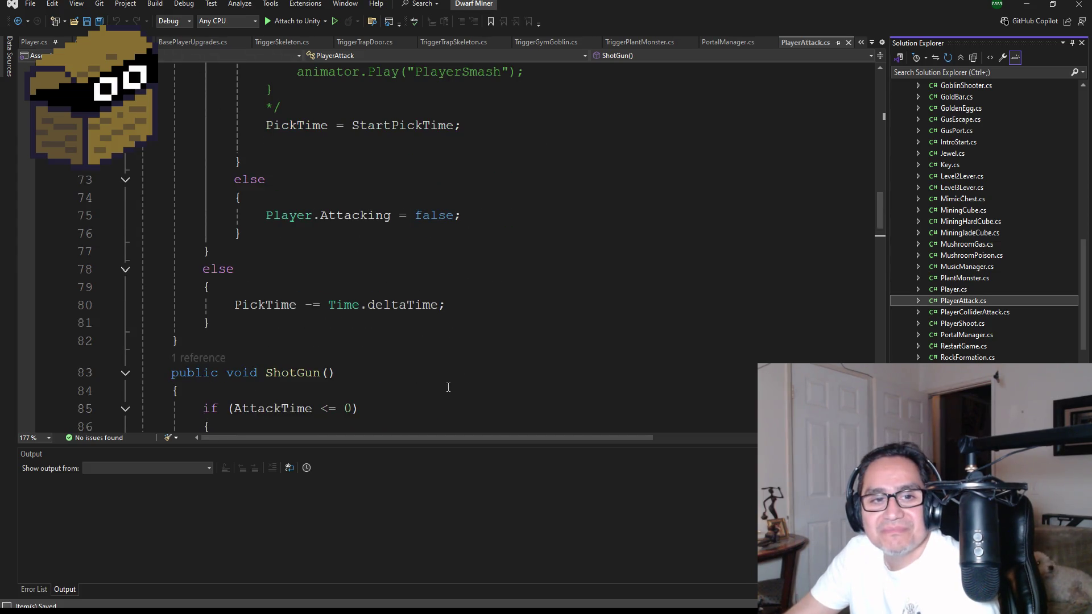
{"action": "scroll", "coordinate": [440, 325], "scroll_direction": "down", "scroll_amount": 4}
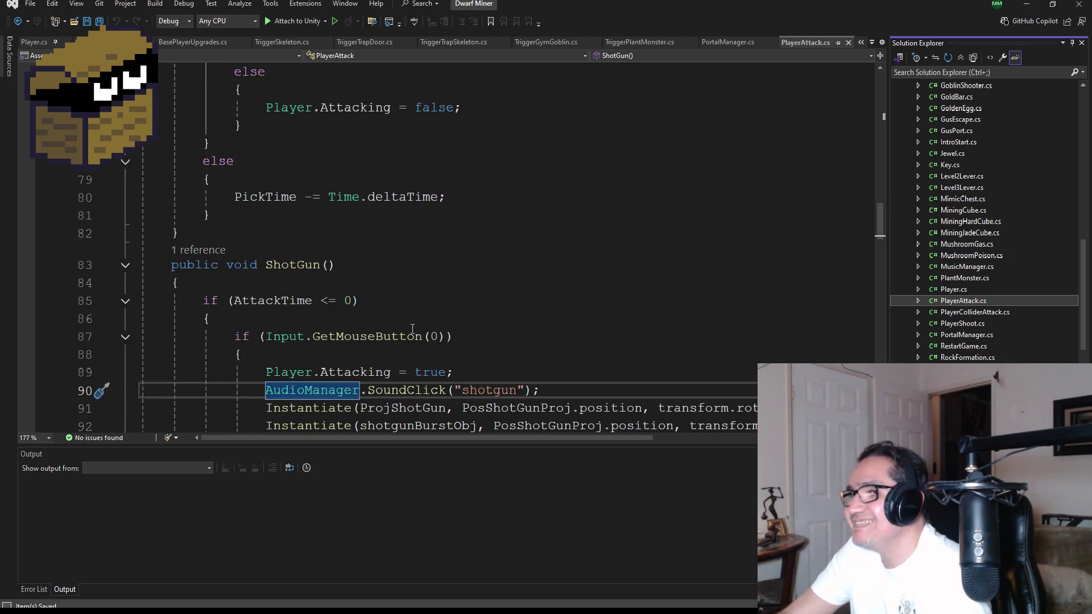
{"action": "scroll", "coordinate": [452, 310], "scroll_direction": "down", "scroll_amount": 2}
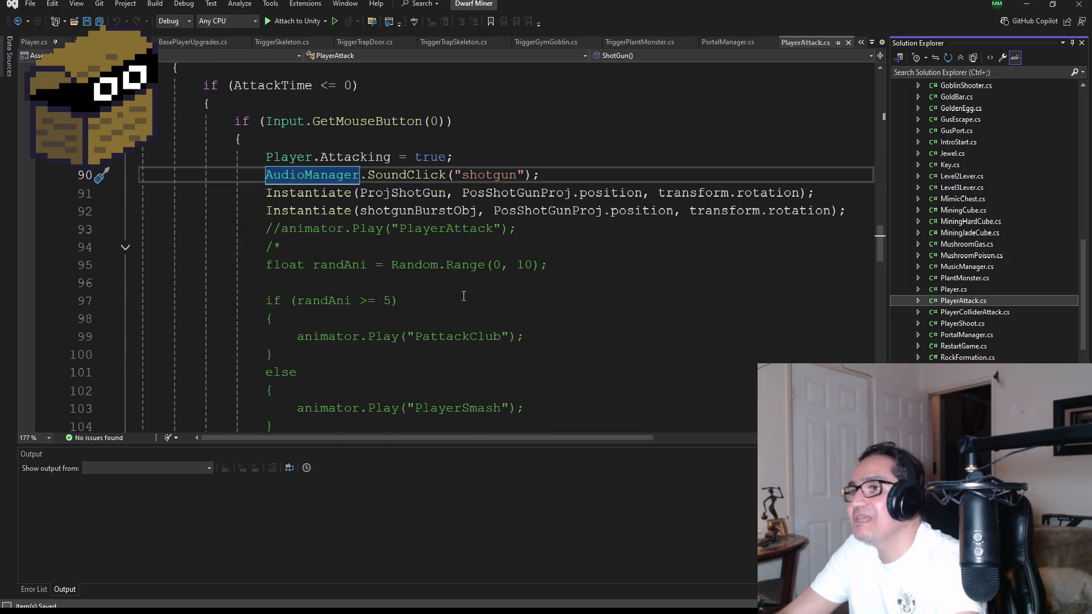
{"action": "scroll", "coordinate": [459, 288], "scroll_direction": "up", "scroll_amount": 1}
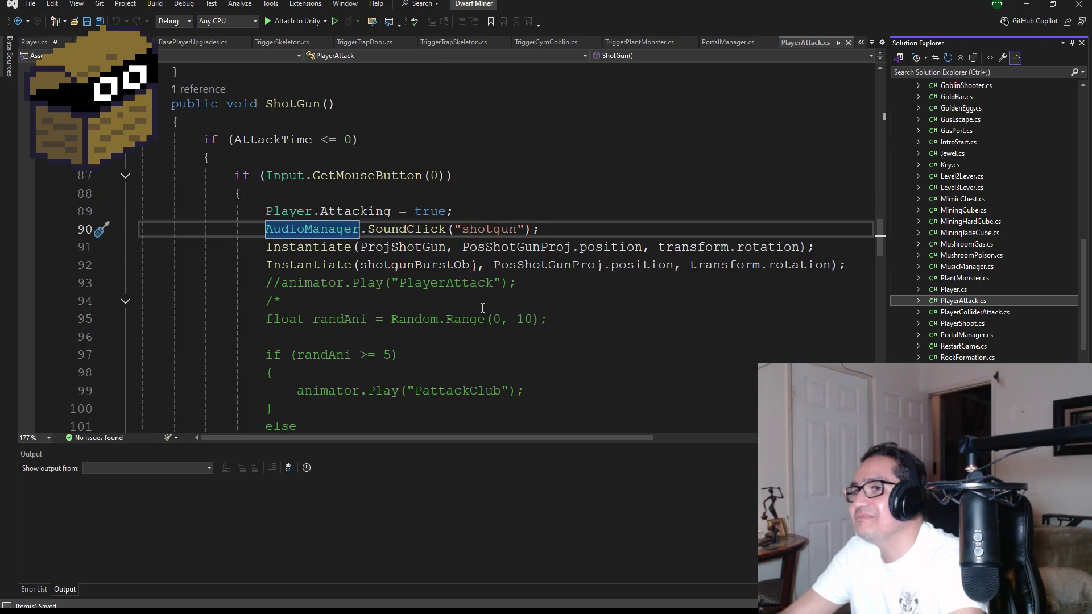
{"action": "left_click", "coordinate": [551, 229]}
{"action": "scroll", "coordinate": [531, 275], "scroll_direction": "up", "scroll_amount": 20}
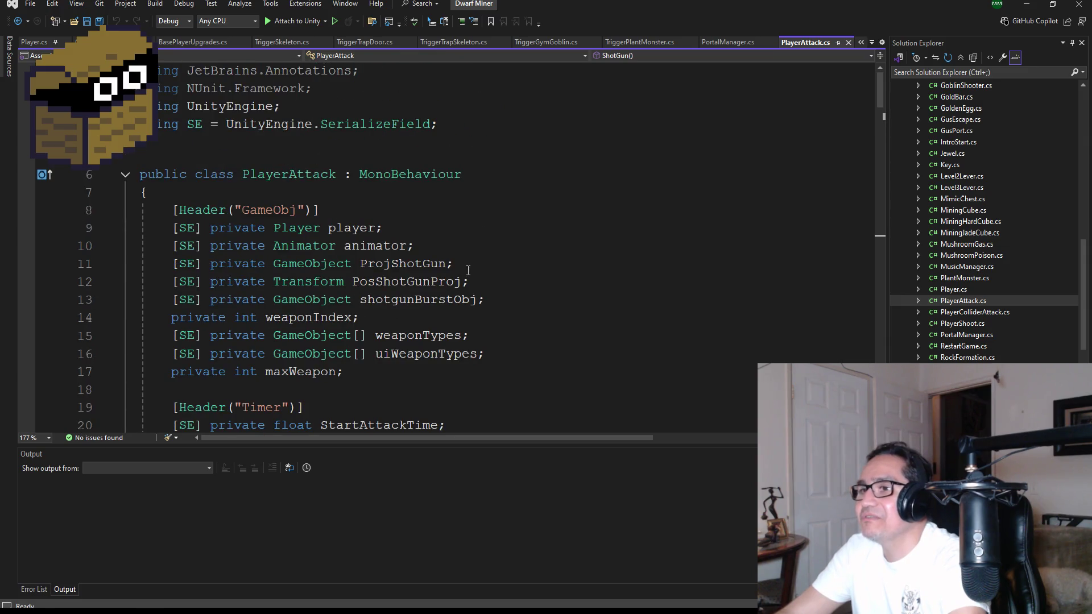
{"action": "scroll", "coordinate": [465, 269], "scroll_direction": "down", "scroll_amount": 4}
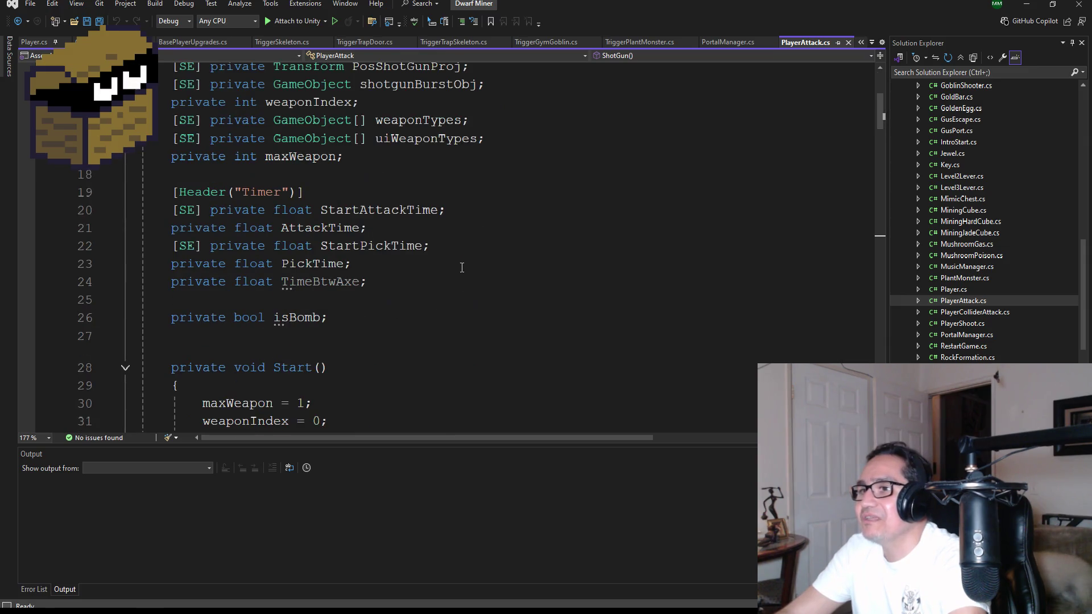
{"action": "left_click", "coordinate": [396, 289]}
{"action": "scroll", "coordinate": [421, 295], "scroll_direction": "up", "scroll_amount": 3}
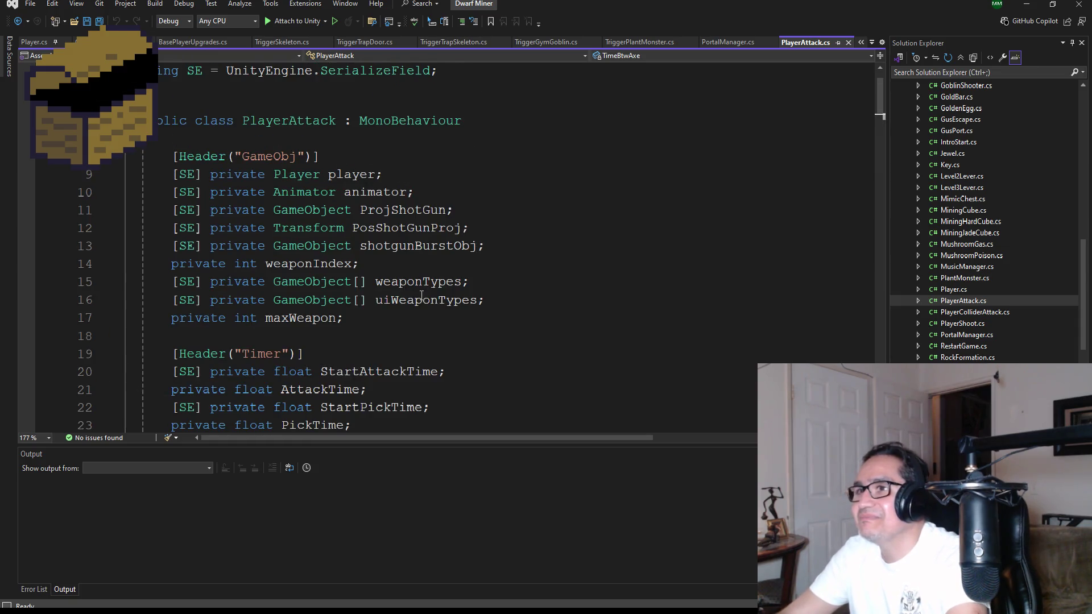
{"action": "scroll", "coordinate": [427, 301], "scroll_direction": "down", "scroll_amount": 1}
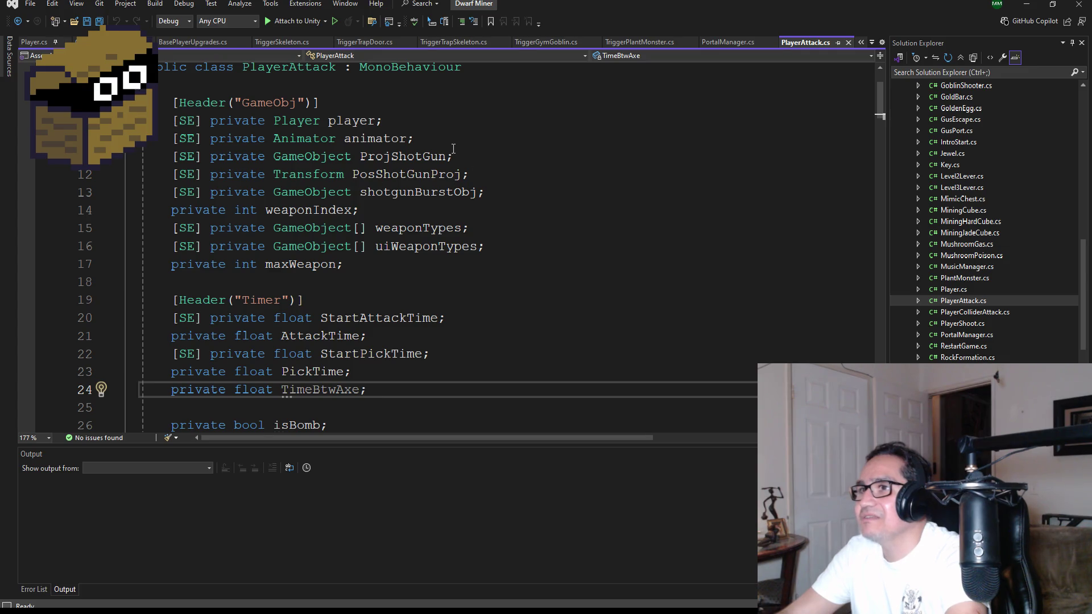
{"action": "scroll", "coordinate": [463, 239], "scroll_direction": "down", "scroll_amount": 14}
{"action": "scroll", "coordinate": [442, 256], "scroll_direction": "up", "scroll_amount": 6}
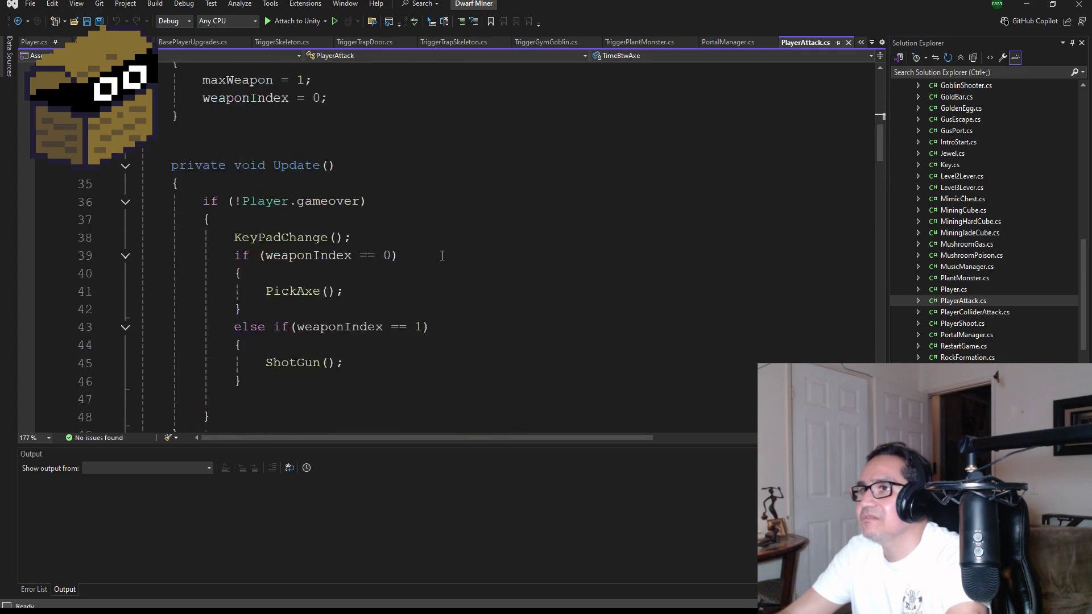
{"action": "scroll", "coordinate": [442, 256], "scroll_direction": "up", "scroll_amount": 8}
{"action": "scroll", "coordinate": [444, 245], "scroll_direction": "down", "scroll_amount": 4}
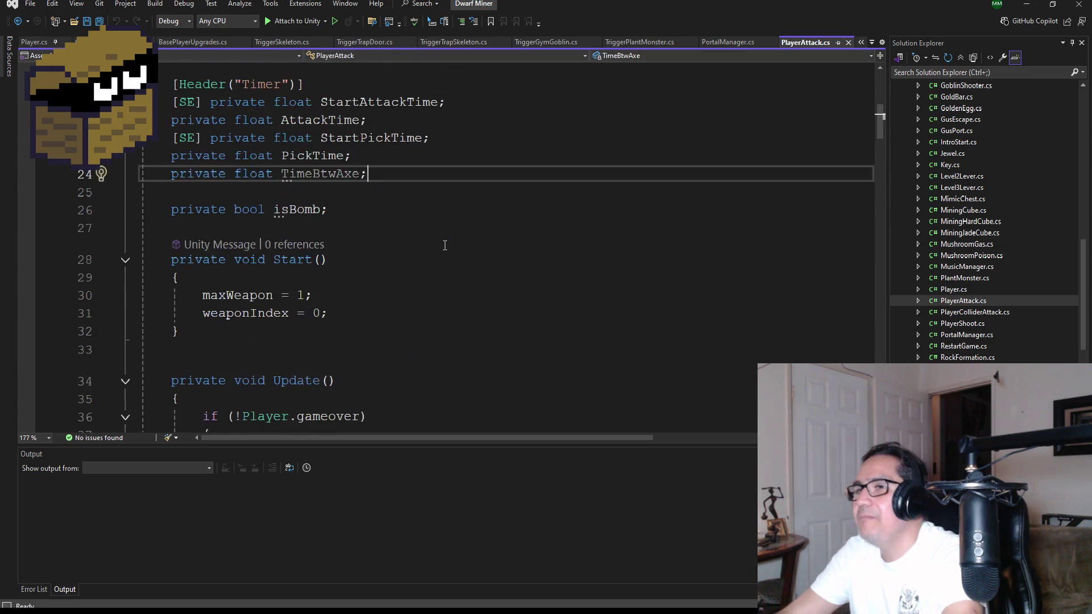
{"action": "scroll", "coordinate": [444, 245], "scroll_direction": "down", "scroll_amount": 3}
{"action": "scroll", "coordinate": [440, 248], "scroll_direction": "up", "scroll_amount": 7}
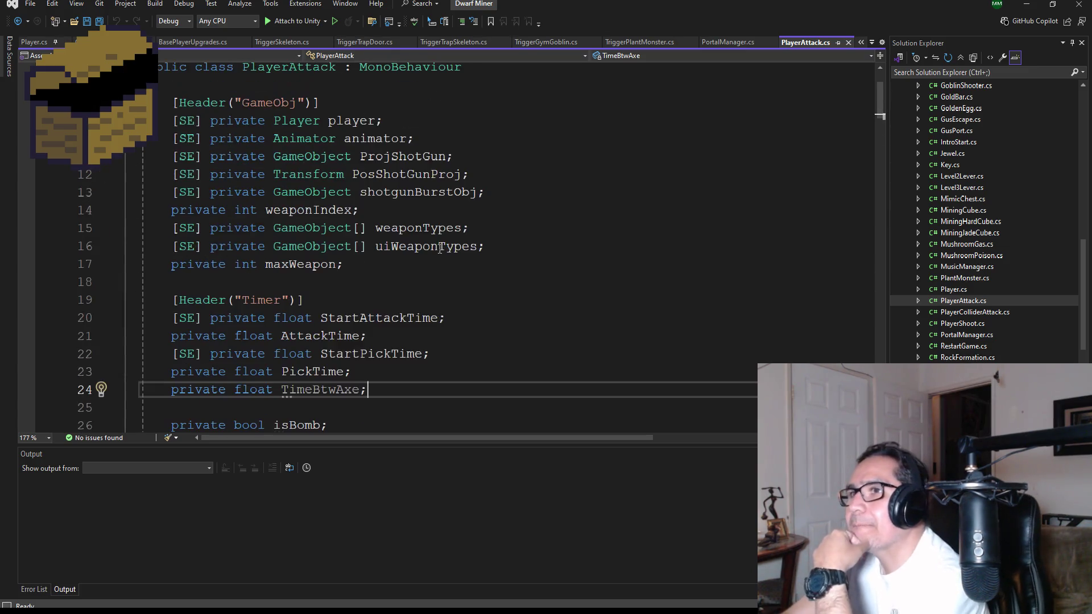
{"action": "scroll", "coordinate": [440, 250], "scroll_direction": "up", "scroll_amount": 2}
{"action": "scroll", "coordinate": [444, 255], "scroll_direction": "down", "scroll_amount": 4}
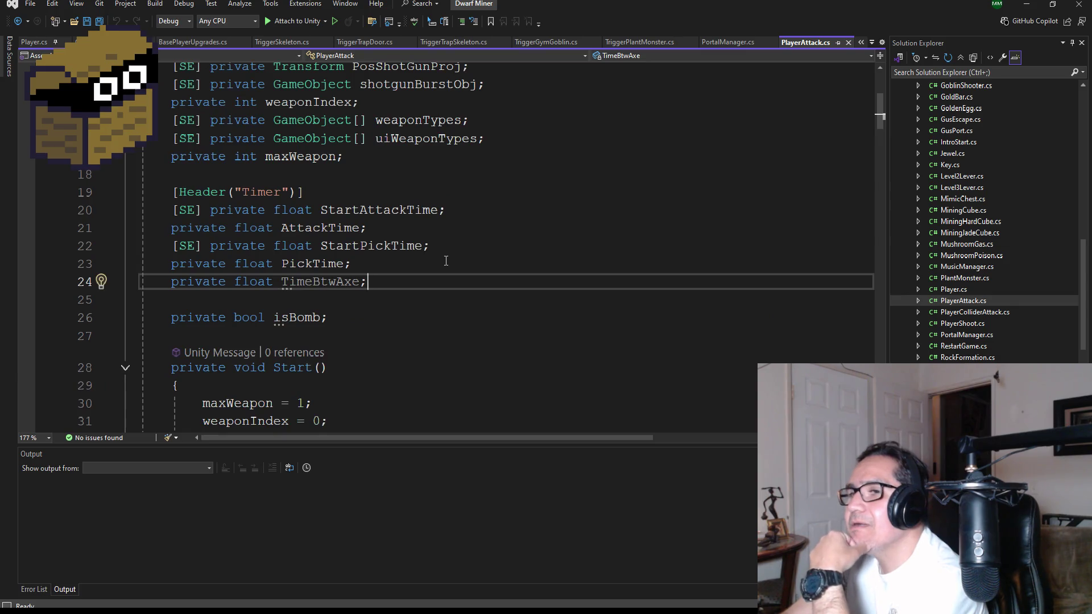
{"action": "scroll", "coordinate": [445, 261], "scroll_direction": "down", "scroll_amount": 12}
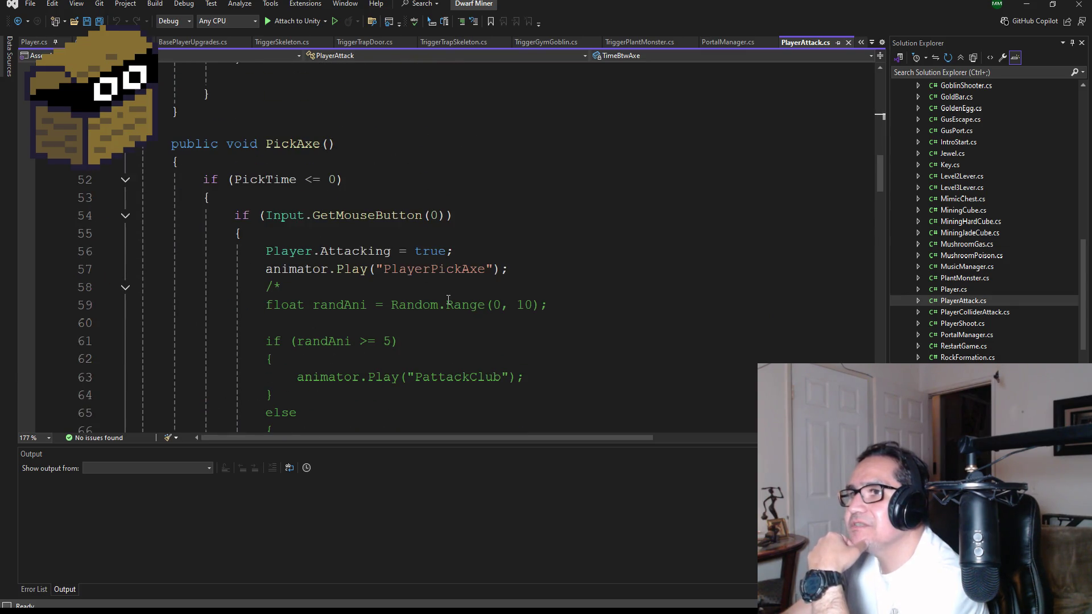
{"action": "scroll", "coordinate": [447, 301], "scroll_direction": "down", "scroll_amount": 10}
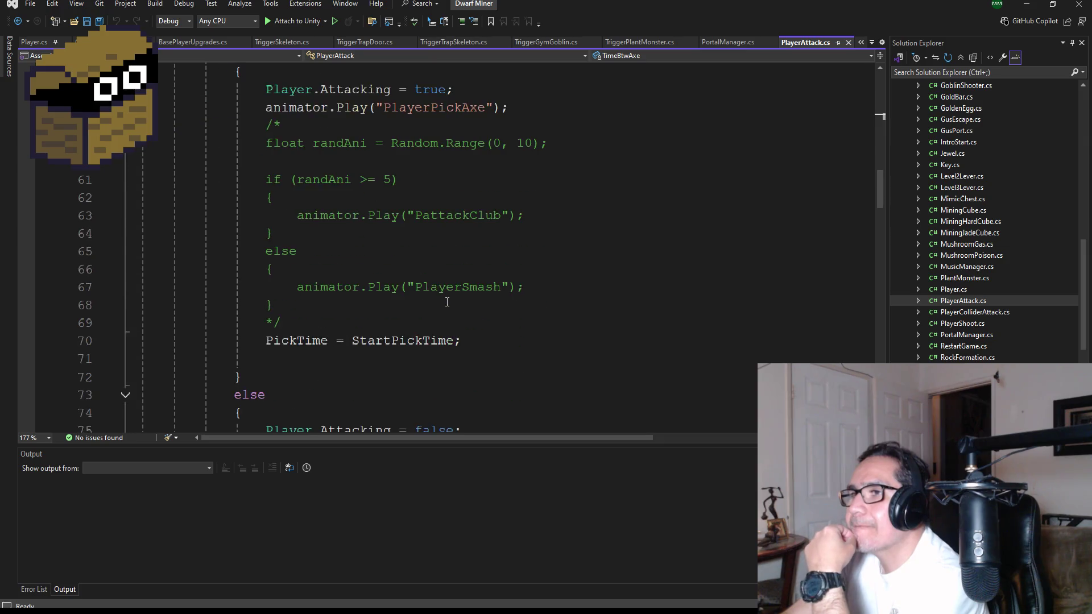
{"action": "scroll", "coordinate": [444, 298], "scroll_direction": "up", "scroll_amount": 10}
{"action": "scroll", "coordinate": [444, 301], "scroll_direction": "up", "scroll_amount": 17}
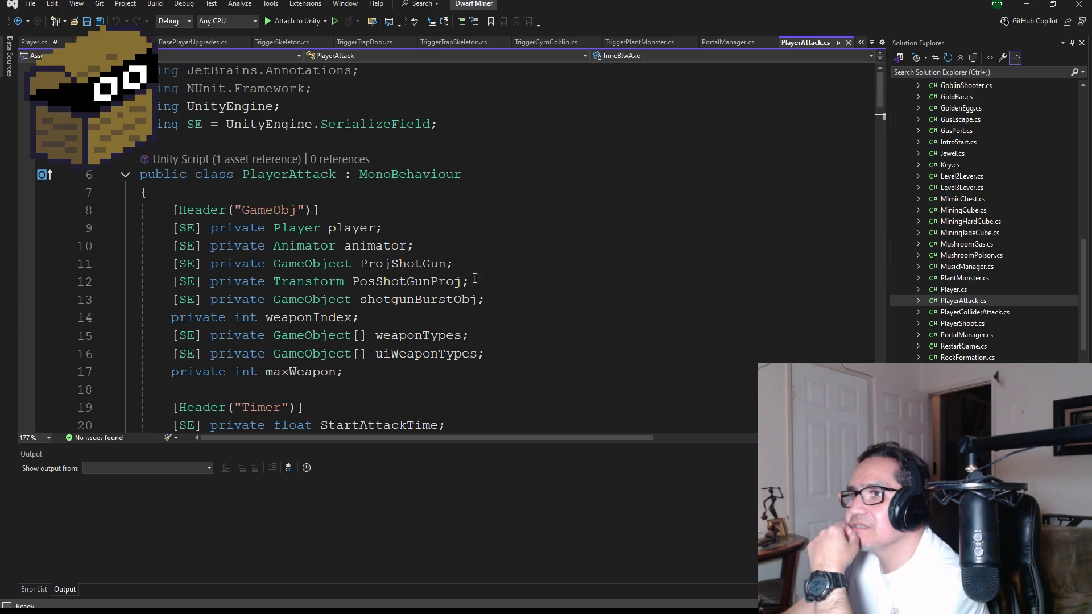
{"action": "left_click", "coordinate": [426, 248]}
Declare '[SE] private Animator shotgunAni;' below the animator field in PlayerAttack.cs and save
{"action": "key", "text": "Return"}
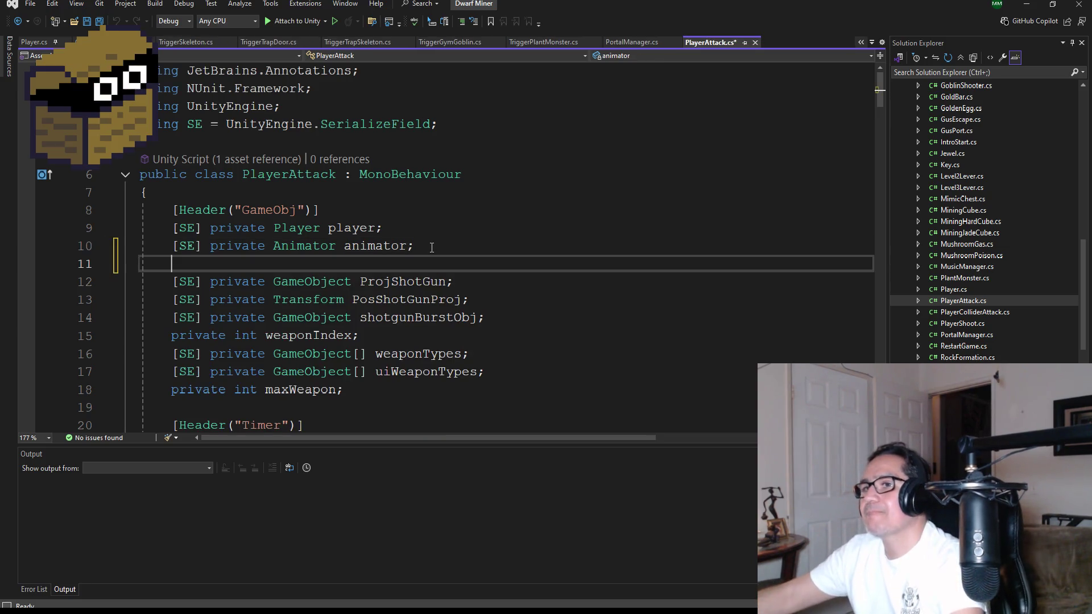
{"action": "type", "text": "[SE] p"}
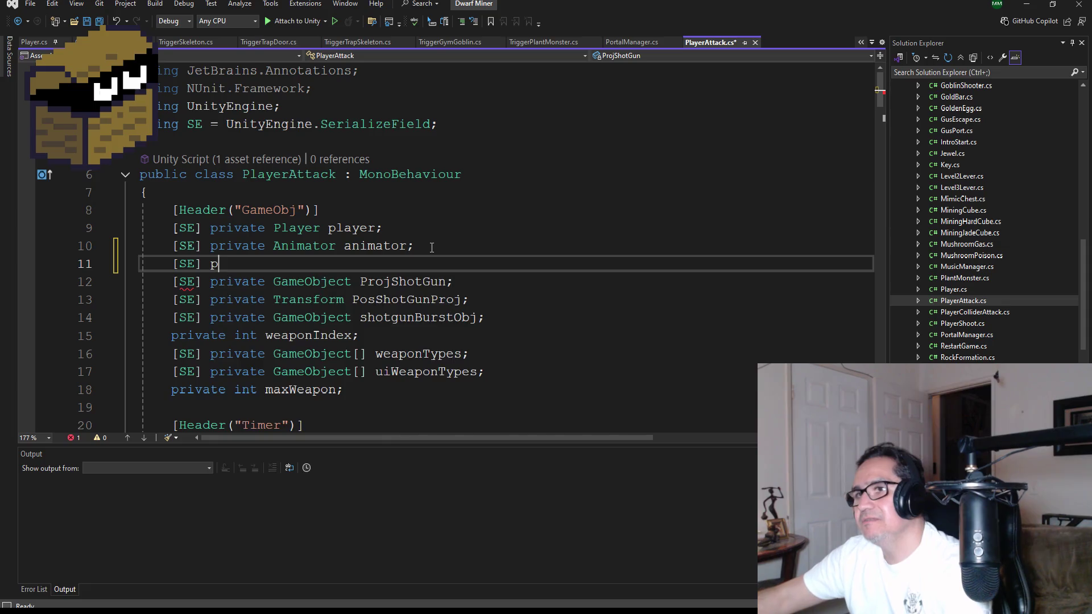
{"action": "type", "text": "rivate Ani"}
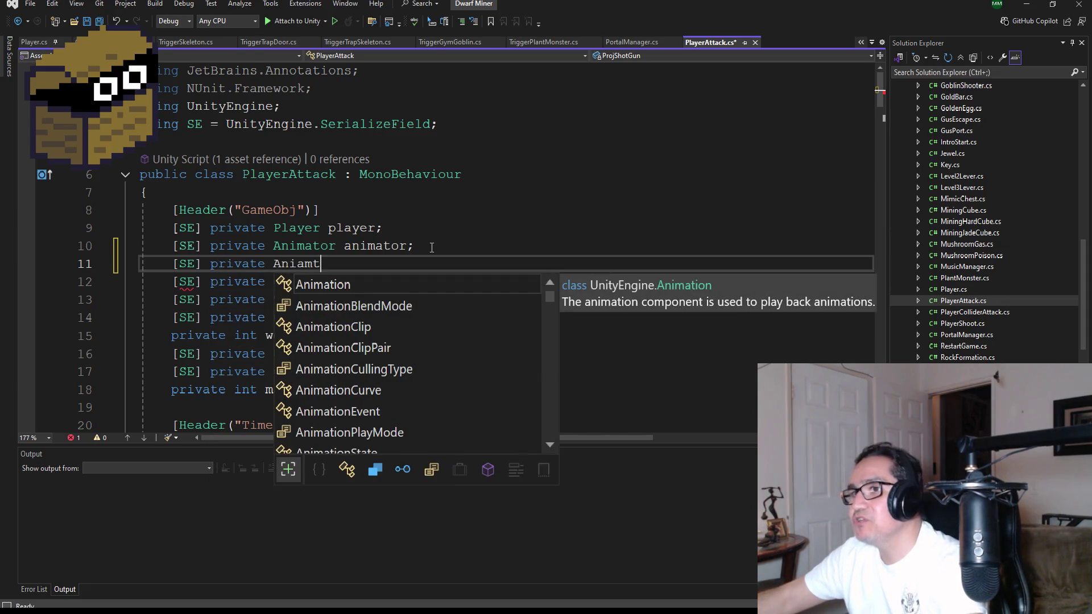
{"action": "type", "text": "mator "}
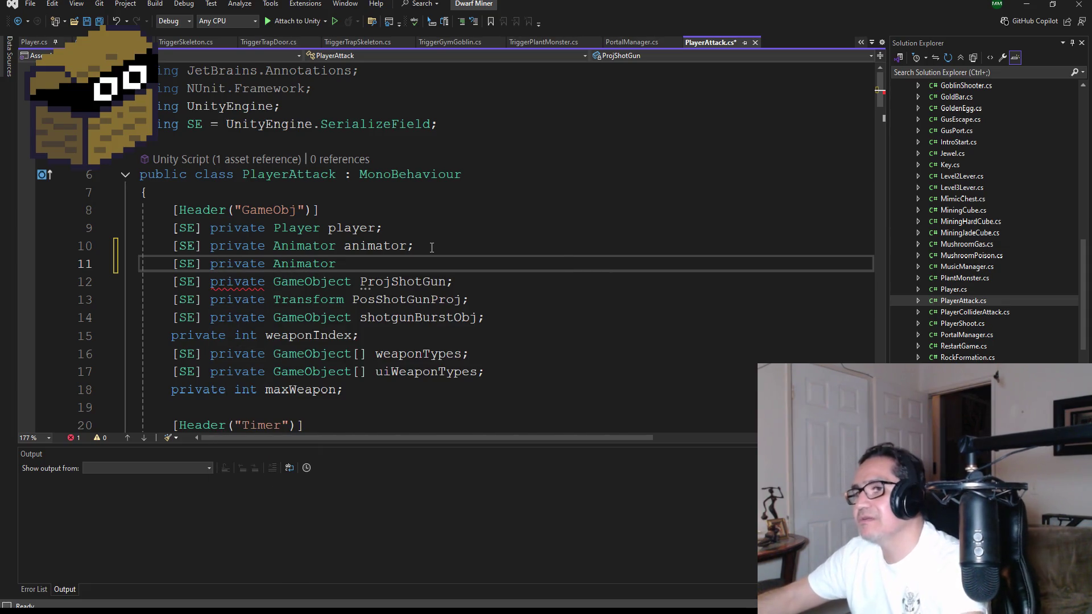
{"action": "type", "text": "sho"}
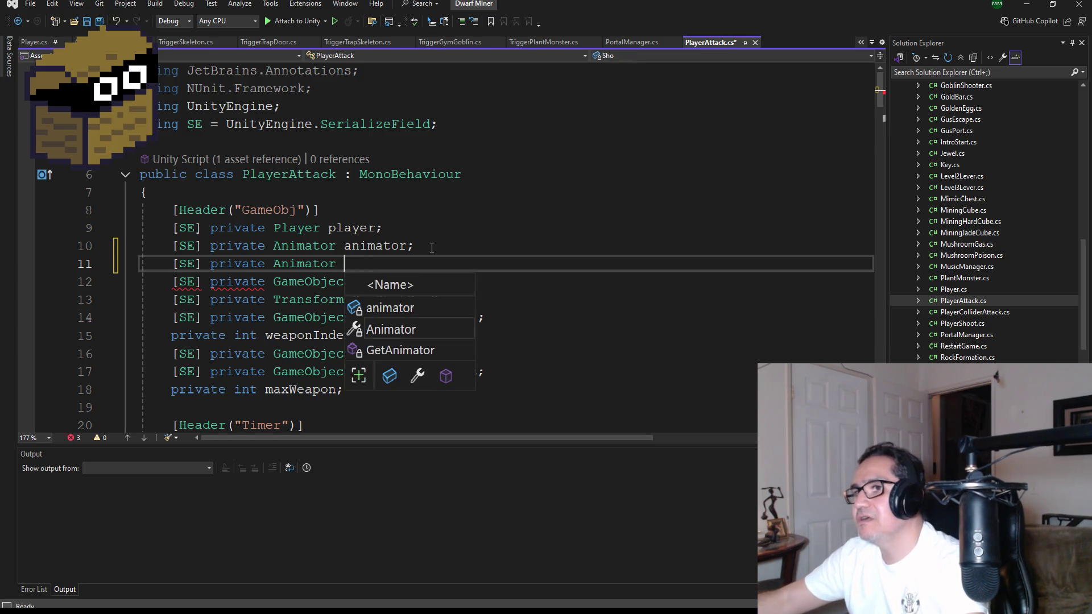
{"action": "type", "text": "tgunAni,"}
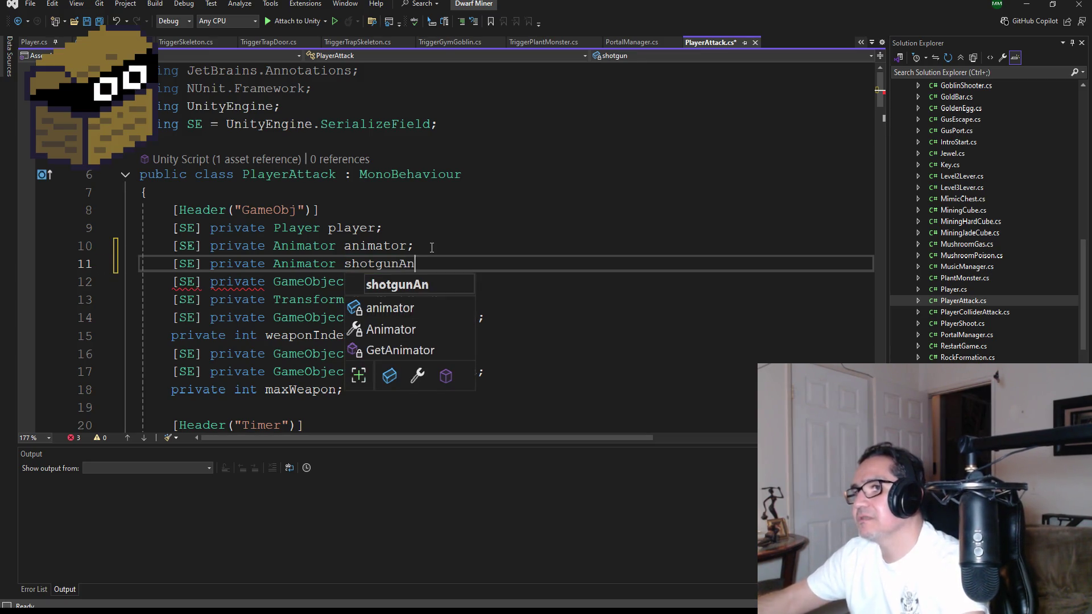
{"action": "key", "text": "BackSpace"}
{"action": "type", "text": ";"}
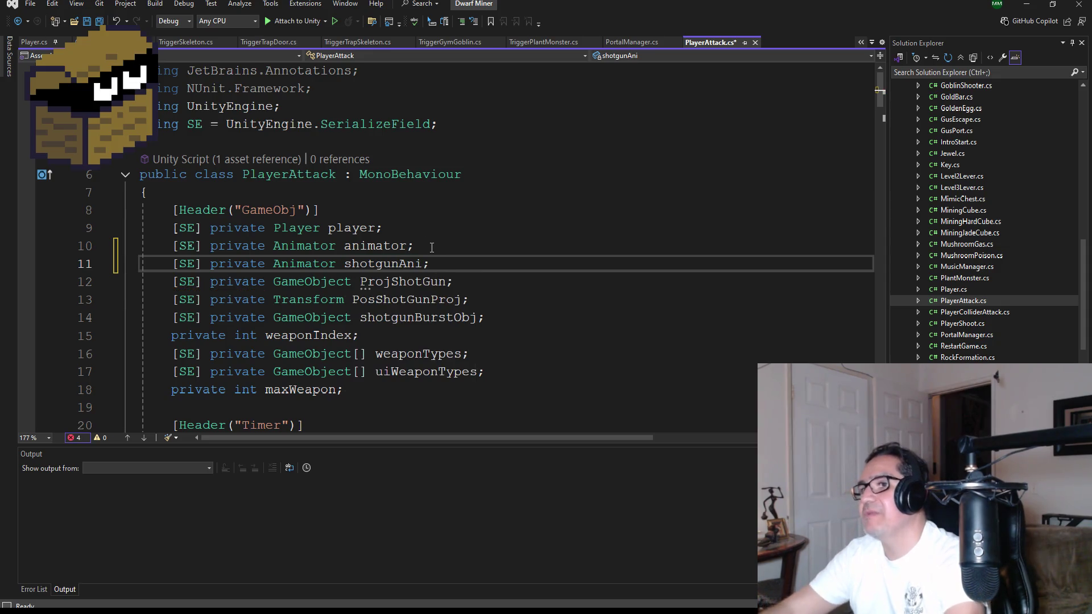
{"action": "left_click", "coordinate": [100, 21]}
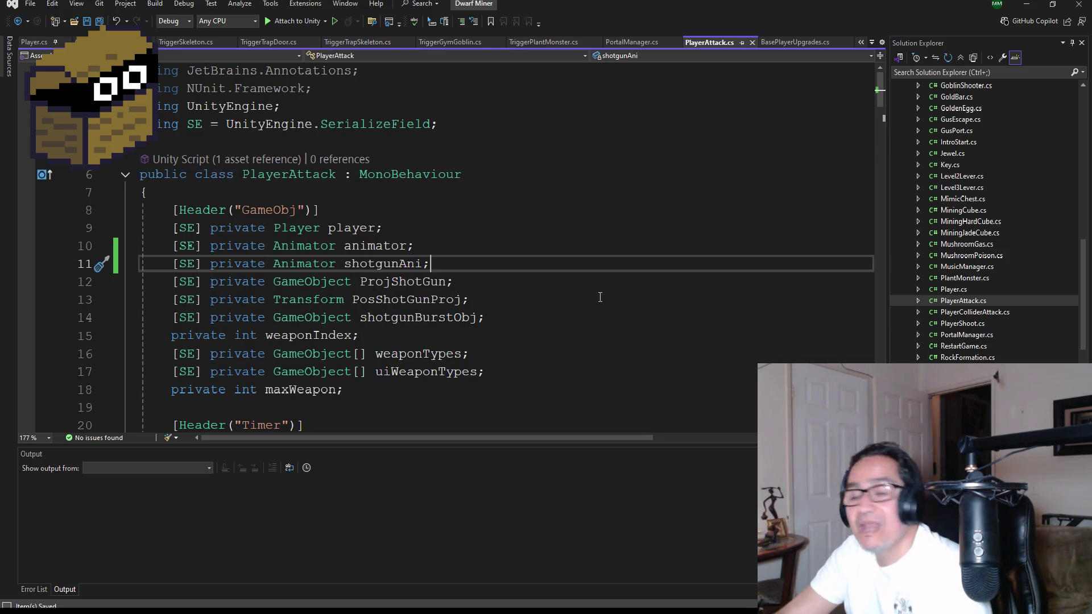
{"action": "scroll", "coordinate": [414, 285], "scroll_direction": "down", "scroll_amount": 2}
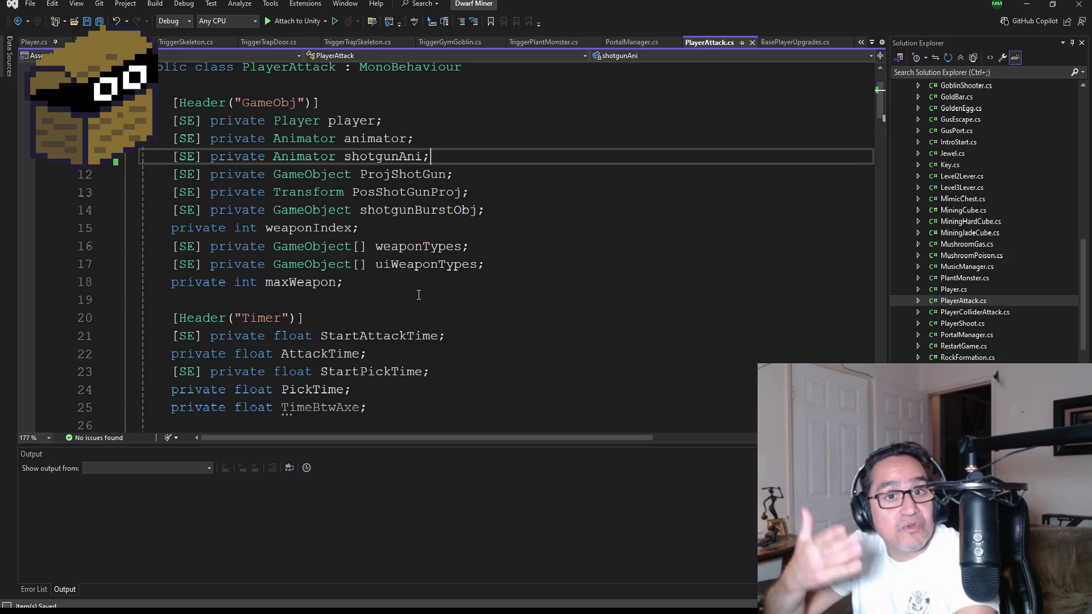
{"action": "scroll", "coordinate": [419, 295], "scroll_direction": "down", "scroll_amount": 2}
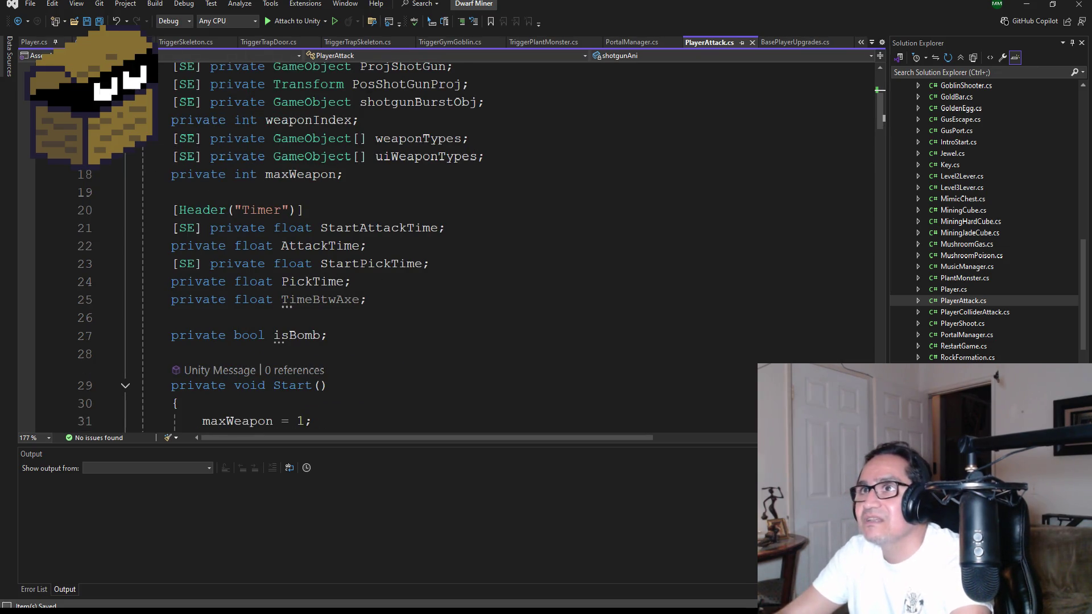
{"action": "scroll", "coordinate": [532, 335], "scroll_direction": "down", "scroll_amount": 3}
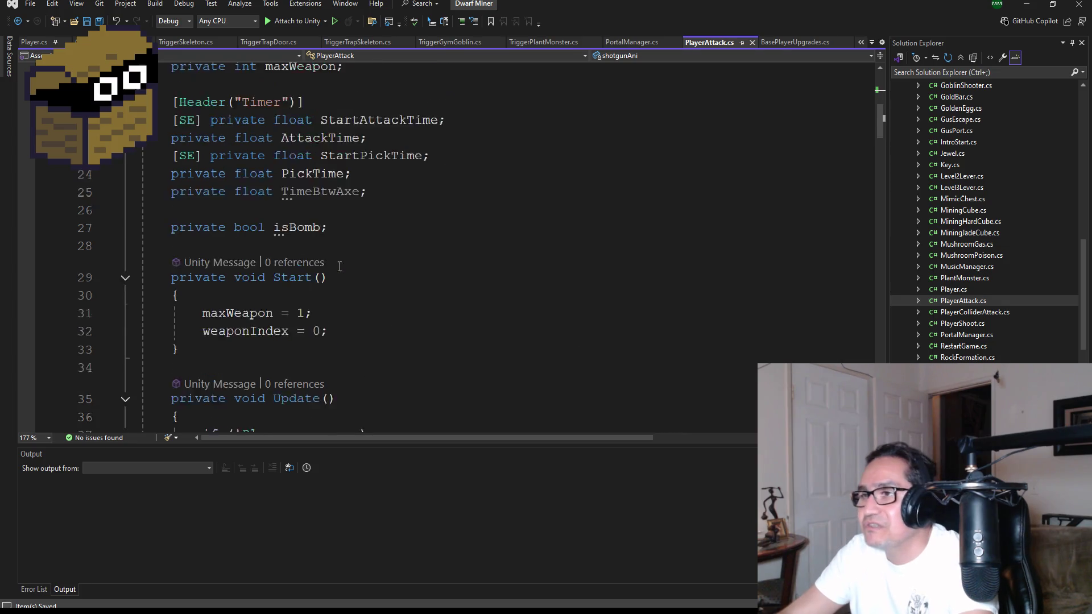
{"action": "scroll", "coordinate": [414, 279], "scroll_direction": "up", "scroll_amount": 6}
{"action": "scroll", "coordinate": [362, 334], "scroll_direction": "down", "scroll_amount": 11}
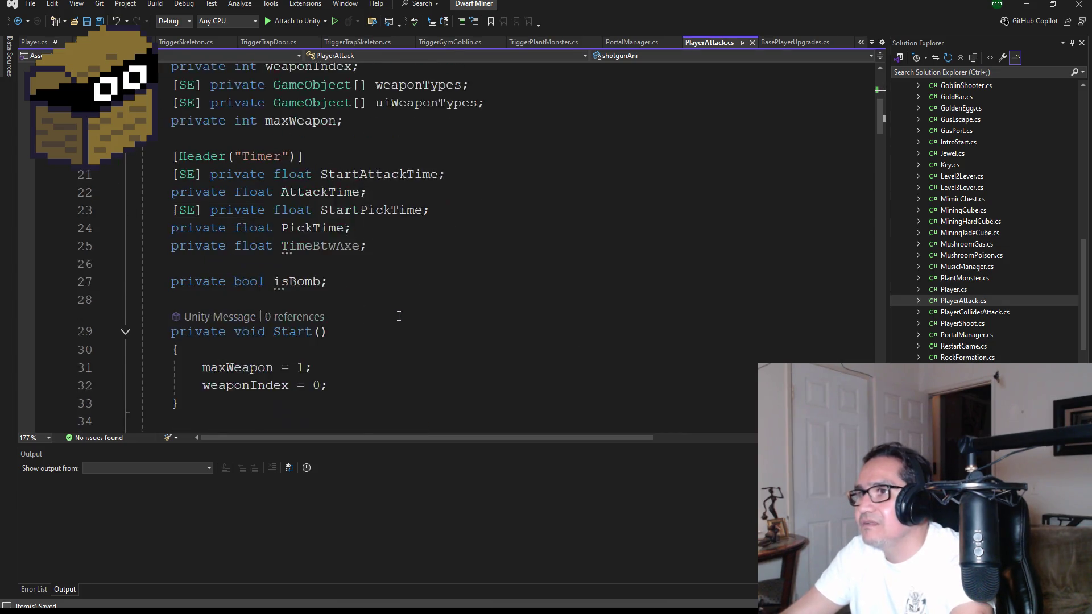
{"action": "scroll", "coordinate": [431, 344], "scroll_direction": "down", "scroll_amount": 8}
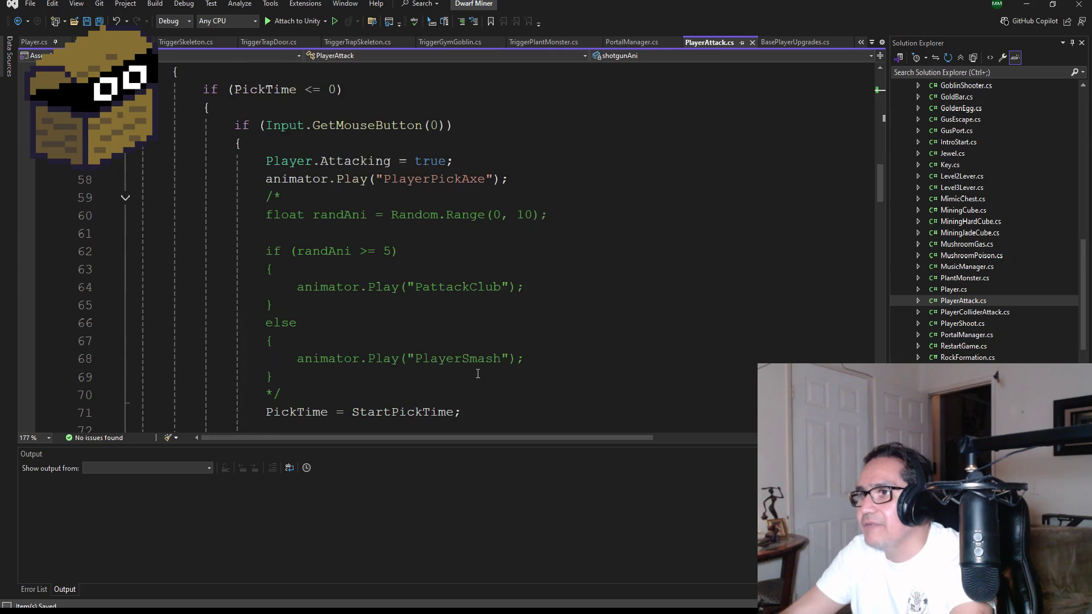
{"action": "scroll", "coordinate": [455, 337], "scroll_direction": "up", "scroll_amount": 6}
{"action": "scroll", "coordinate": [473, 358], "scroll_direction": "down", "scroll_amount": 12}
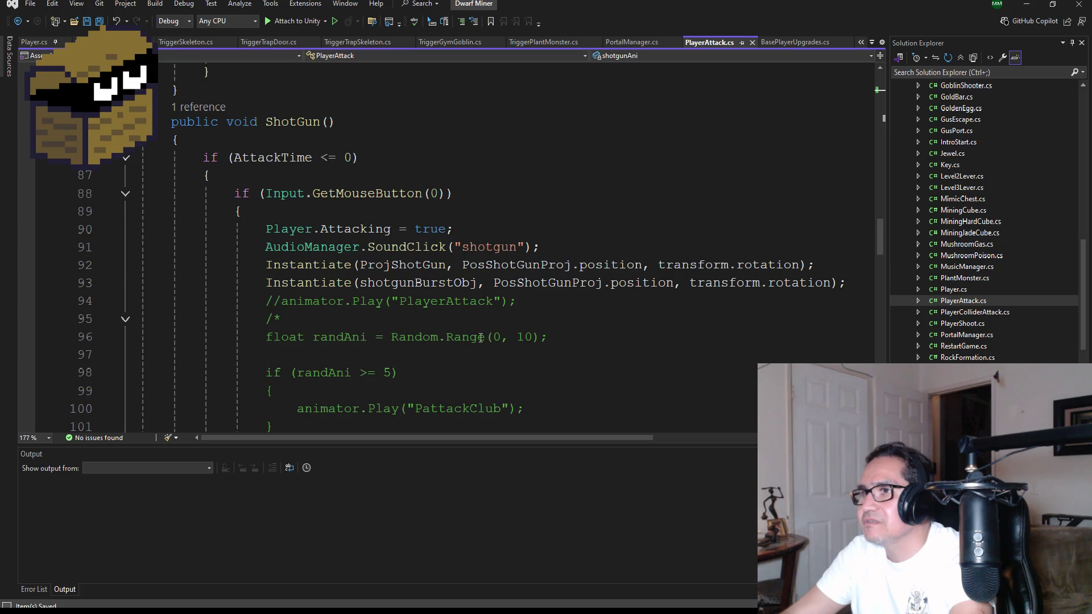
{"action": "scroll", "coordinate": [512, 298], "scroll_direction": "down", "scroll_amount": 1}
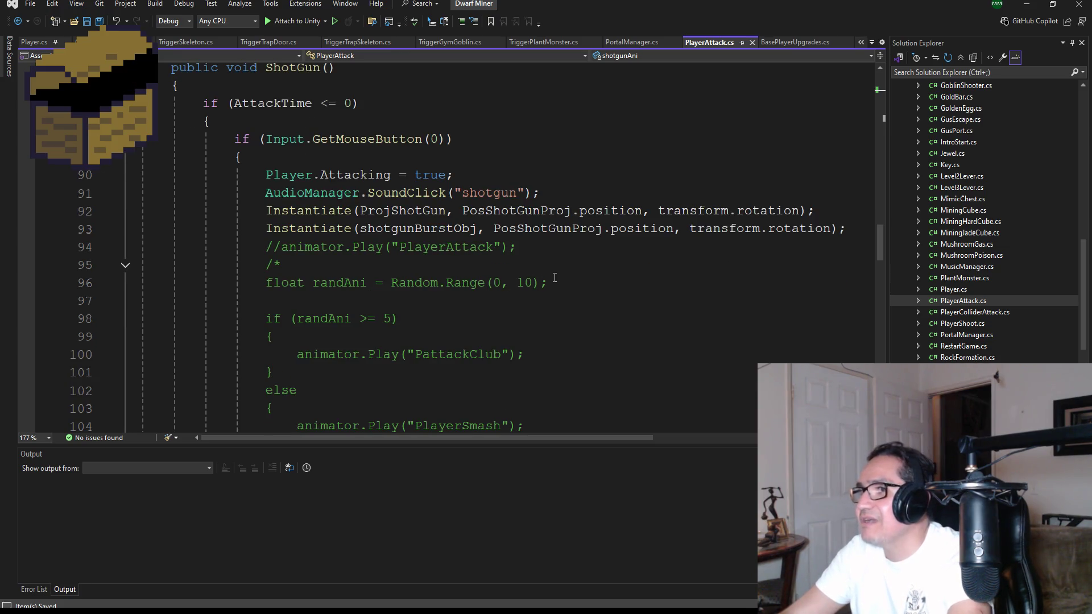
{"action": "left_click", "coordinate": [558, 192]}
{"action": "left_click", "coordinate": [489, 176]}
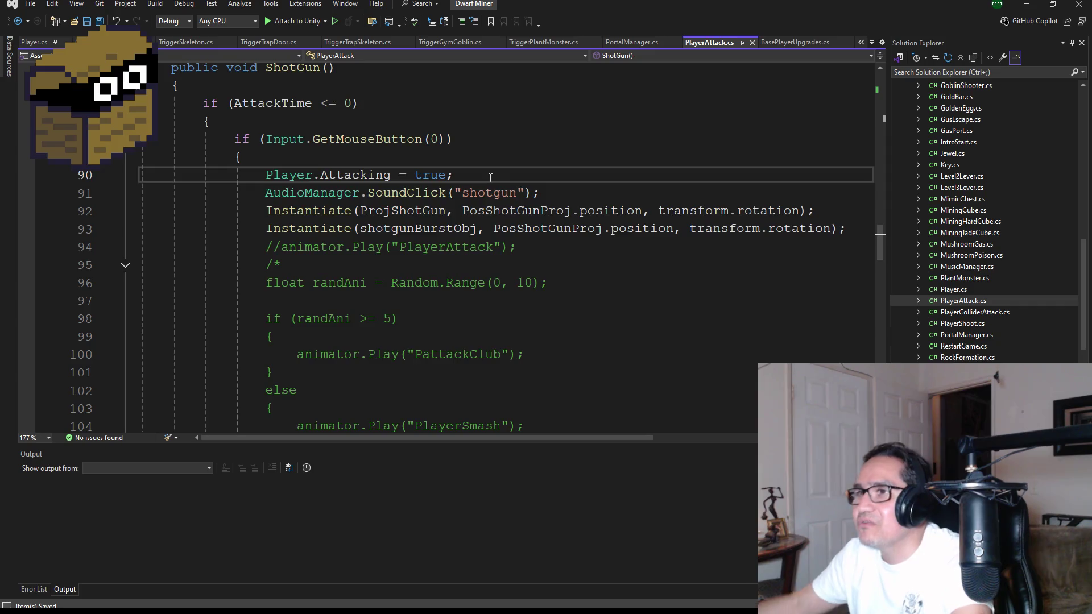
Insert shotgunAni.Play() after Player.Attacking = true in ShotGun() and save PlayerAttack.cs
{"action": "key", "text": "Return"}
{"action": "type", "text": "ShotGun"}
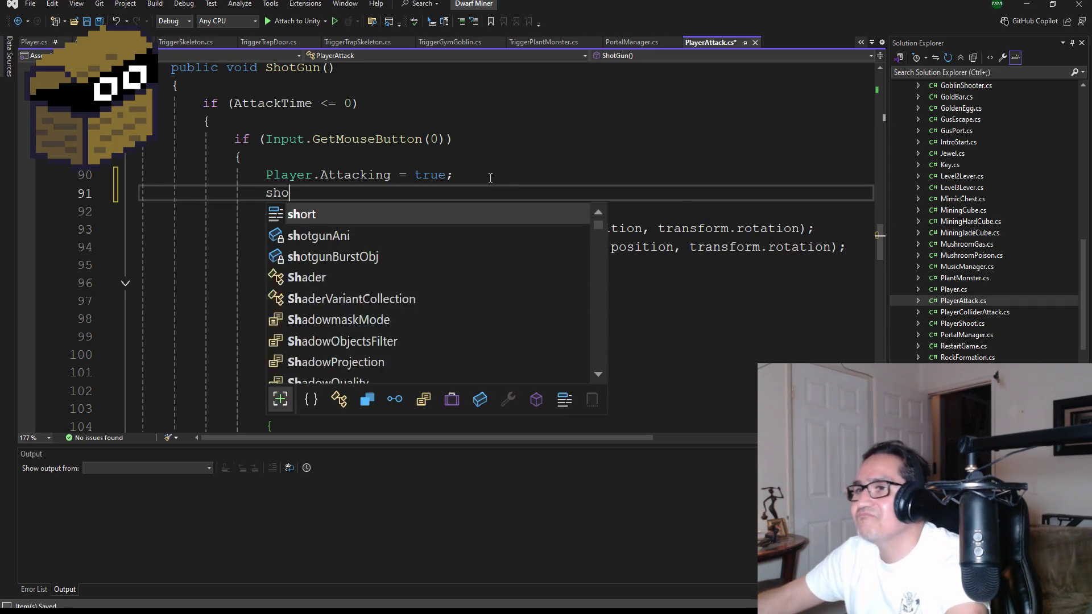
{"action": "key", "text": "BackSpace"}
{"action": "key", "text": "BackSpace"}
{"action": "key", "text": "BackSpace"}
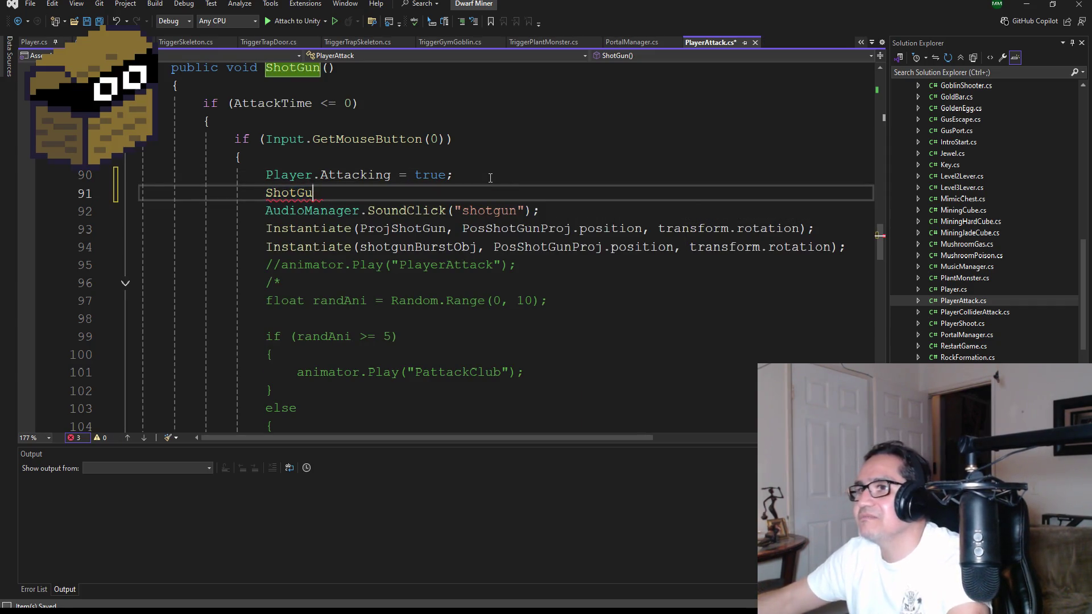
{"action": "type", "text": "shotgun"}
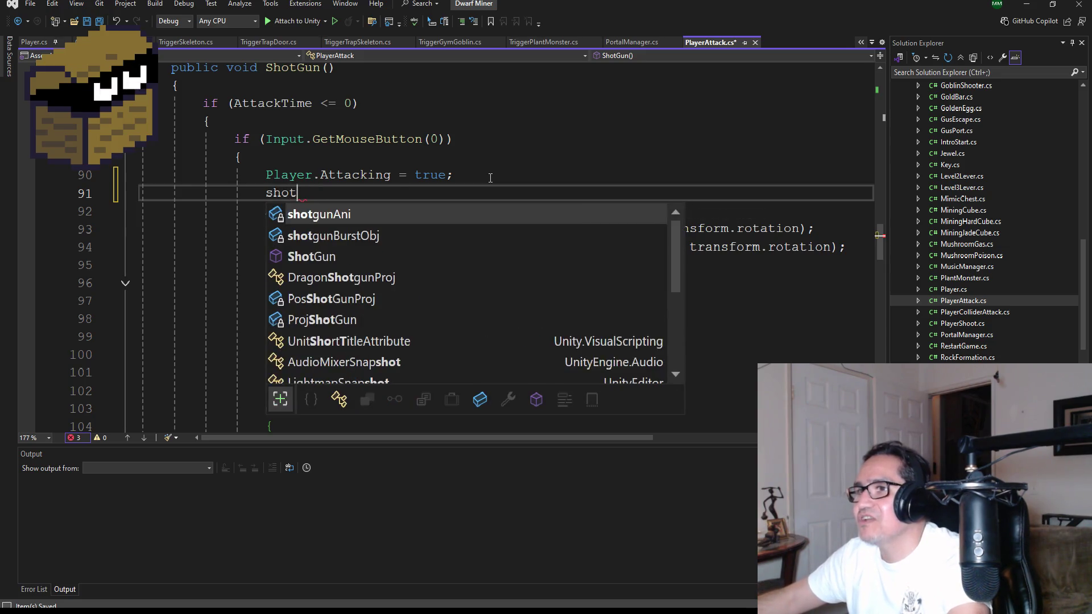
{"action": "key", "text": "Down"}
{"action": "key", "text": "Tab"}
{"action": "type", "text": ".Play("}
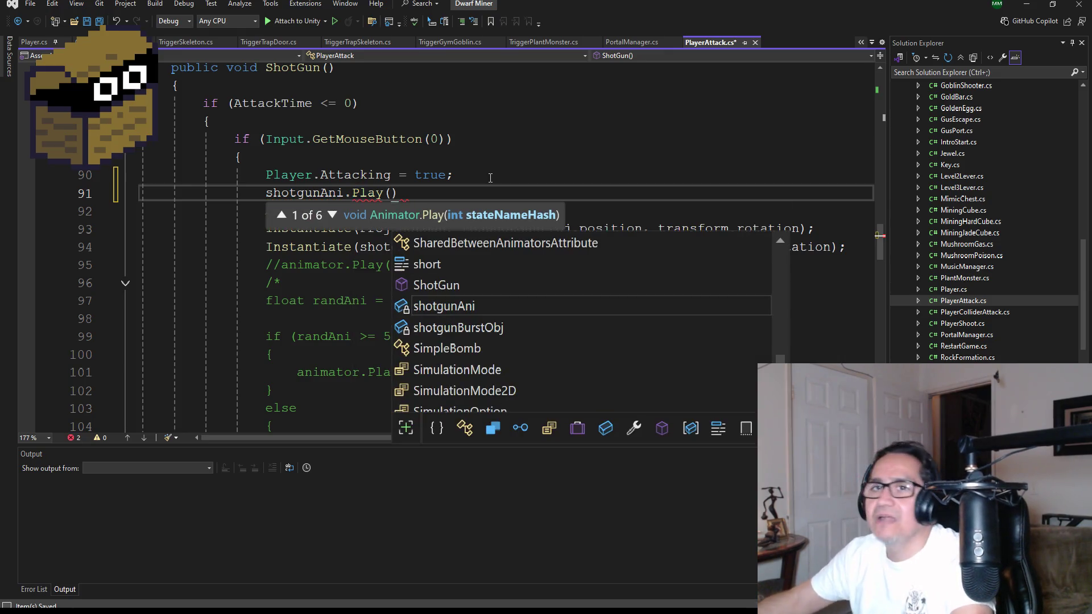
{"action": "key", "text": "Escape"}
{"action": "key", "text": "ctrl+s"}
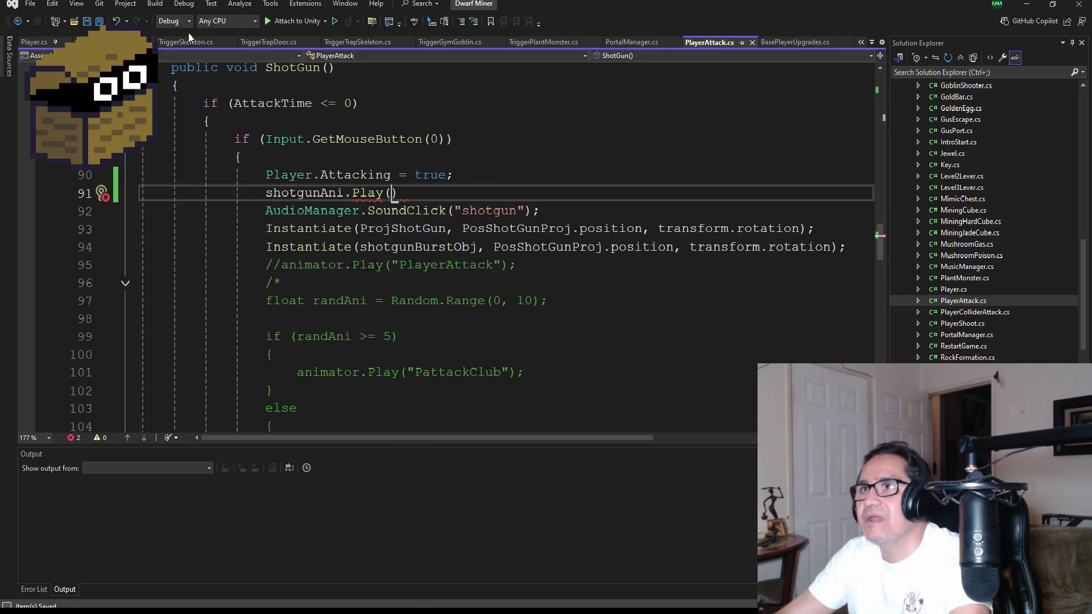
{"action": "scroll", "coordinate": [1017, 185], "scroll_direction": "up", "scroll_amount": 10}
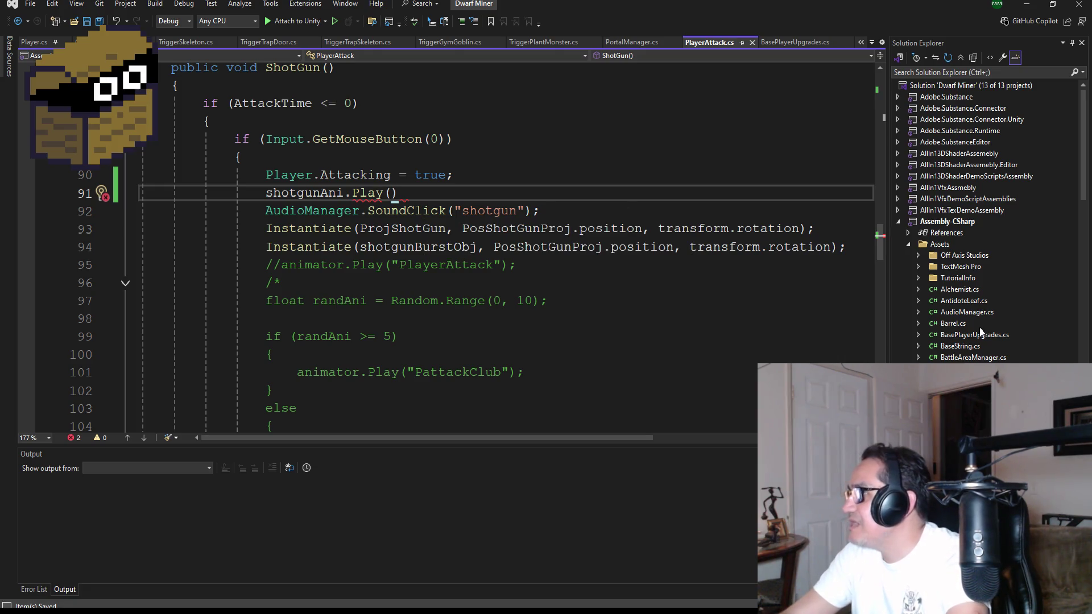
{"action": "scroll", "coordinate": [980, 329], "scroll_direction": "down", "scroll_amount": 2}
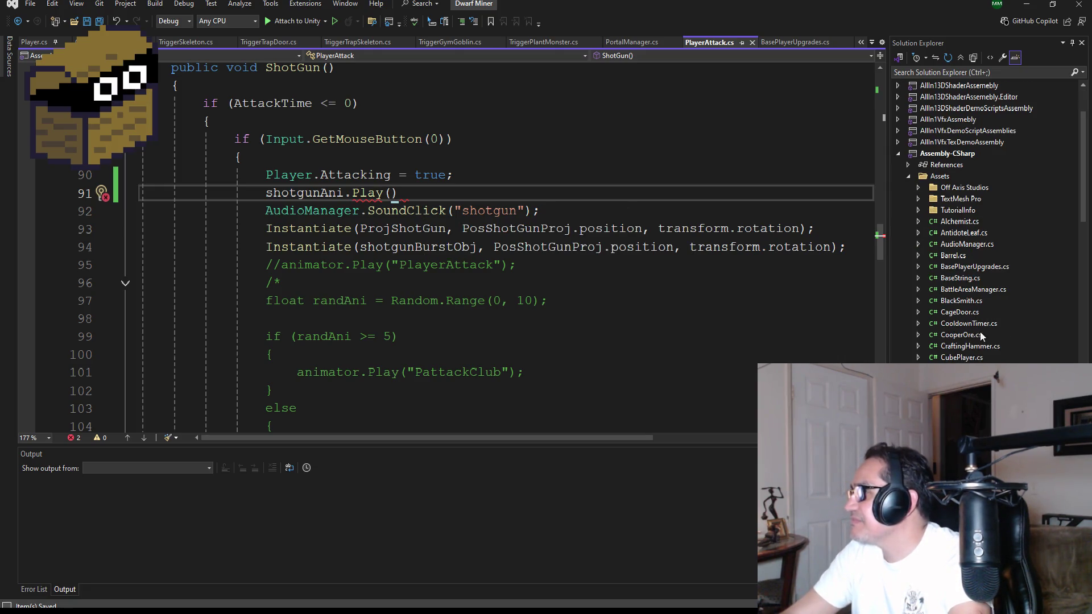
Start a 'public const string' line after Gym_Goblin_Wide in BaseString.cs, then go back to Unity
{"action": "double_click", "coordinate": [971, 279]}
{"action": "scroll", "coordinate": [561, 388], "scroll_direction": "up", "scroll_amount": 2}
{"action": "scroll", "coordinate": [562, 387], "scroll_direction": "down", "scroll_amount": 3}
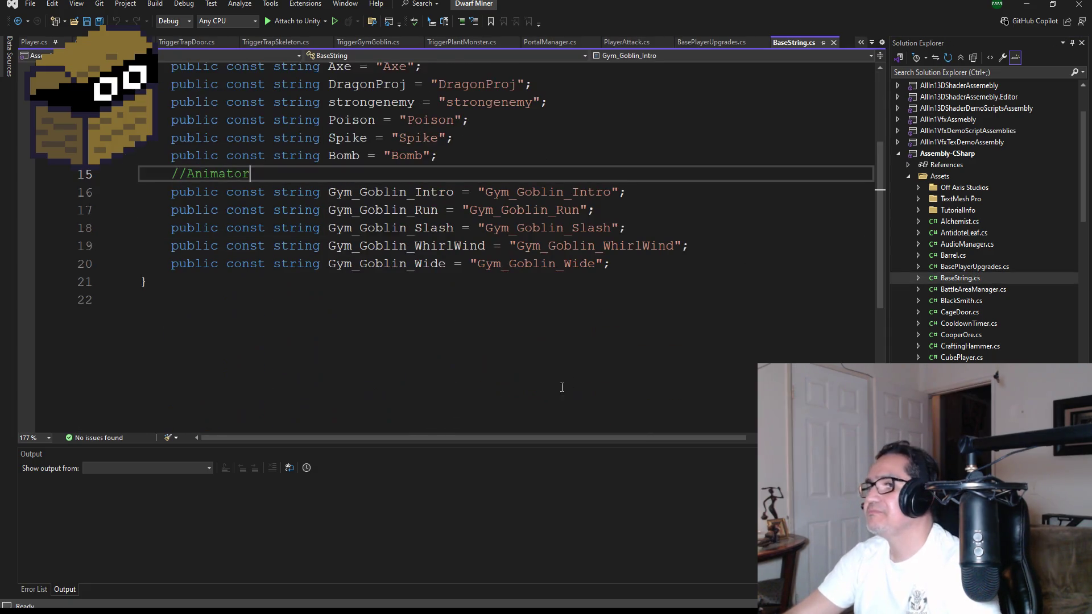
{"action": "left_click", "coordinate": [653, 273]}
{"action": "key", "text": "Return"}
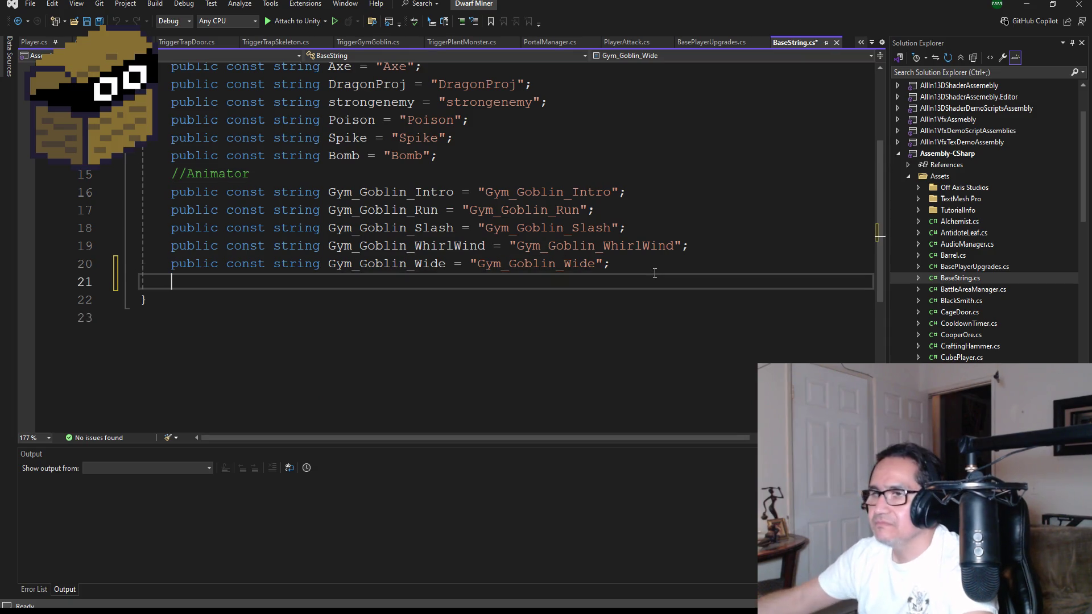
{"action": "type", "text": "public const St"}
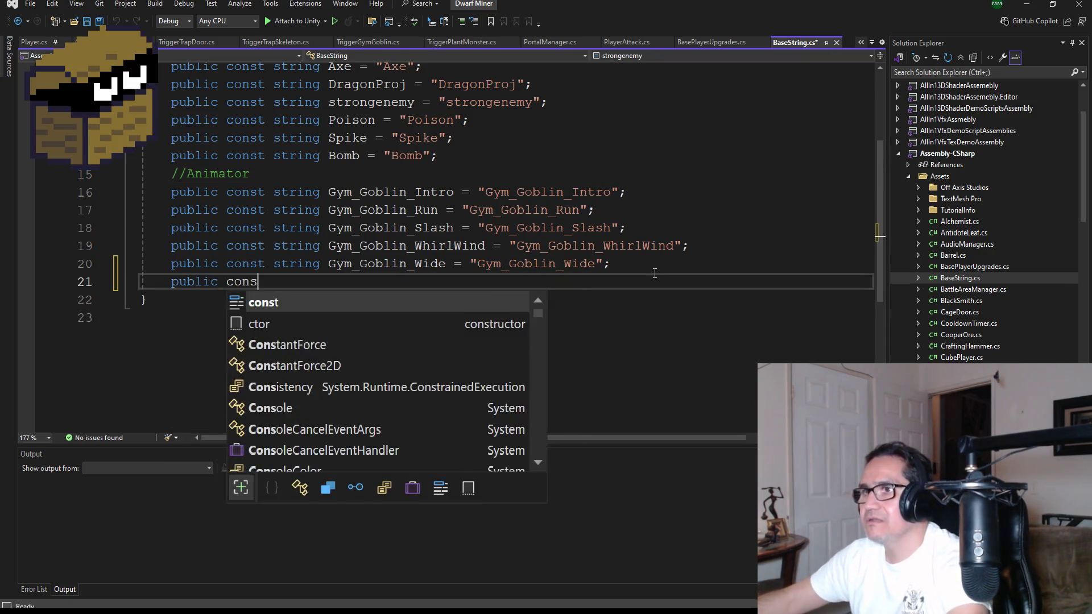
{"action": "type", "text": "r"}
{"action": "key", "text": "Tab"}
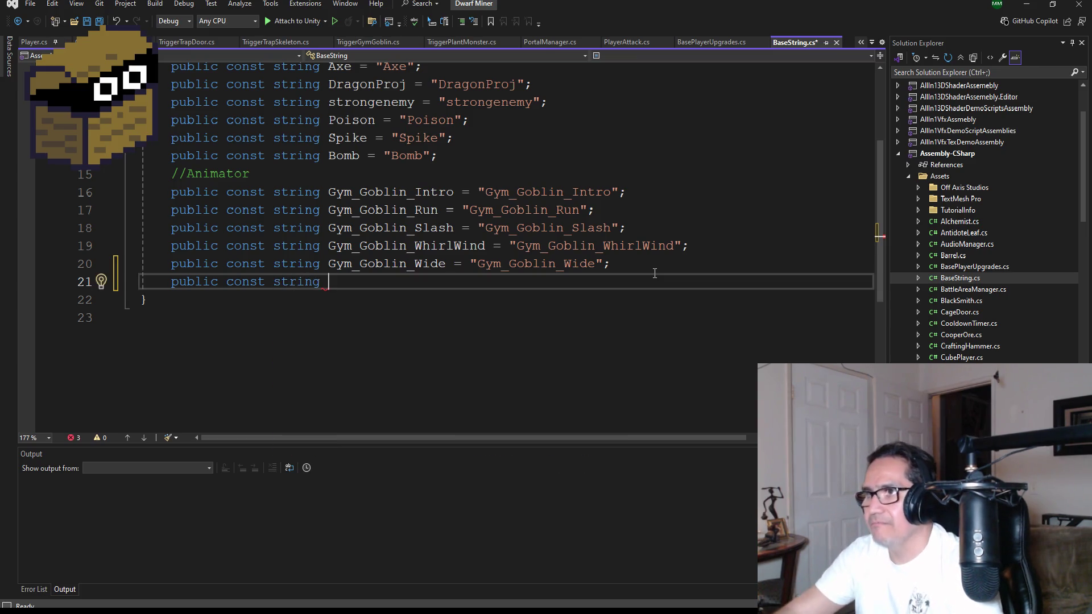
{"action": "key", "text": "BackSpace"}
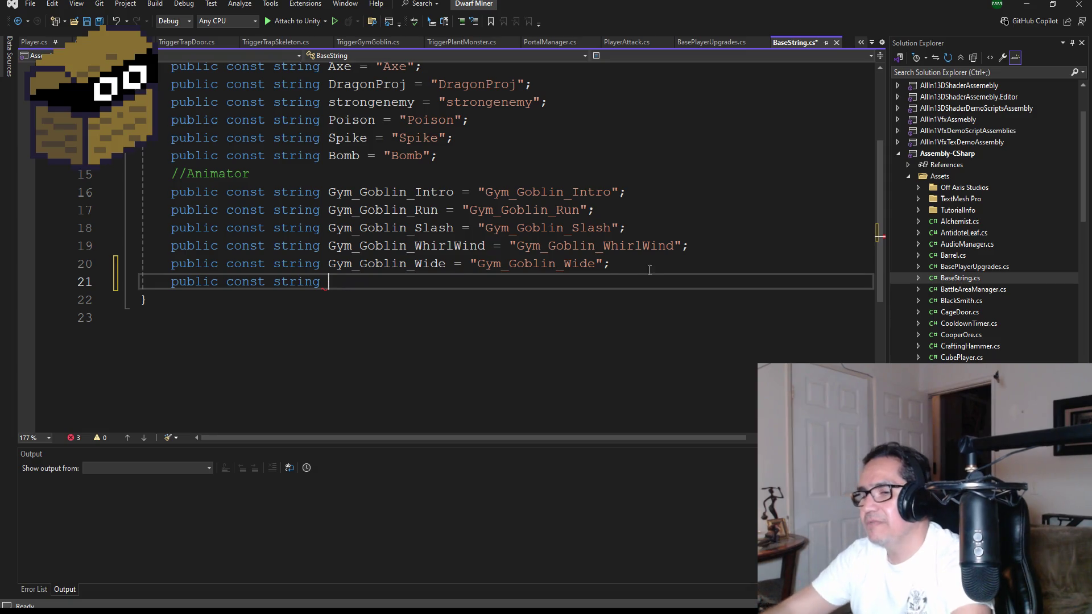
{"action": "key", "text": "alt+Tab"}
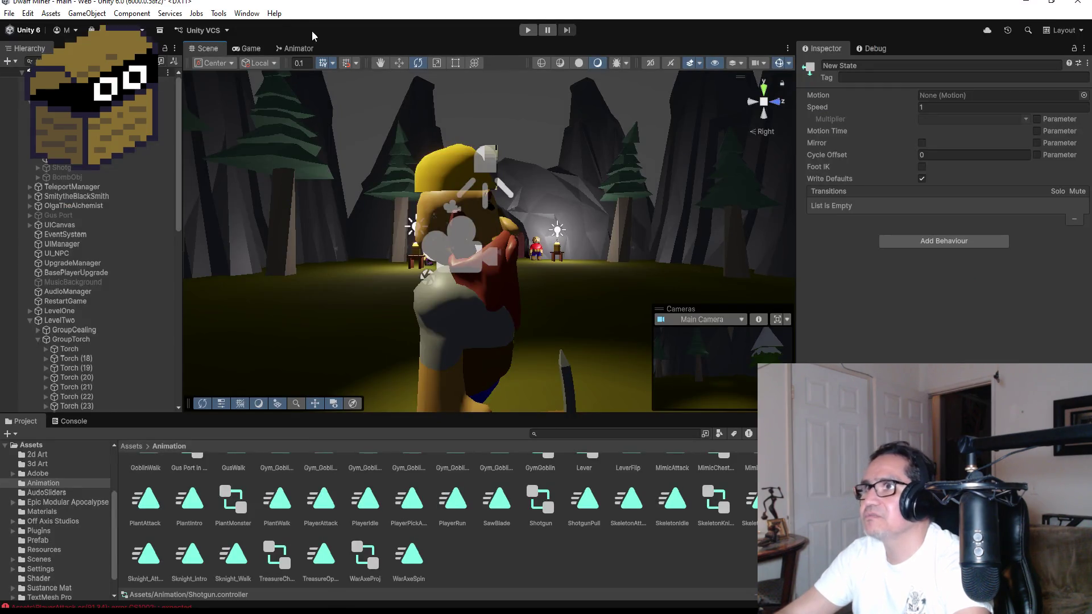
Select the ShotgunPull state in the Shotgun animator, highlight its exact name, and return to Visual Studio
{"action": "left_click", "coordinate": [295, 49]}
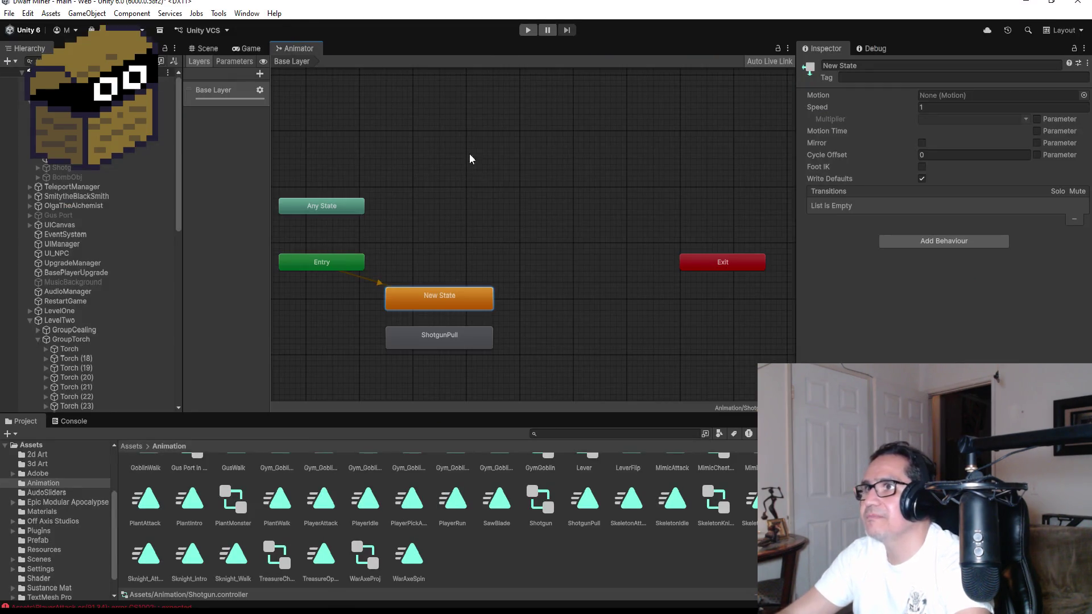
{"action": "left_click", "coordinate": [446, 337]}
{"action": "double_click", "coordinate": [849, 66]}
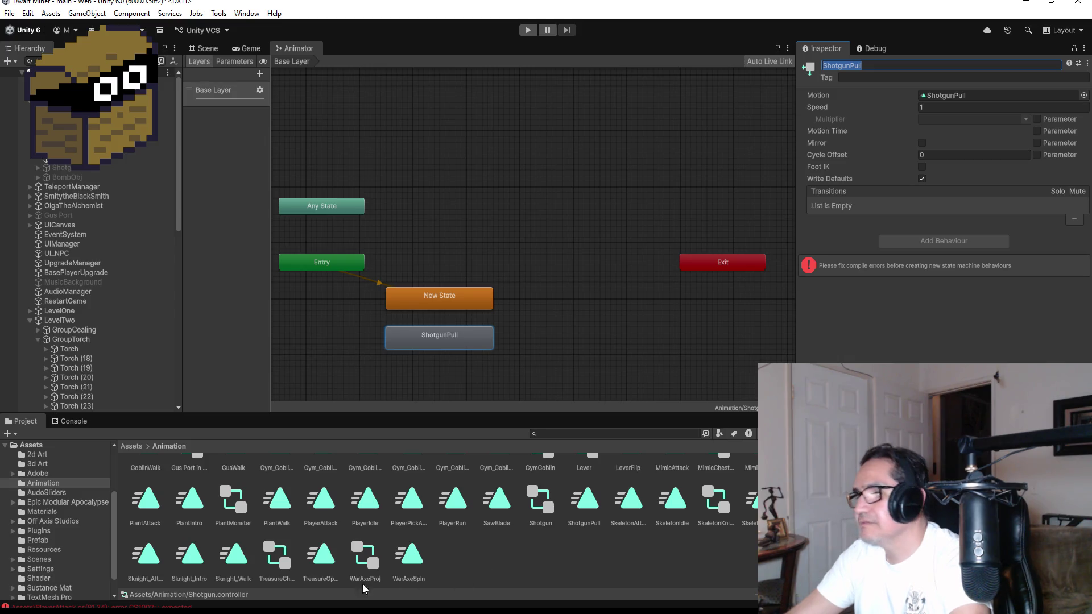
{"action": "key", "text": "alt+Tab"}
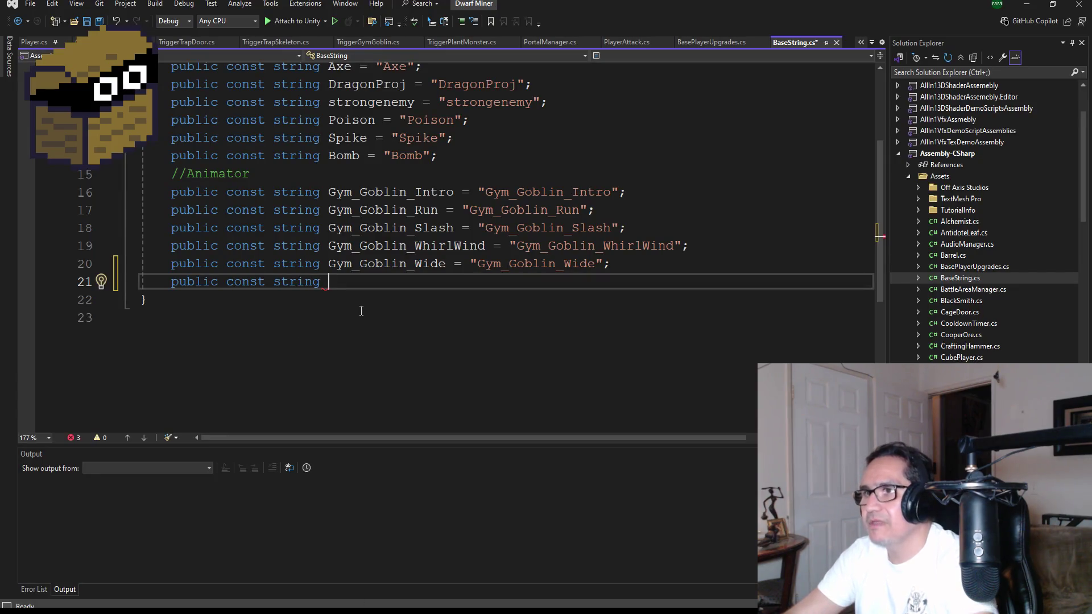
Finish line 21 as public const string ShotgunPull = "ShotgunPull"; and save BaseString.cs
{"action": "type", "text": "ShotgunPull"}
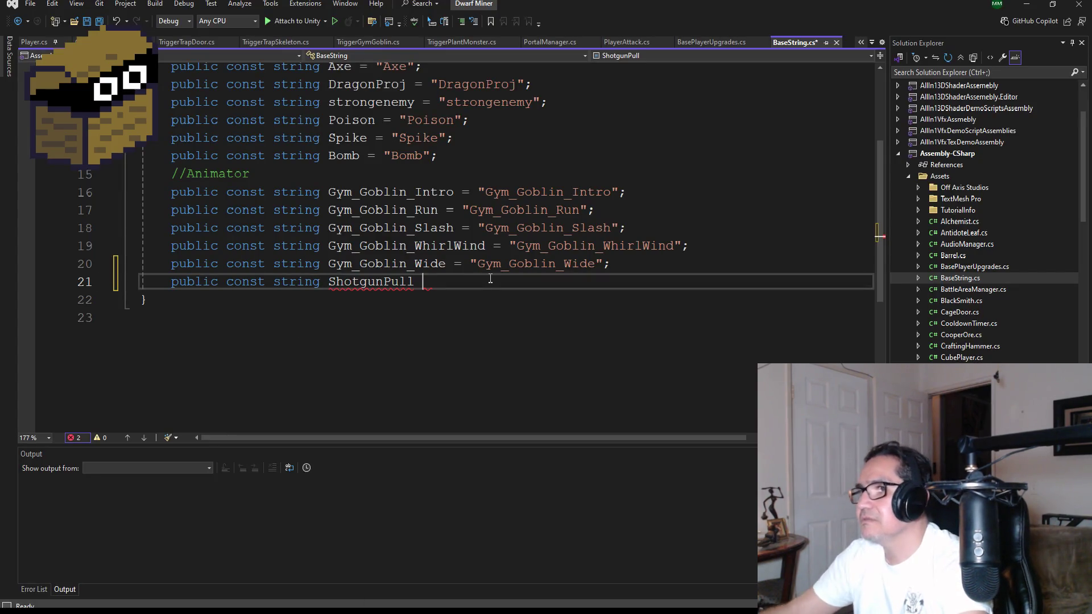
{"action": "type", "text": " = \""}
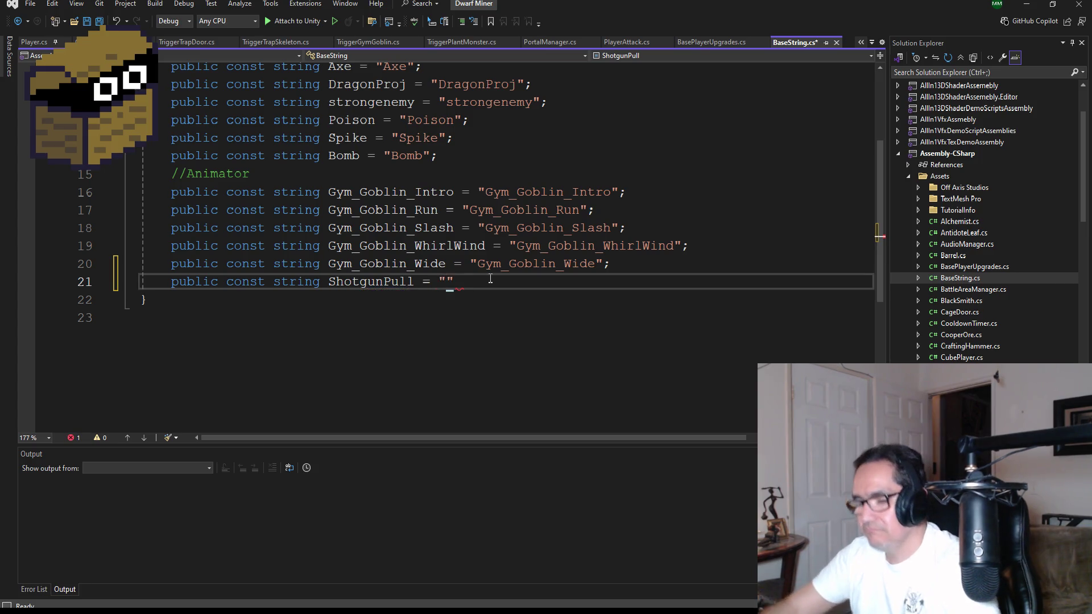
{"action": "type", "text": "ShotgunPull\";"}
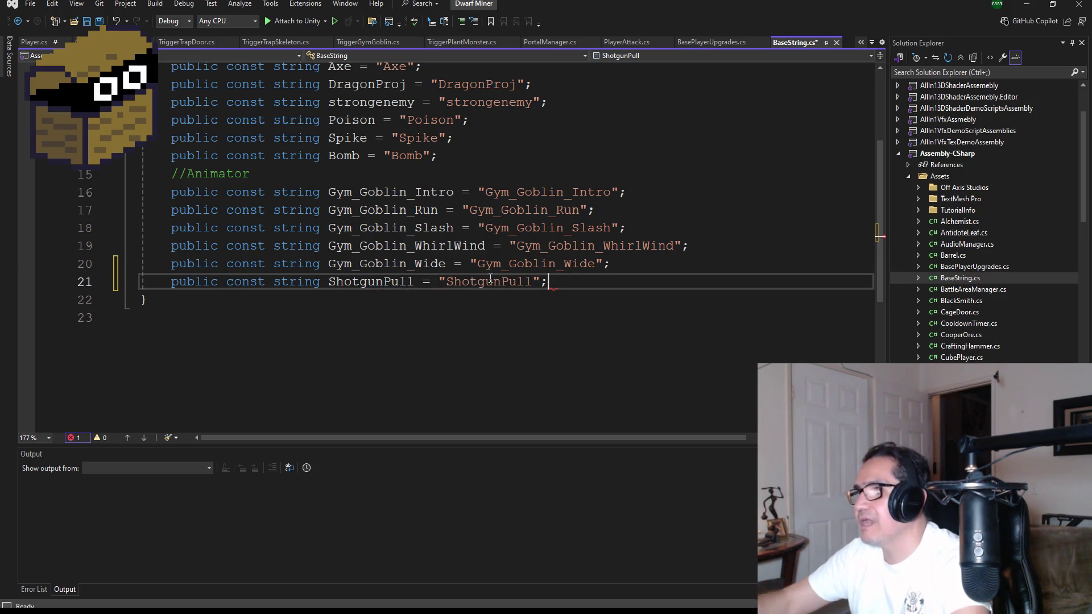
{"action": "key", "text": "ctrl+s"}
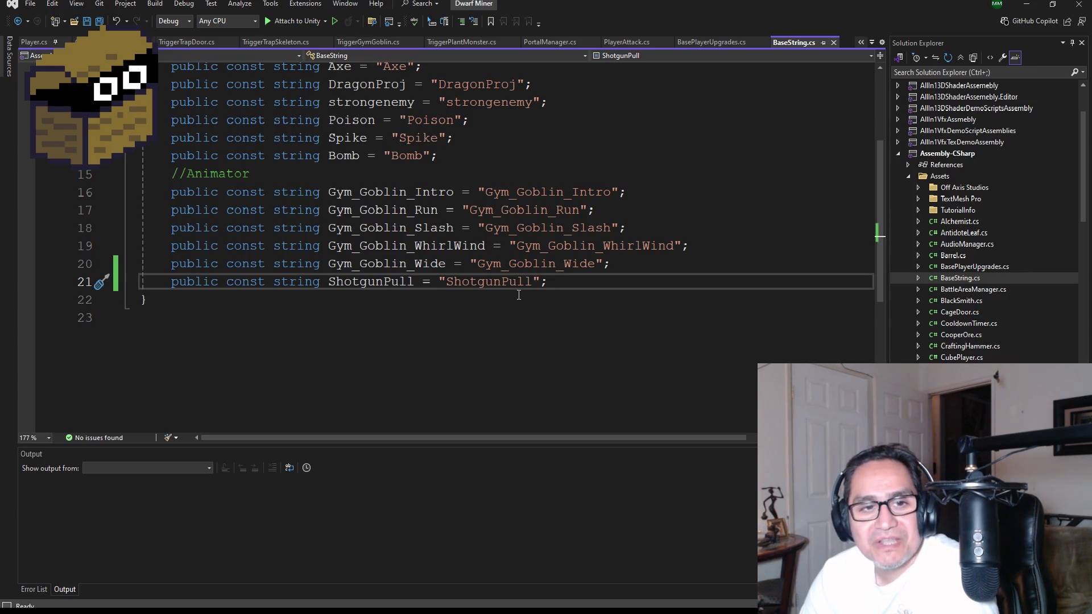
Review the BaseString constants and save all open files
{"action": "scroll", "coordinate": [515, 291], "scroll_direction": "up", "scroll_amount": 3}
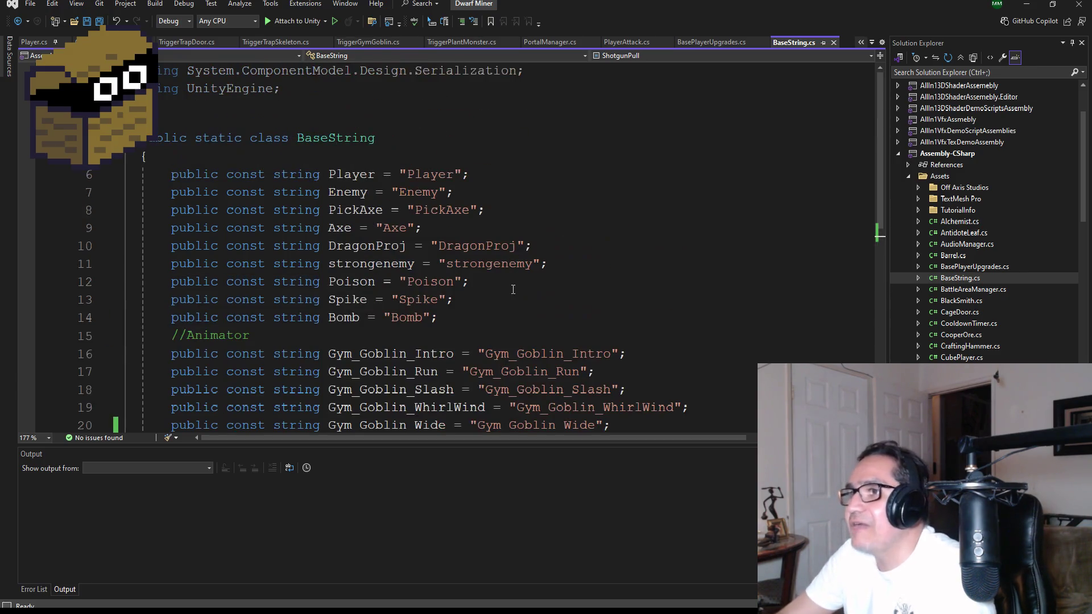
{"action": "scroll", "coordinate": [487, 271], "scroll_direction": "down", "scroll_amount": 4}
{"action": "scroll", "coordinate": [463, 245], "scroll_direction": "up", "scroll_amount": 4}
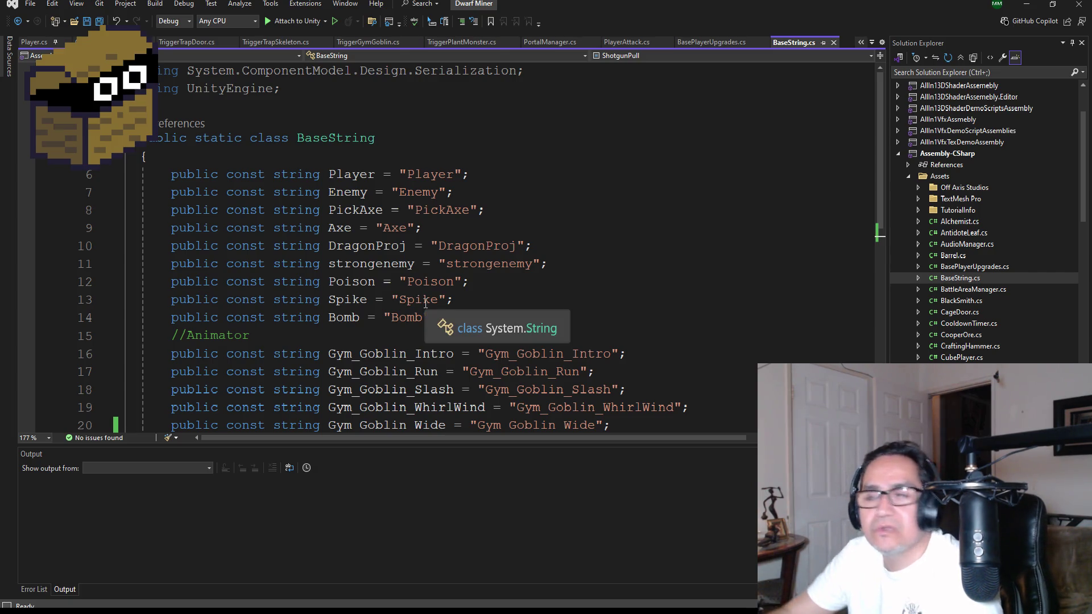
{"action": "scroll", "coordinate": [426, 303], "scroll_direction": "down", "scroll_amount": 2}
{"action": "scroll", "coordinate": [333, 142], "scroll_direction": "up", "scroll_amount": 2}
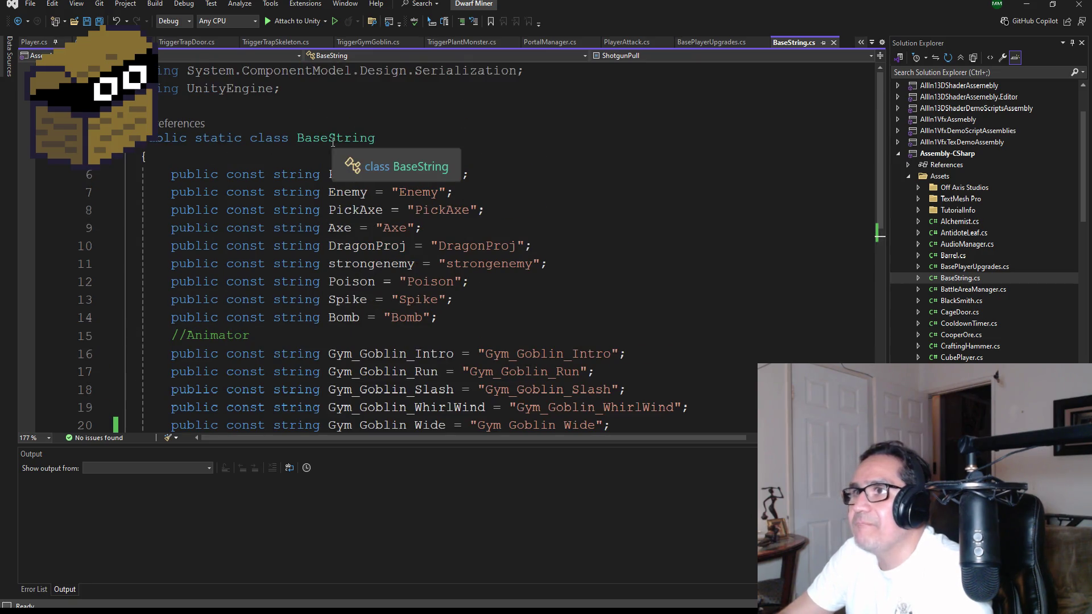
{"action": "scroll", "coordinate": [416, 328], "scroll_direction": "down", "scroll_amount": 2}
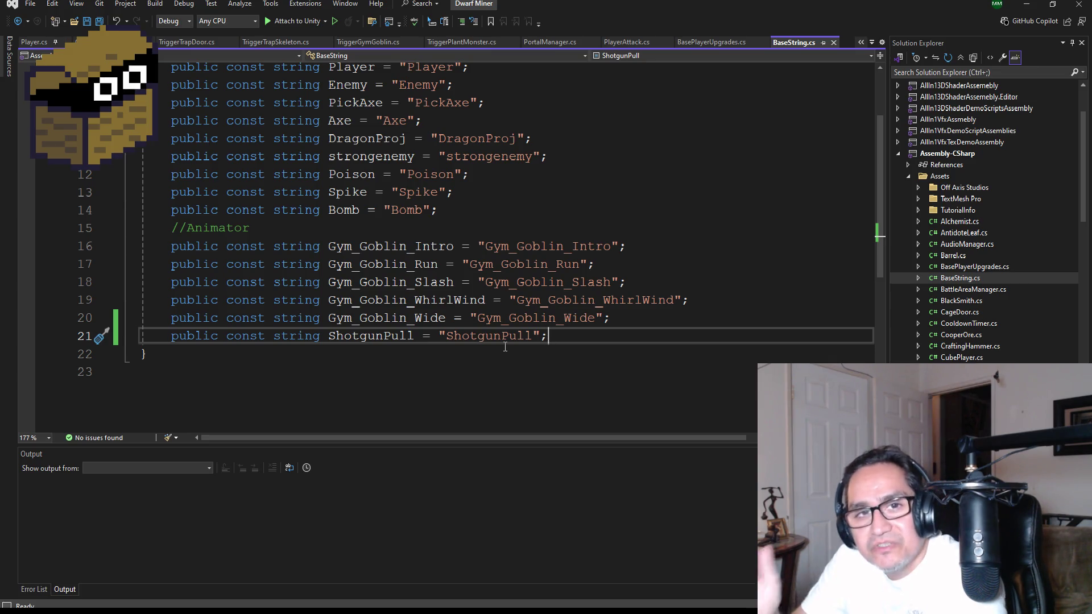
{"action": "scroll", "coordinate": [456, 293], "scroll_direction": "up", "scroll_amount": 2}
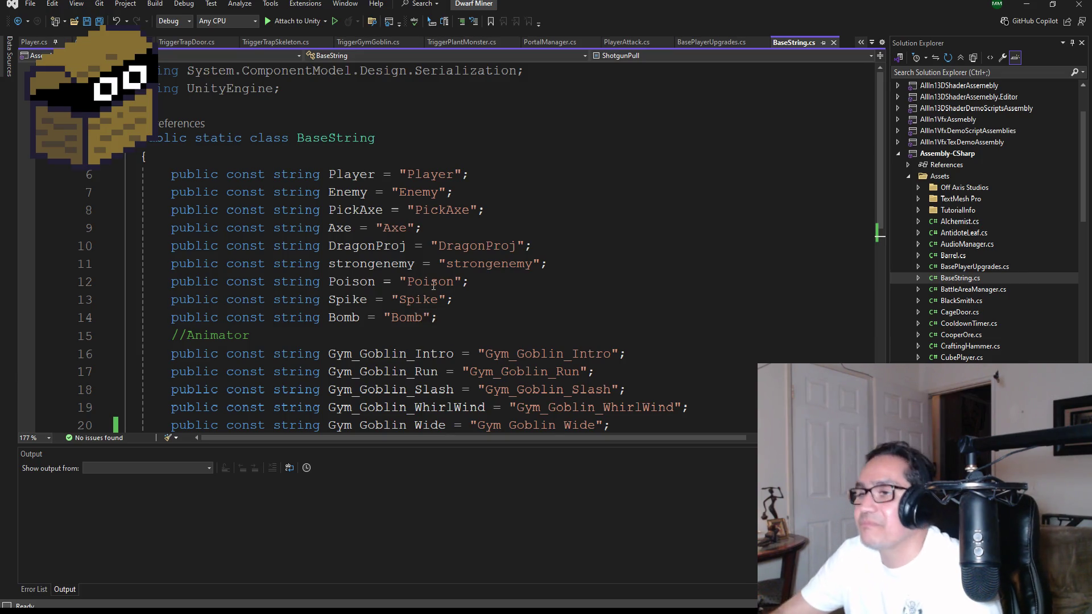
{"action": "scroll", "coordinate": [412, 294], "scroll_direction": "down", "scroll_amount": 2}
{"action": "left_click", "coordinate": [100, 23]}
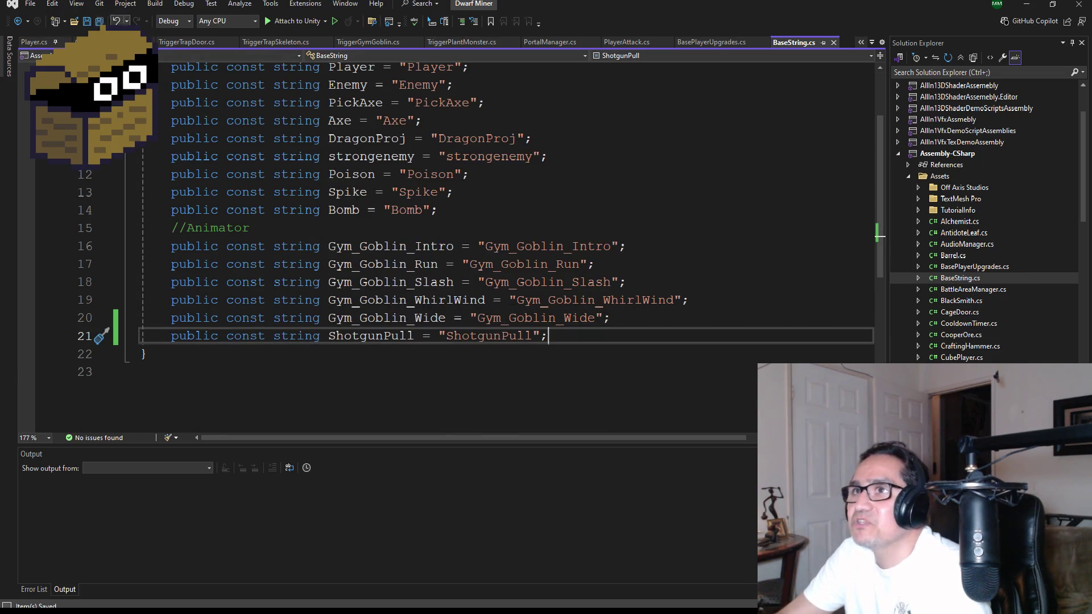
Open PlayerShoot.cs from the project scripts in Solution Explorer
{"action": "scroll", "coordinate": [440, 276], "scroll_direction": "up", "scroll_amount": 2}
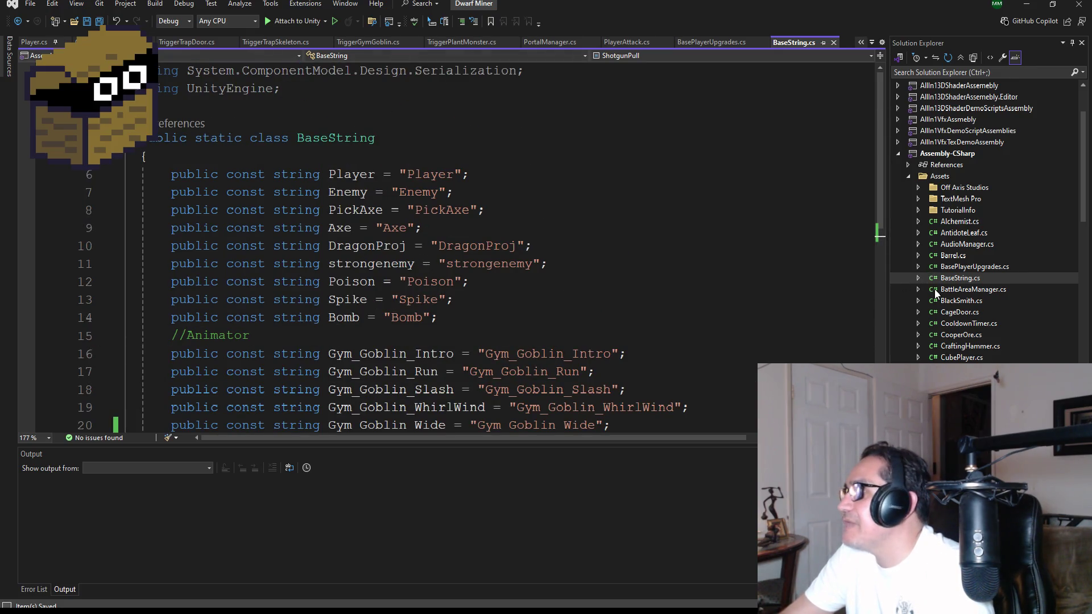
{"action": "scroll", "coordinate": [960, 315], "scroll_direction": "down", "scroll_amount": 10}
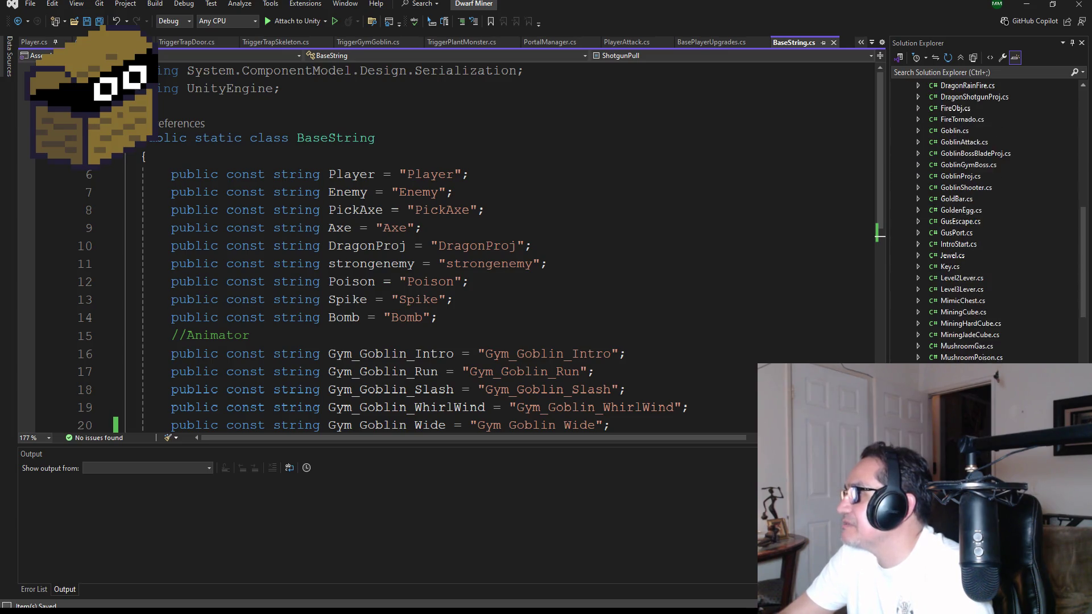
{"action": "scroll", "coordinate": [971, 337], "scroll_direction": "up", "scroll_amount": 1}
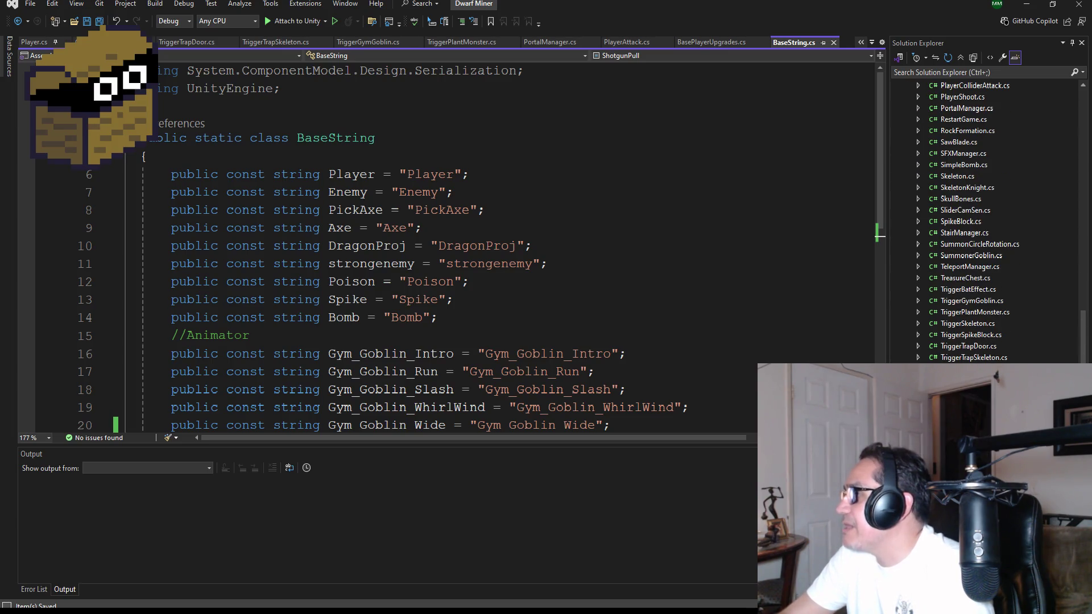
{"action": "left_click", "coordinate": [959, 235]}
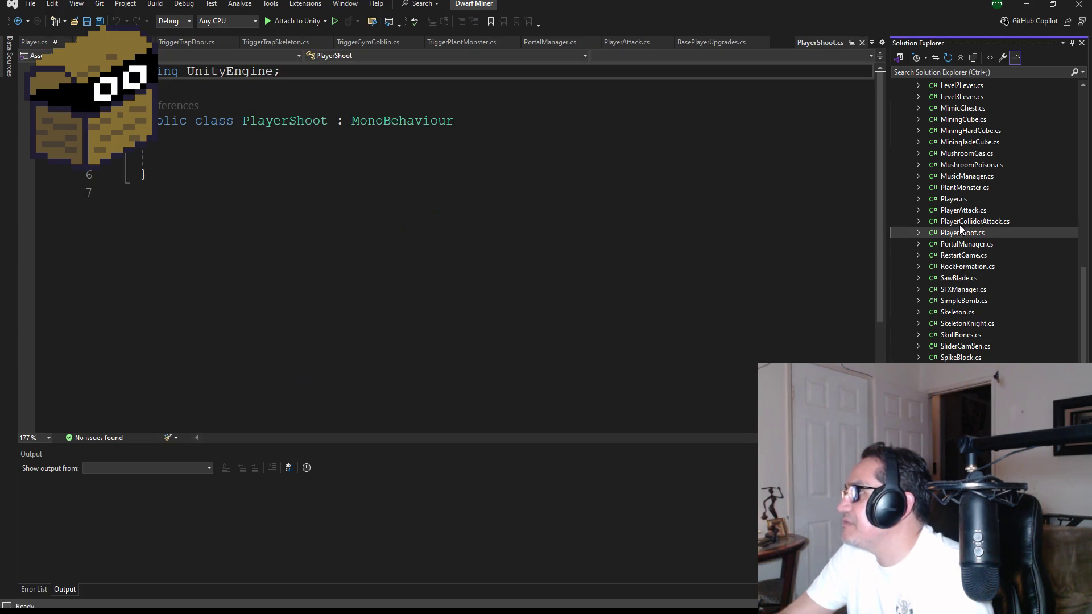
Make PlayerAttack's ShotGun() play BaseString.ShotgunPull and save PlayerAttack.cs
{"action": "left_click", "coordinate": [959, 209]}
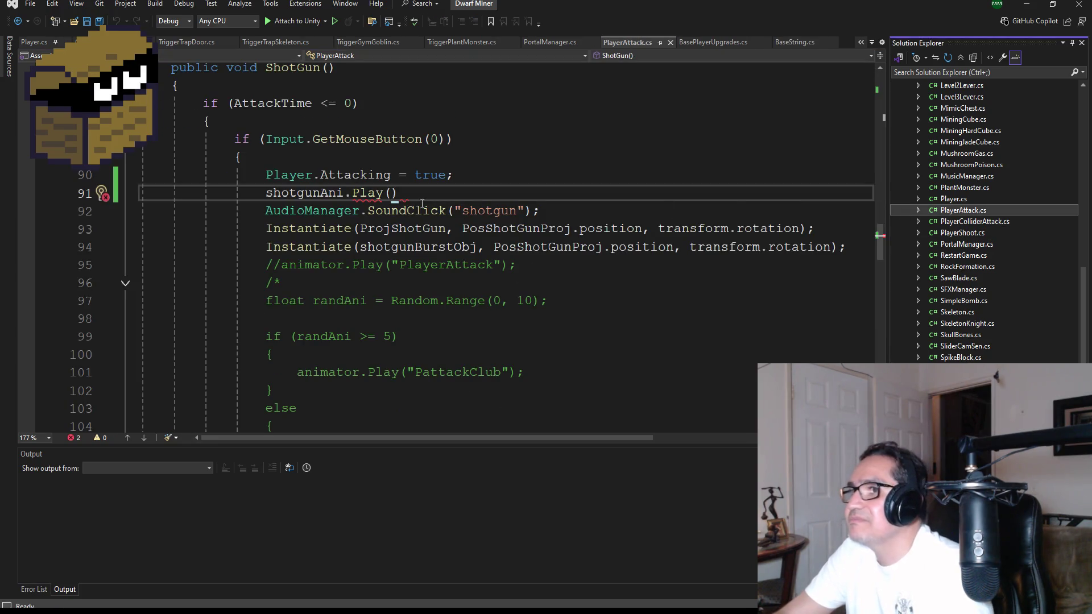
{"action": "left_click", "coordinate": [393, 193]}
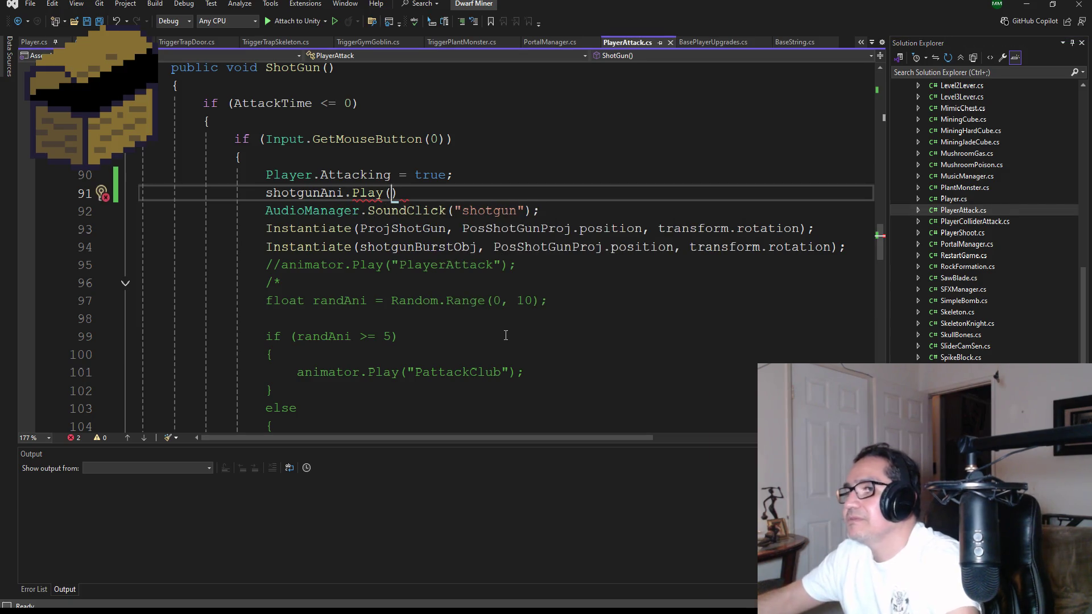
{"action": "type", "text": "BaseString."}
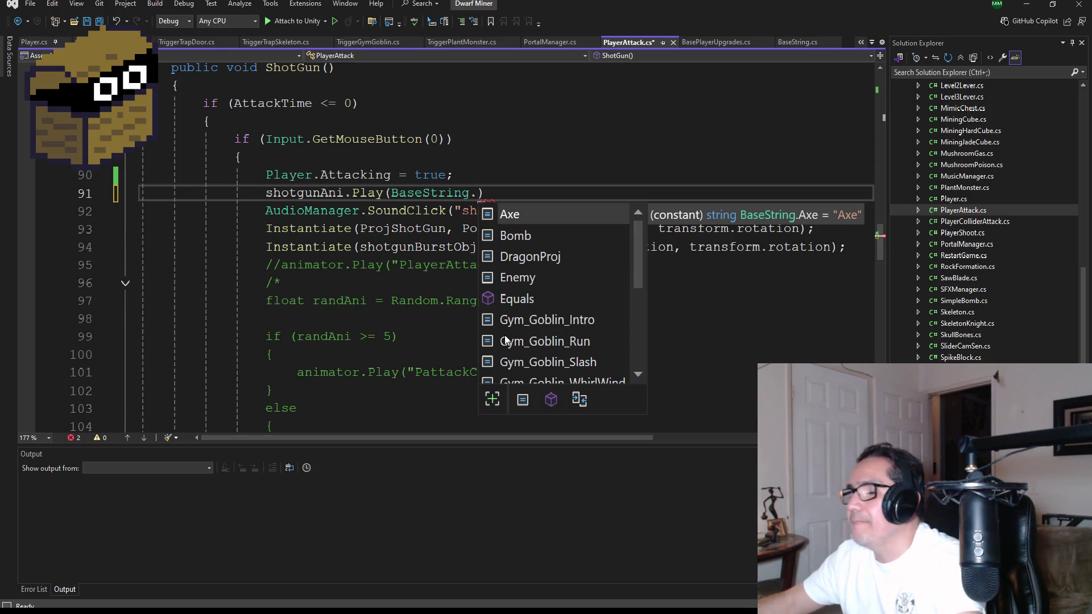
{"action": "type", "text": "Sh"}
{"action": "key", "text": "Tab"}
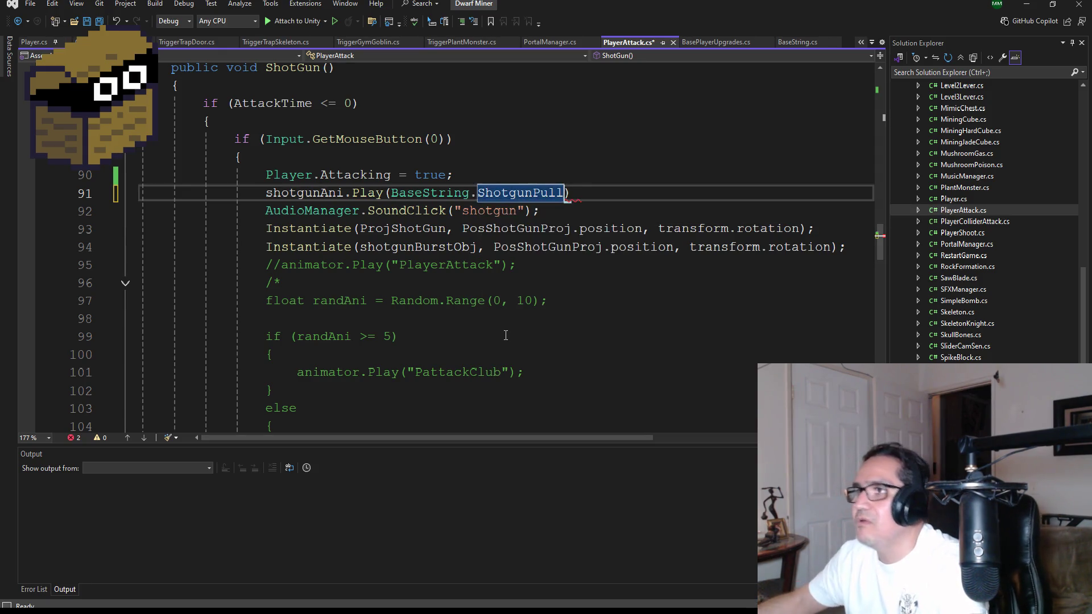
{"action": "type", "text": ");"}
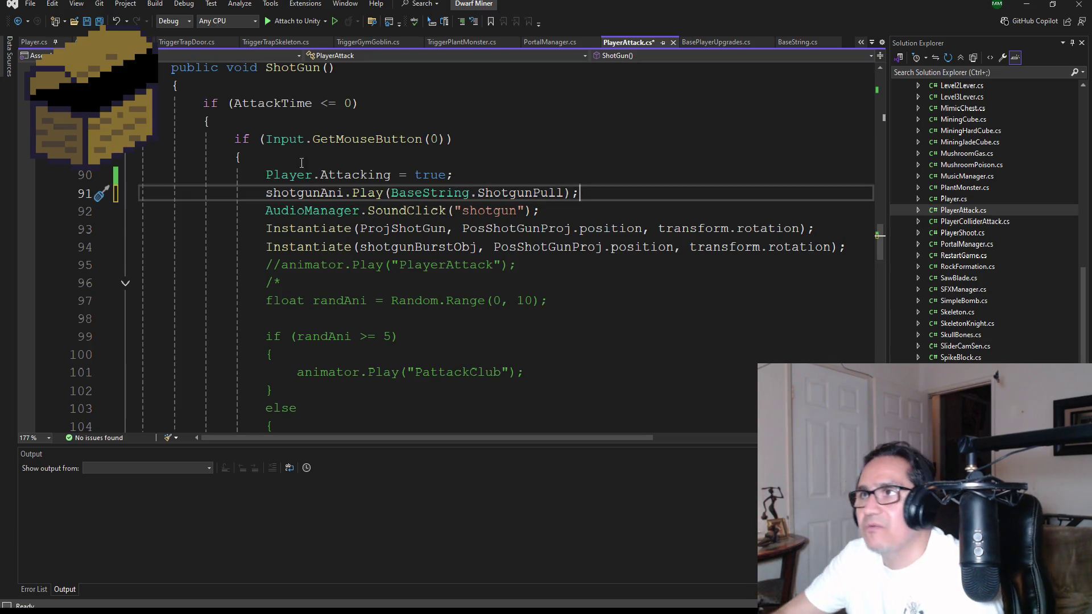
{"action": "left_click", "coordinate": [99, 22]}
Look over the shotgun sound call and rest of PlayerAttack, then minimise Visual Studio
{"action": "scroll", "coordinate": [526, 348], "scroll_direction": "up", "scroll_amount": 2}
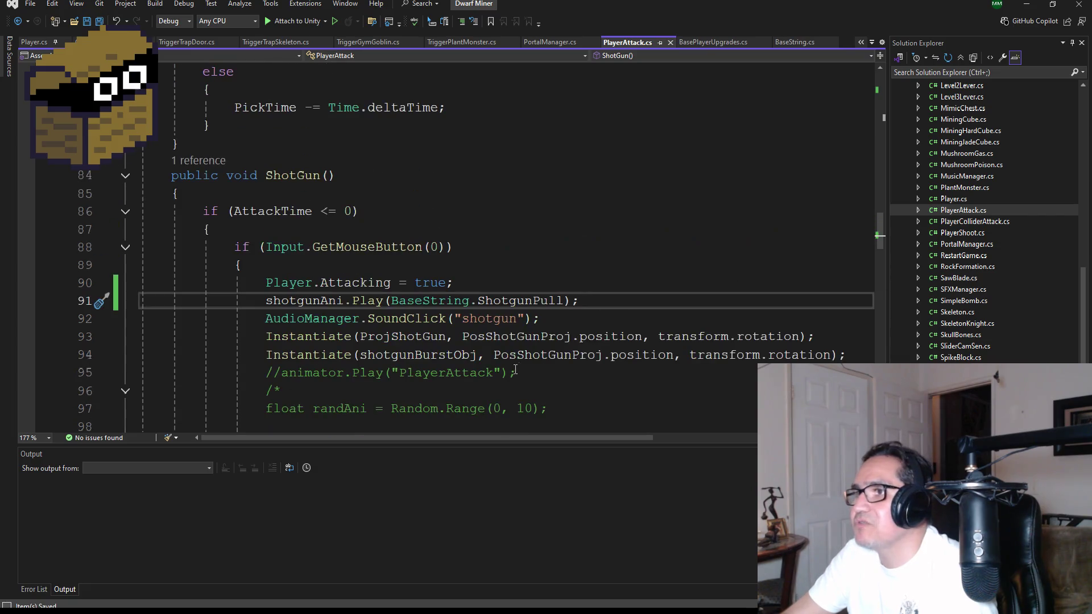
{"action": "scroll", "coordinate": [526, 348], "scroll_direction": "down", "scroll_amount": 1}
{"action": "double_click", "coordinate": [489, 266]}
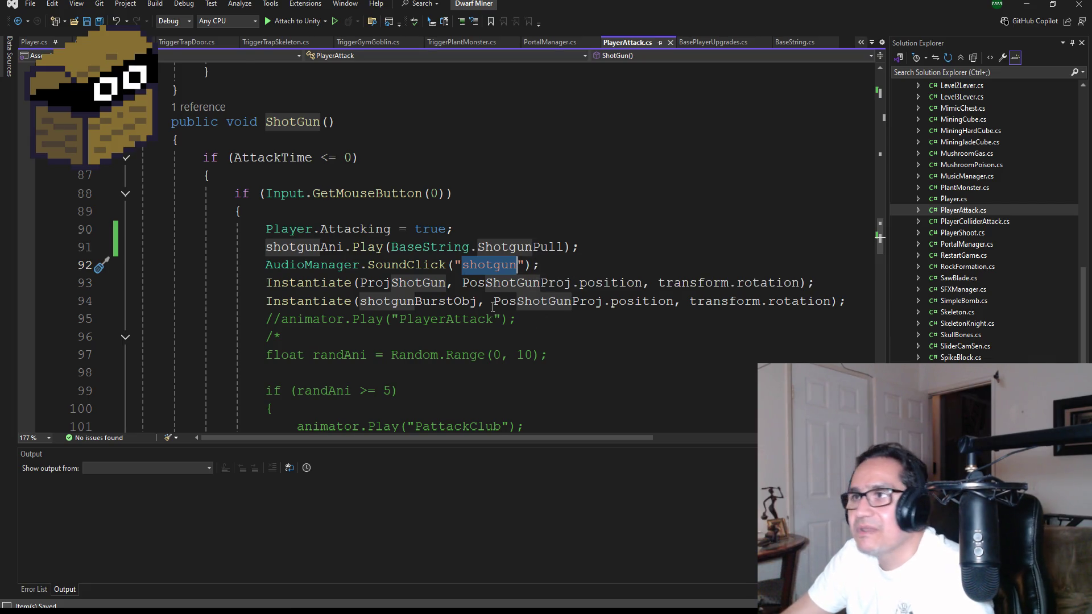
{"action": "scroll", "coordinate": [535, 320], "scroll_direction": "down", "scroll_amount": 1}
{"action": "left_click", "coordinate": [472, 263]}
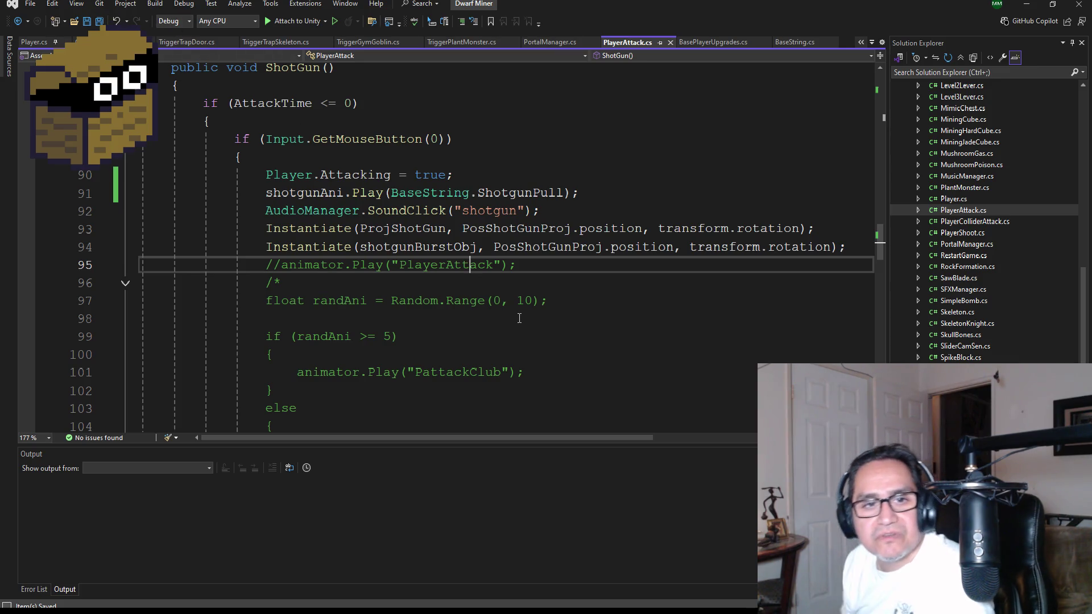
{"action": "scroll", "coordinate": [548, 273], "scroll_direction": "down", "scroll_amount": 2}
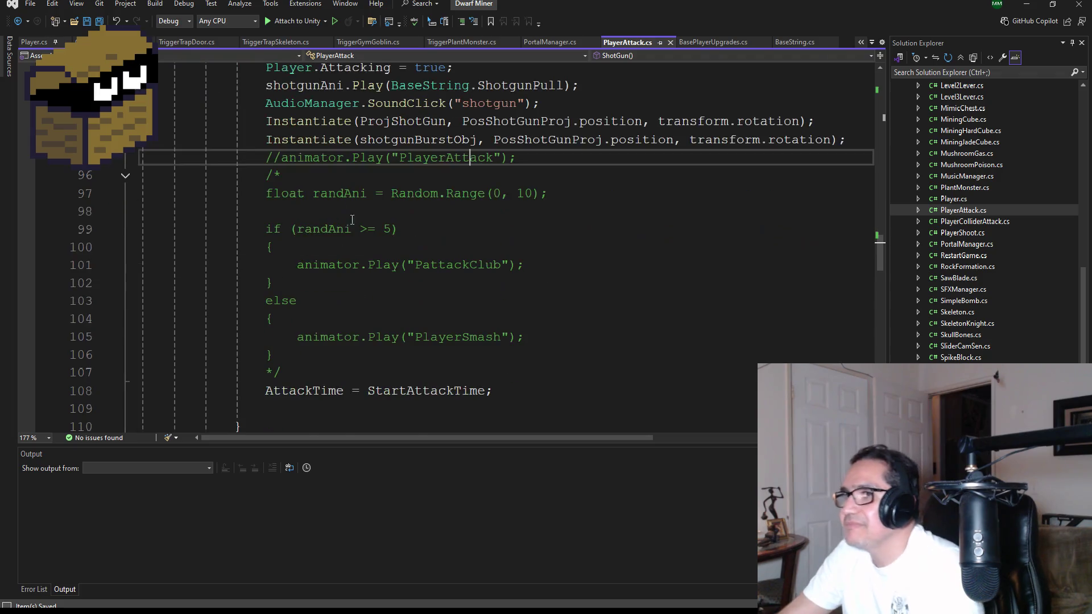
{"action": "scroll", "coordinate": [329, 170], "scroll_direction": "down", "scroll_amount": 1}
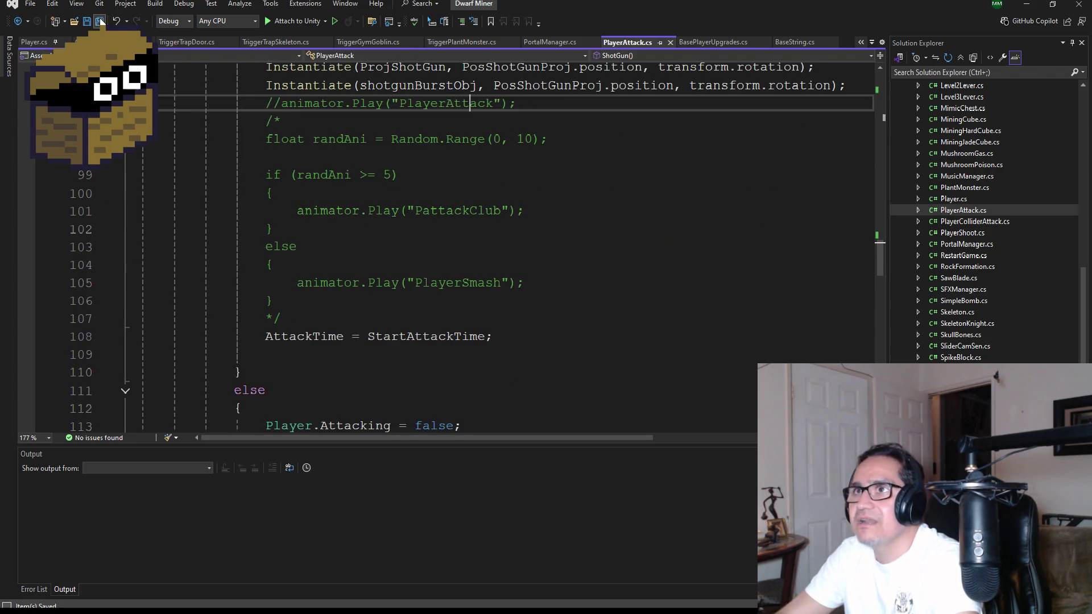
{"action": "scroll", "coordinate": [382, 282], "scroll_direction": "up", "scroll_amount": 13}
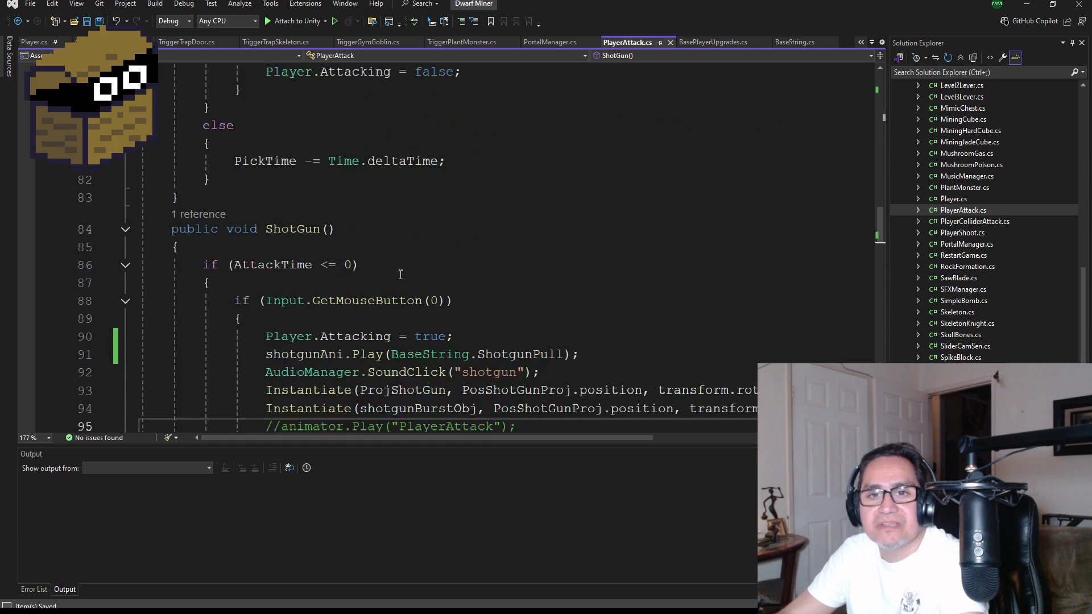
{"action": "scroll", "coordinate": [414, 248], "scroll_direction": "up", "scroll_amount": 19}
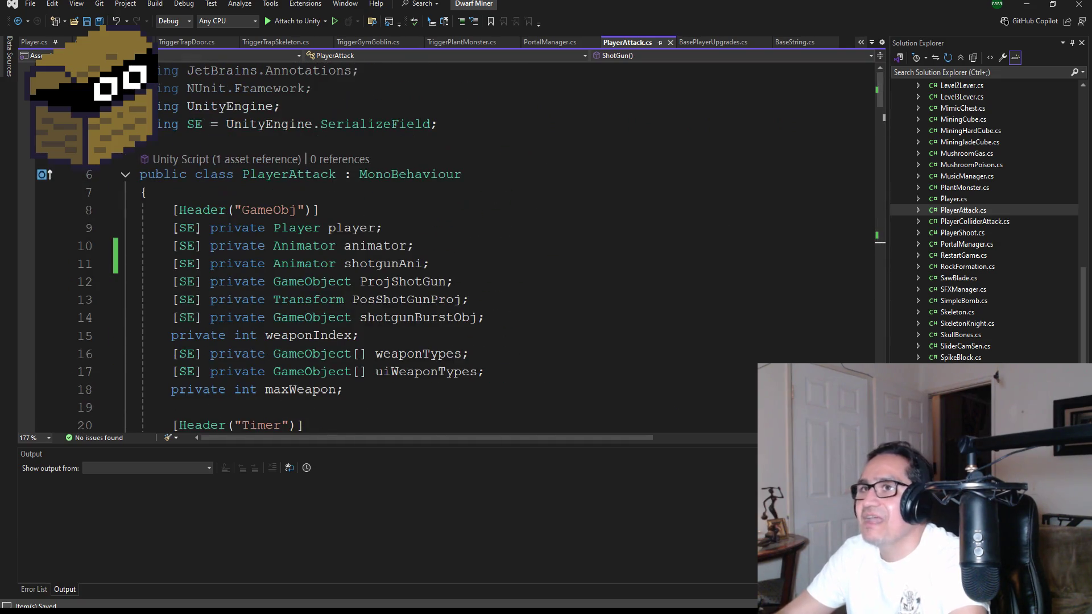
{"action": "scroll", "coordinate": [442, 234], "scroll_direction": "down", "scroll_amount": 18}
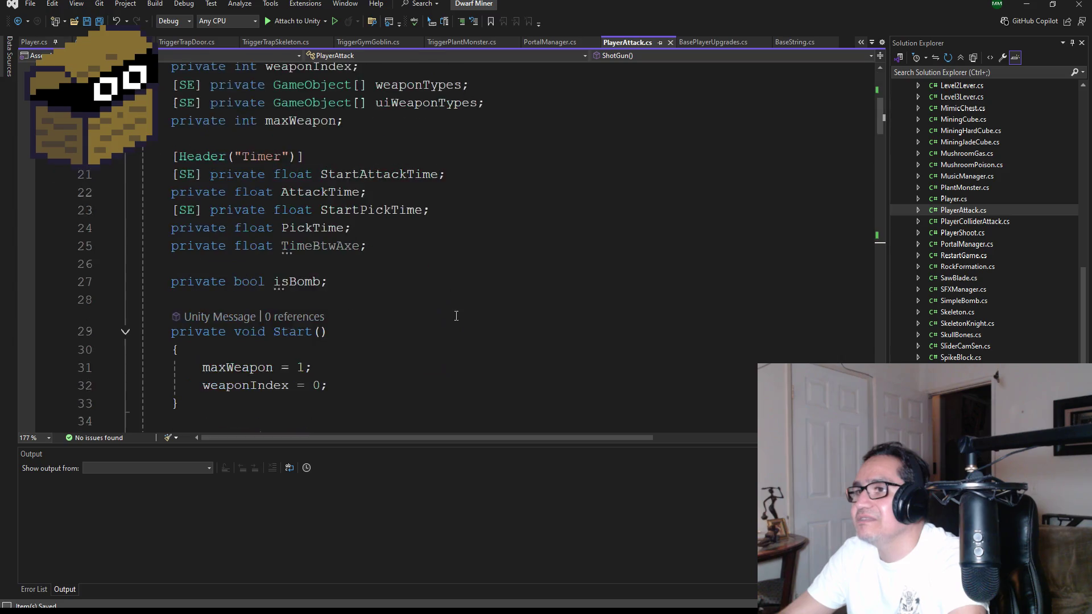
{"action": "scroll", "coordinate": [464, 293], "scroll_direction": "up", "scroll_amount": 4}
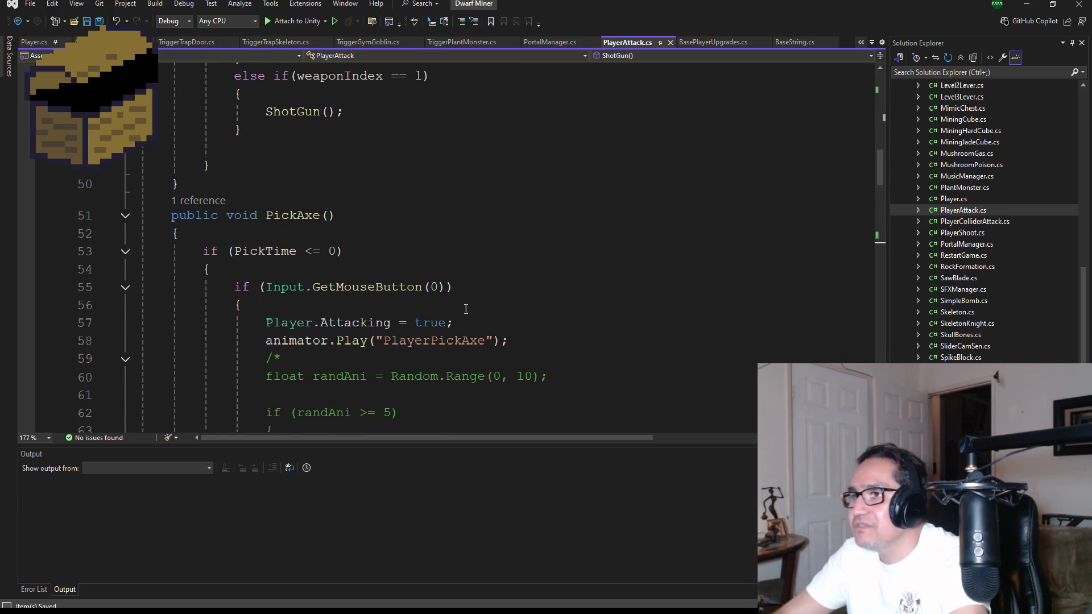
{"action": "scroll", "coordinate": [464, 297], "scroll_direction": "down", "scroll_amount": 1}
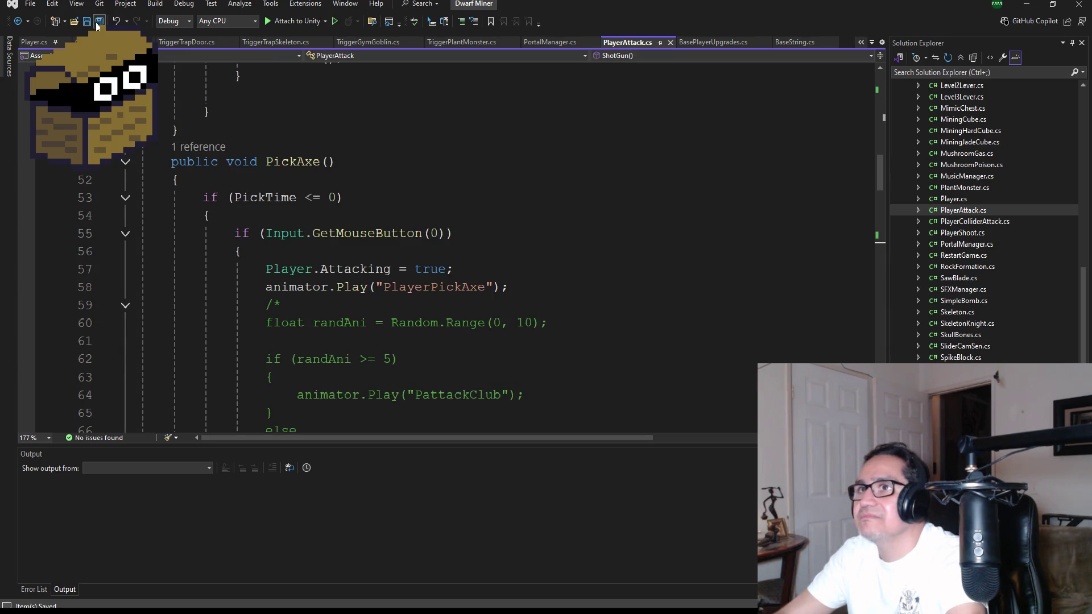
{"action": "left_click", "coordinate": [1026, 4]}
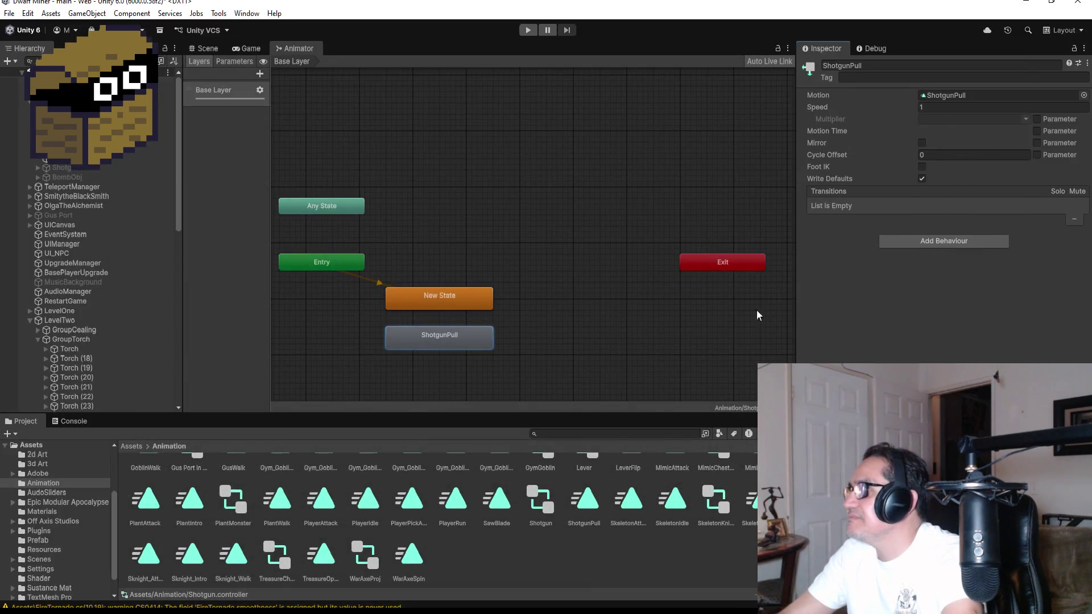
Switch the main view from the Shotgun Animator graph to the 3D cave Scene view
{"action": "left_click", "coordinate": [214, 50]}
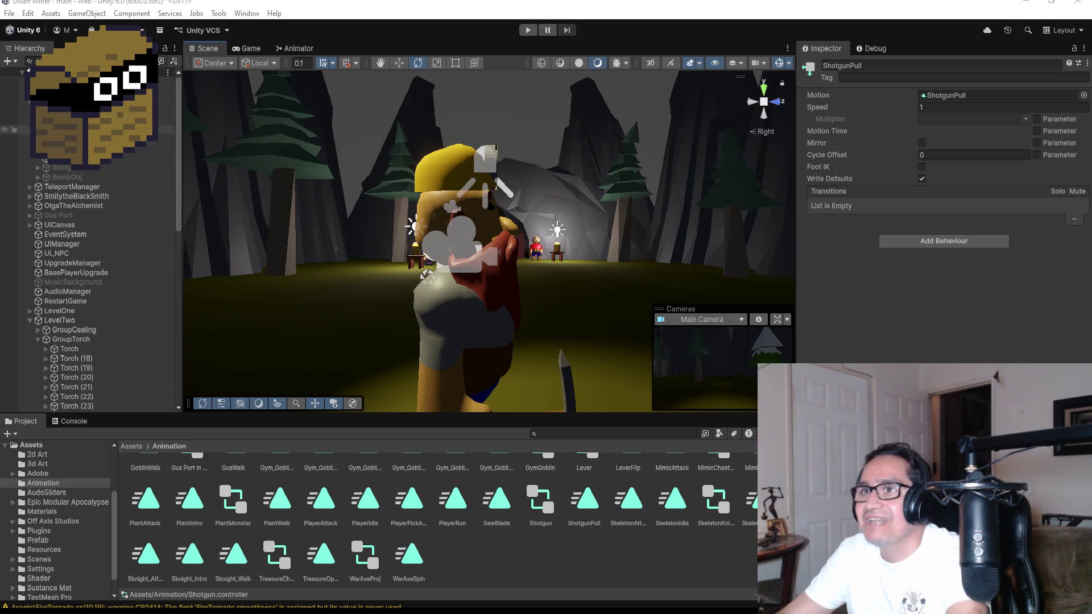
Select DwarfMiner and try dragging Shotgun onto its Player Attack Animator field
{"action": "left_click", "coordinate": [62, 168]}
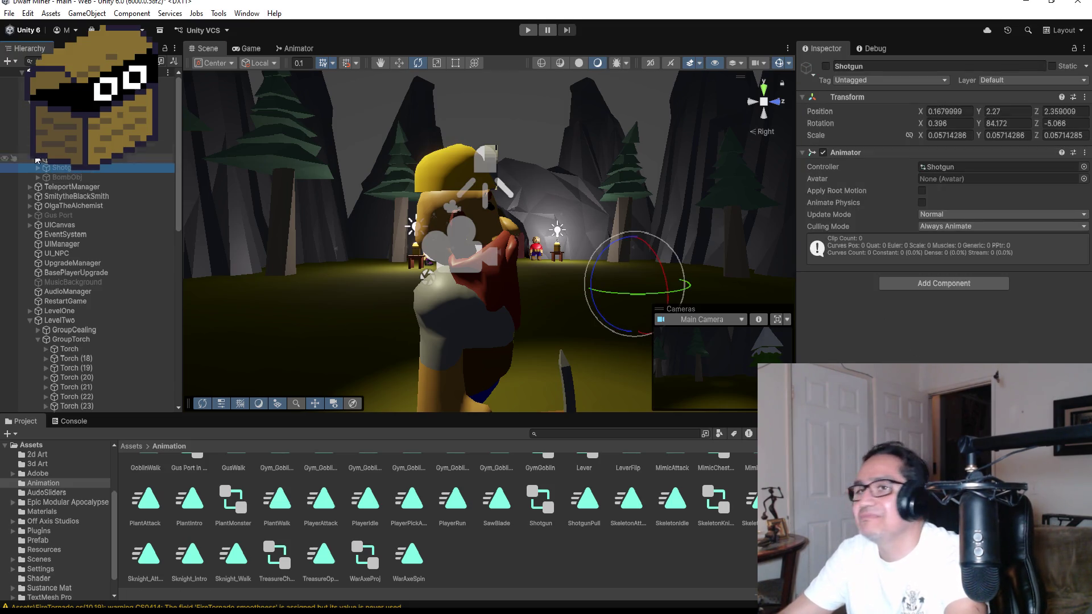
{"action": "left_click", "coordinate": [34, 100]}
{"action": "scroll", "coordinate": [941, 227], "scroll_direction": "down", "scroll_amount": 10}
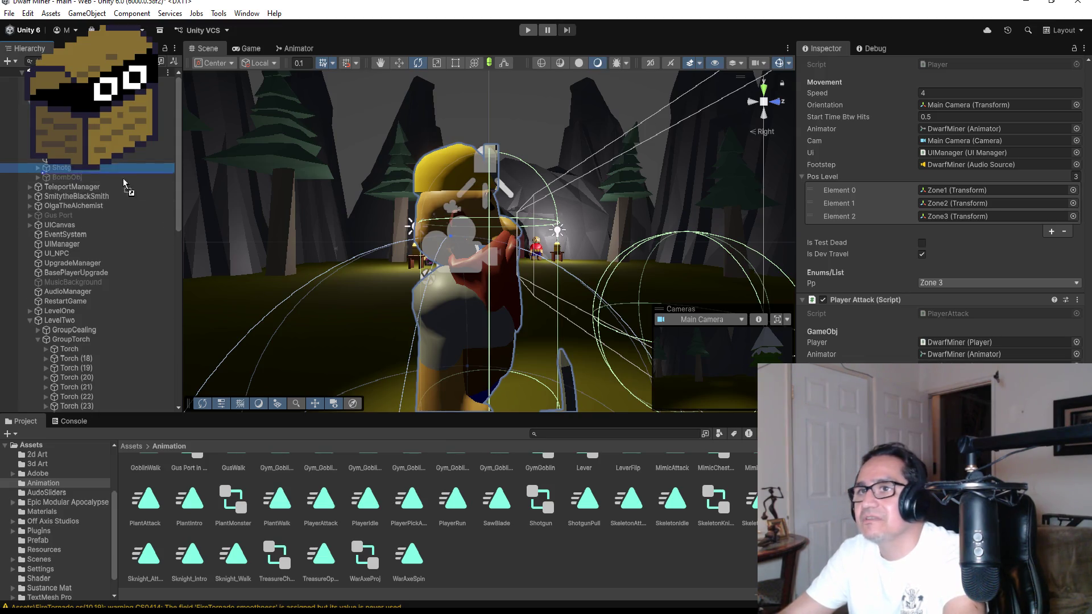
{"action": "mouse_move", "coordinate": [61, 168]}
{"action": "left_mouse_down"}
{"action": "mouse_move", "coordinate": [828, 356]}
{"action": "mouse_move", "coordinate": [967, 368]}
{"action": "left_mouse_up"}
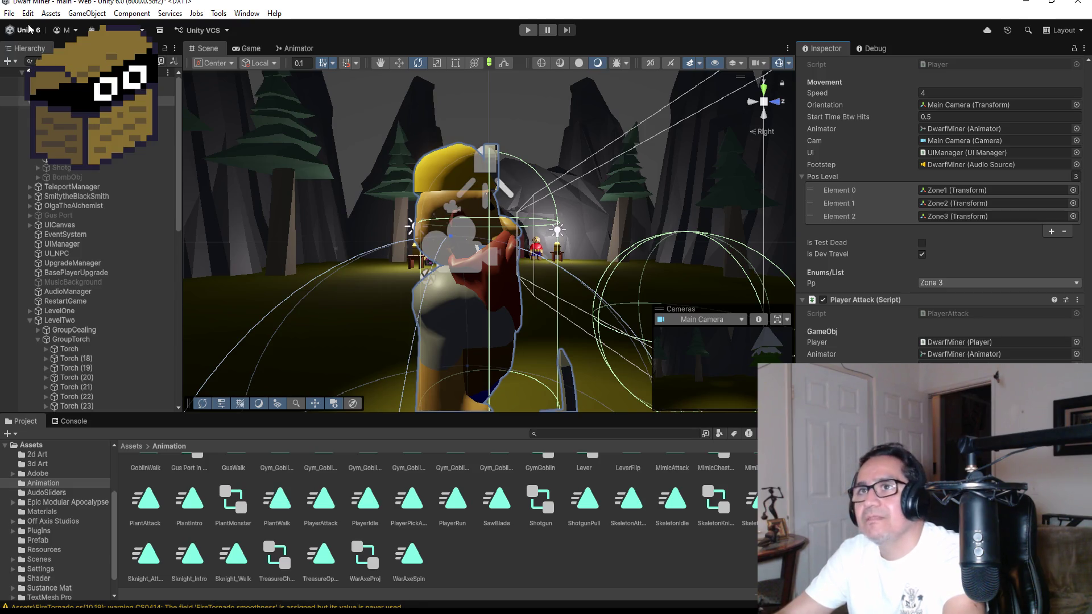
{"action": "left_click", "coordinate": [9, 13]}
{"action": "key", "text": "Escape"}
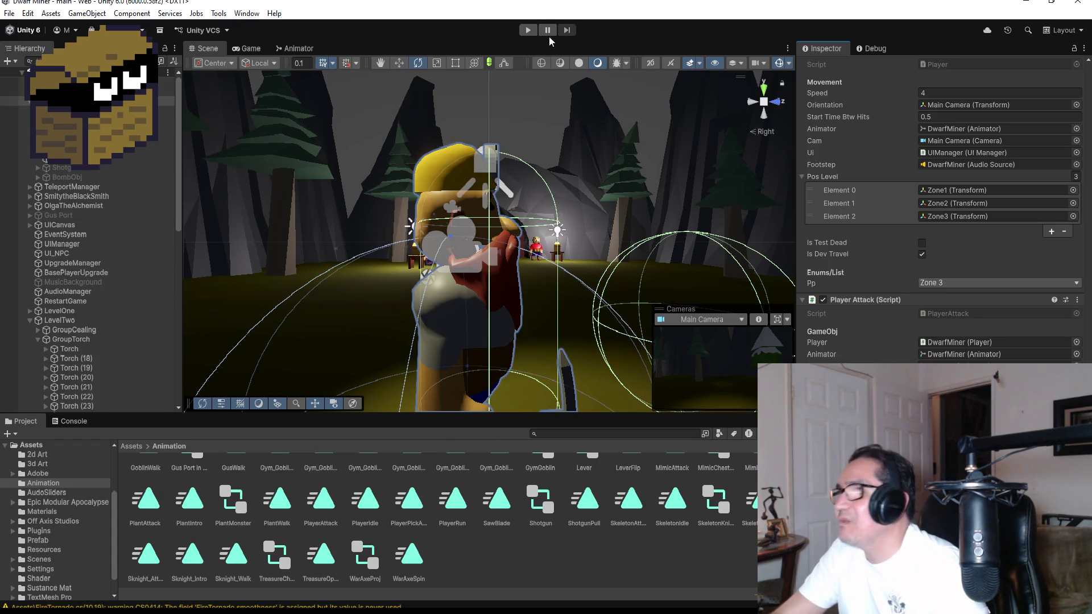
{"action": "left_click", "coordinate": [527, 29]}
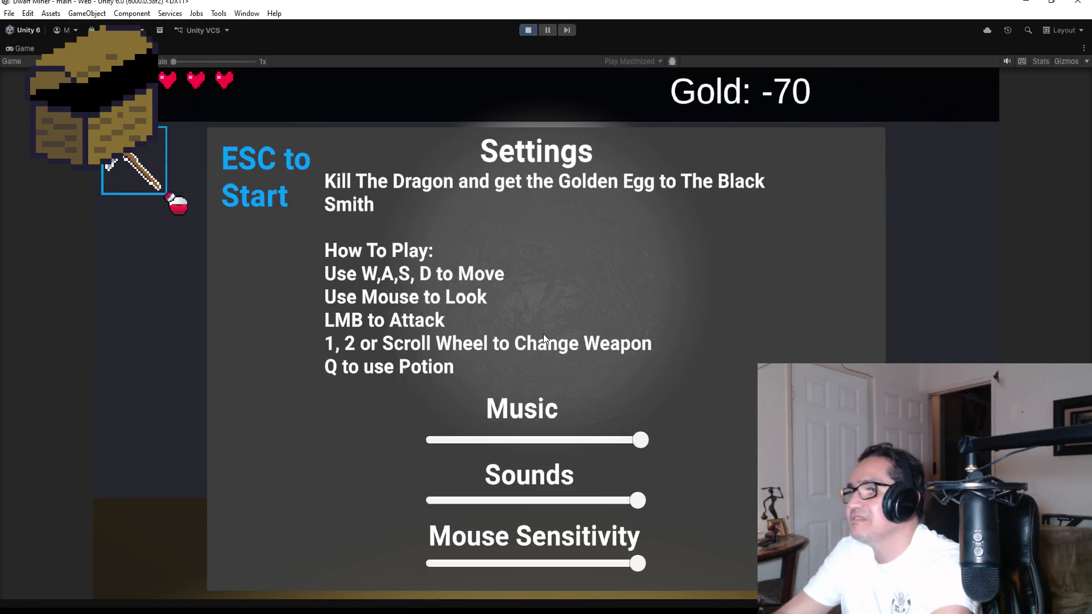
{"action": "key", "text": "Escape"}
{"action": "key", "text": "w"}
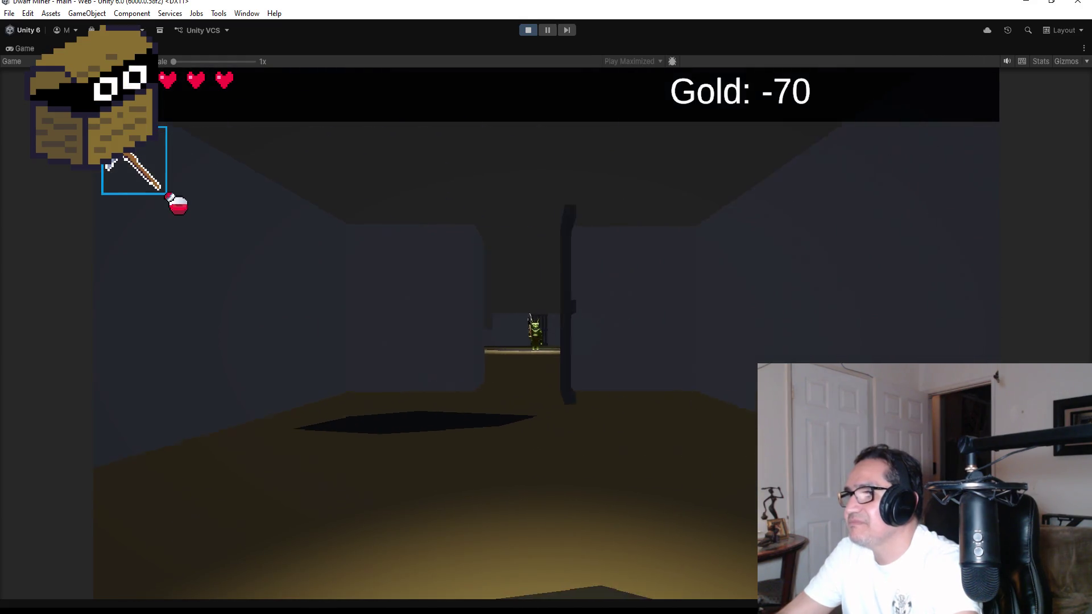
{"action": "left_click", "coordinate": [546, 334]}
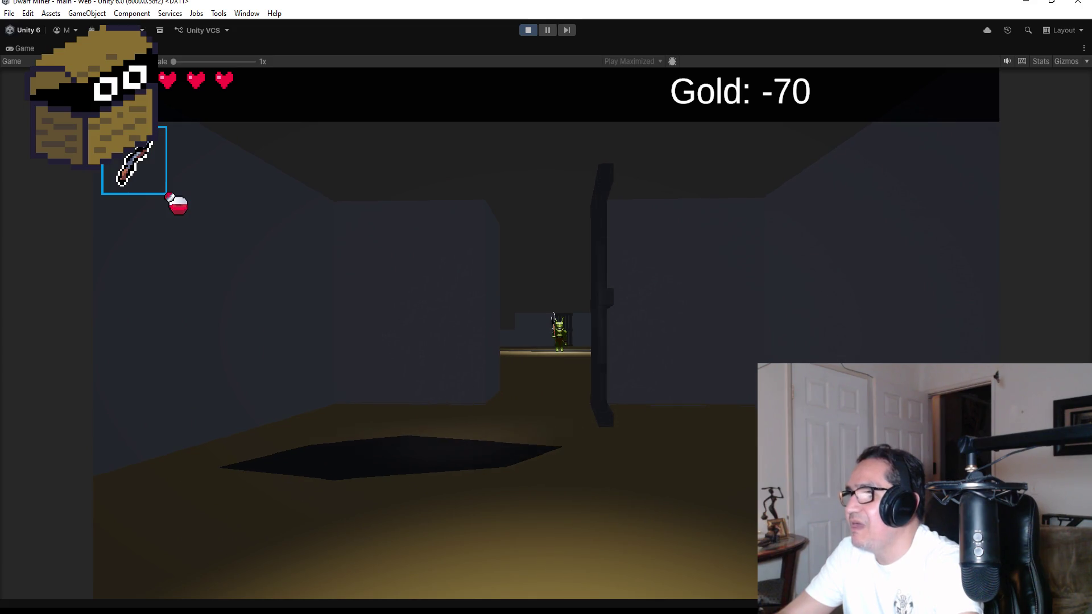
{"action": "key", "text": "Escape"}
{"action": "left_click", "coordinate": [531, 30]}
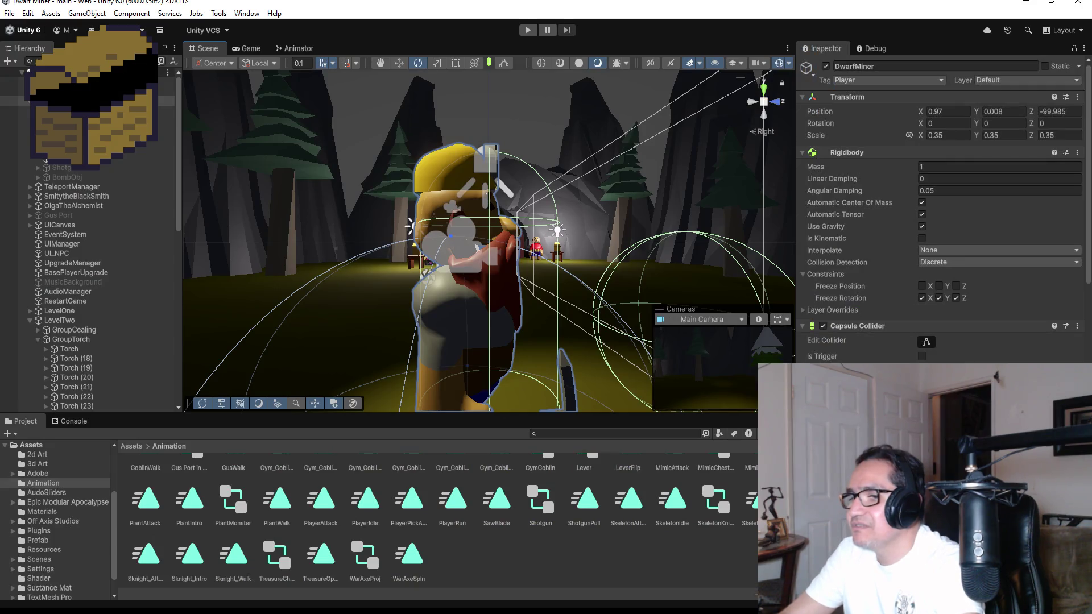
Inspect the ShotgunPull state in the Shotgun's animator graph
{"action": "left_click", "coordinate": [294, 49]}
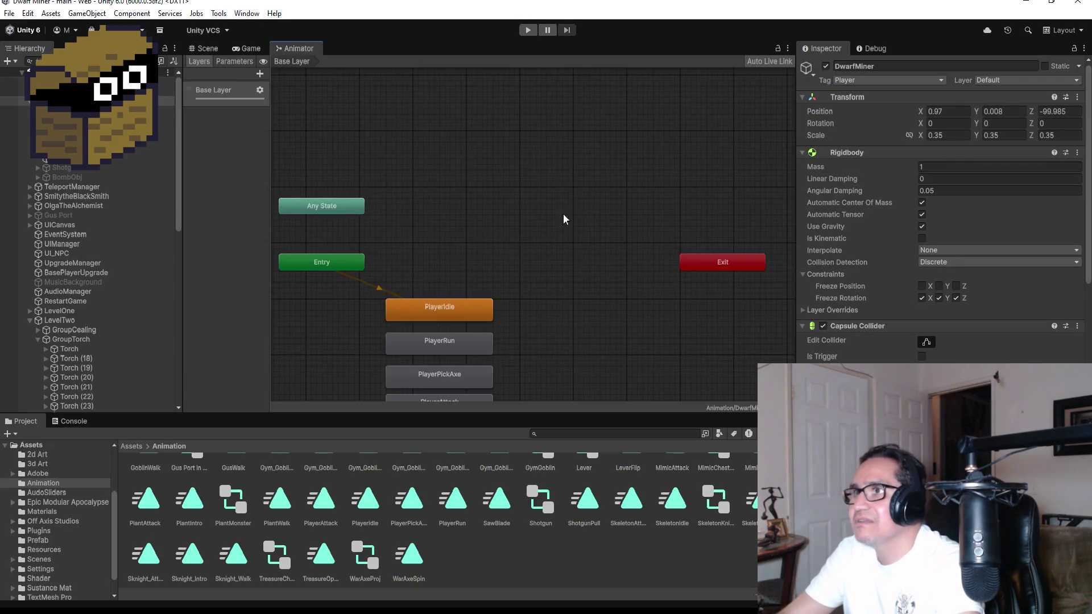
{"action": "left_click", "coordinate": [96, 170]}
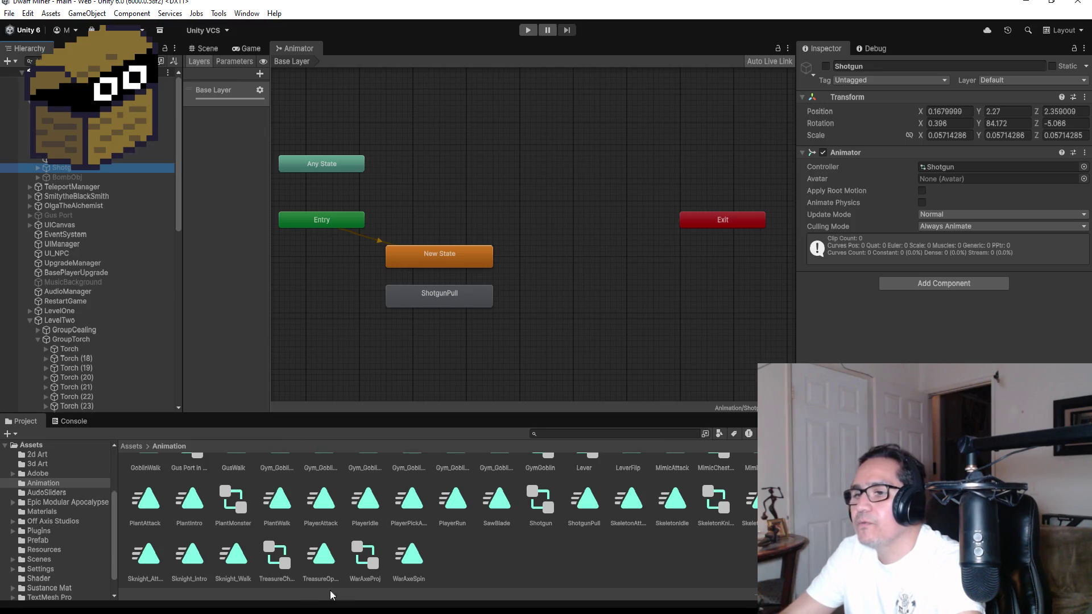
{"action": "left_click", "coordinate": [525, 31]}
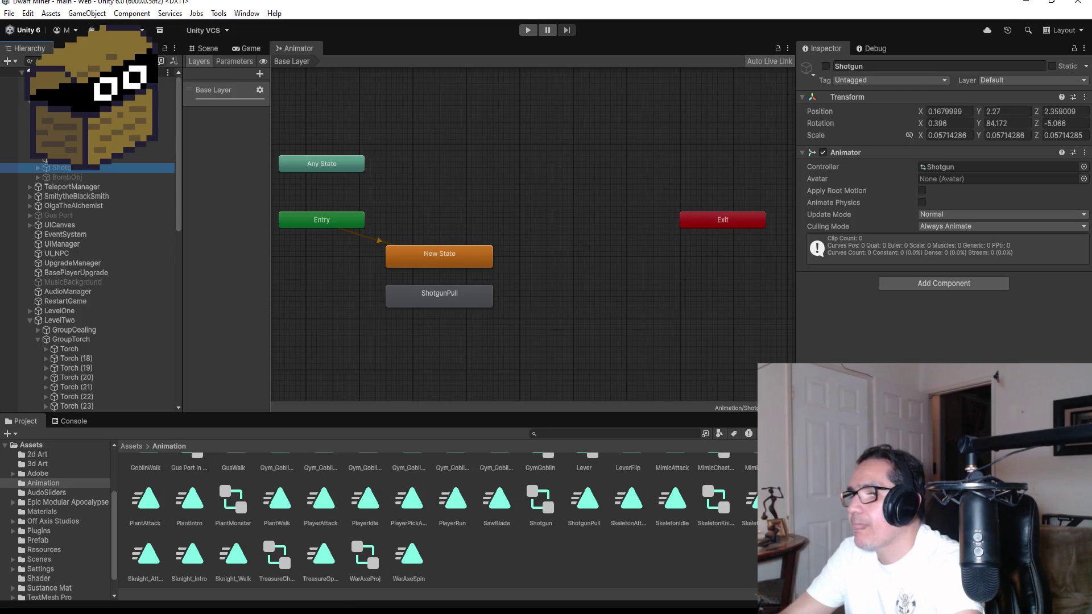
{"action": "key", "text": "alt+Tab"}
{"action": "scroll", "coordinate": [473, 356], "scroll_direction": "down", "scroll_amount": 5}
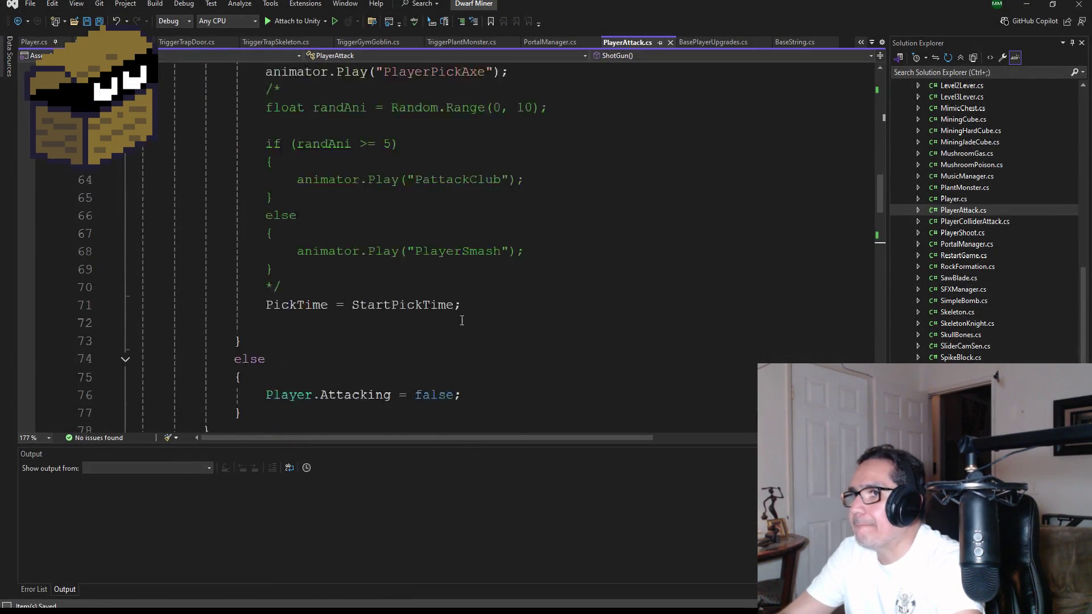
{"action": "scroll", "coordinate": [473, 356], "scroll_direction": "down", "scroll_amount": 6}
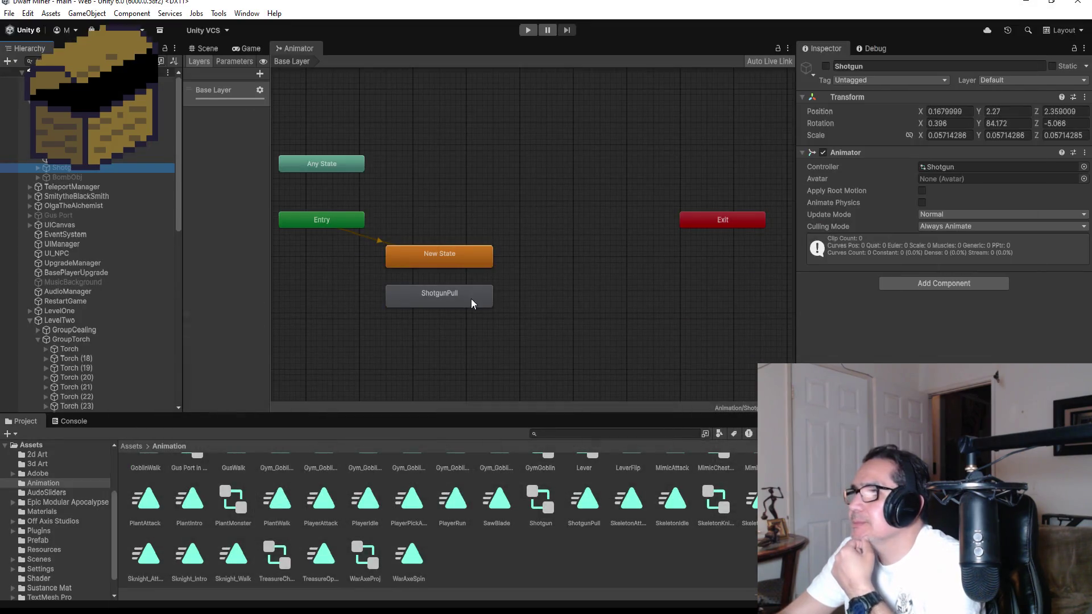
{"action": "left_click", "coordinate": [468, 296]}
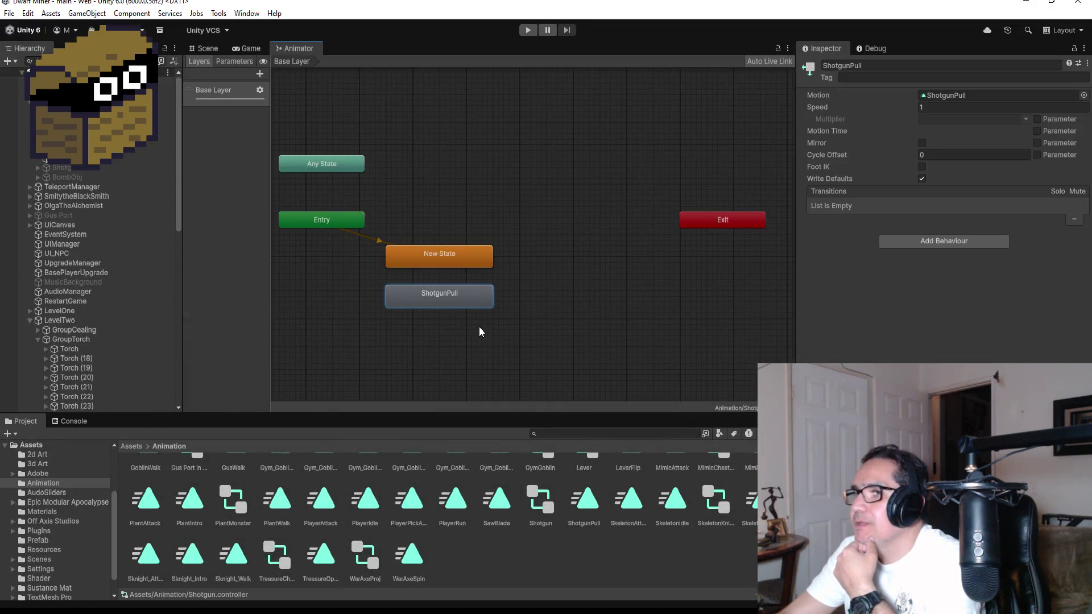
Make the Shotgun object active and check it in the Scene view
{"action": "left_click", "coordinate": [91, 169]}
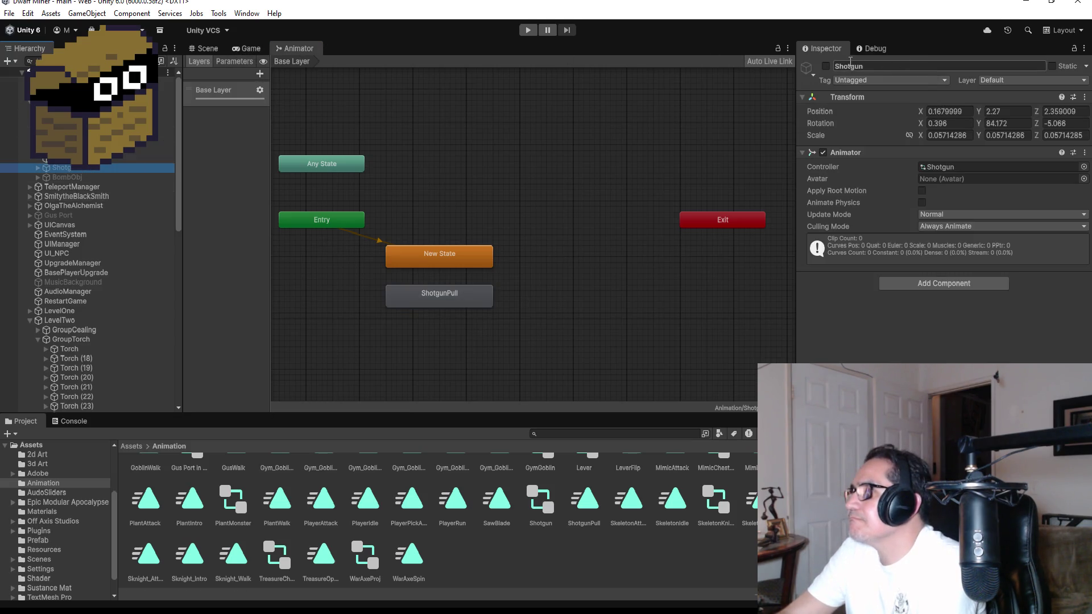
{"action": "left_click", "coordinate": [826, 66]}
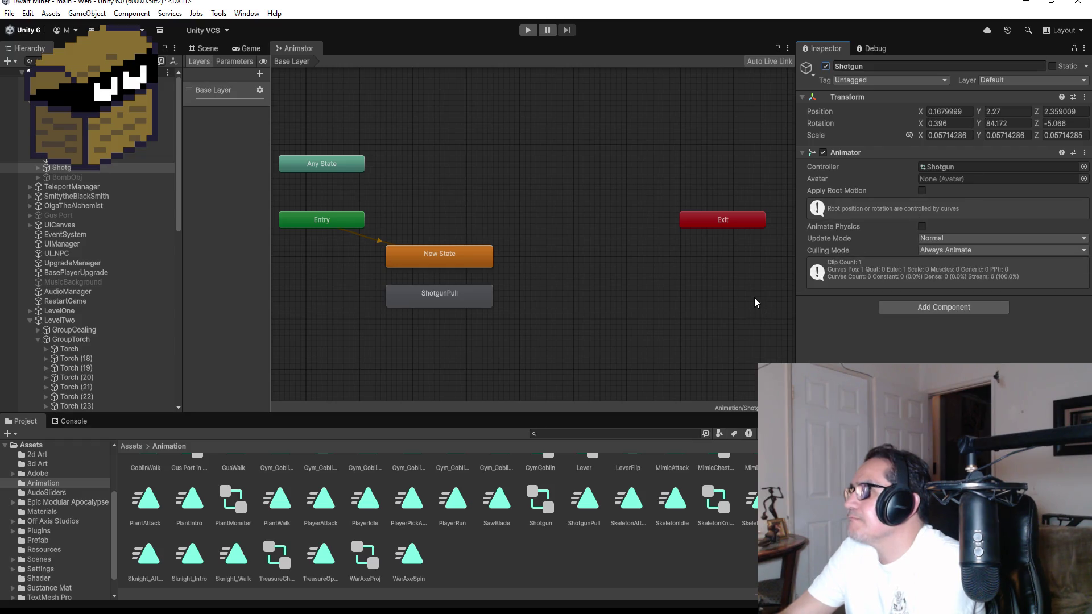
{"action": "left_click", "coordinate": [108, 168]}
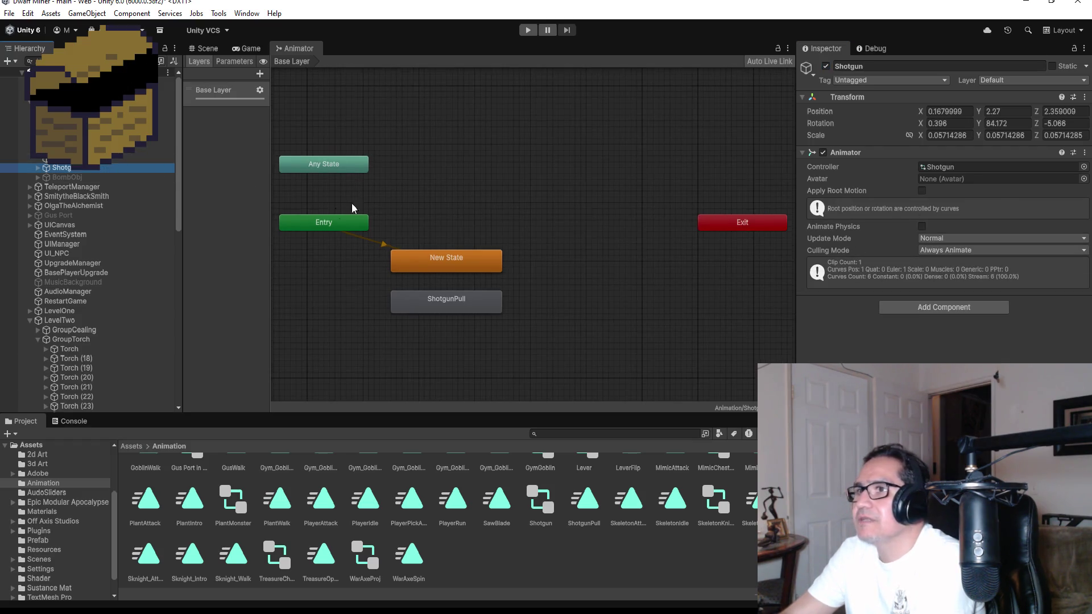
{"action": "left_click", "coordinate": [206, 48]}
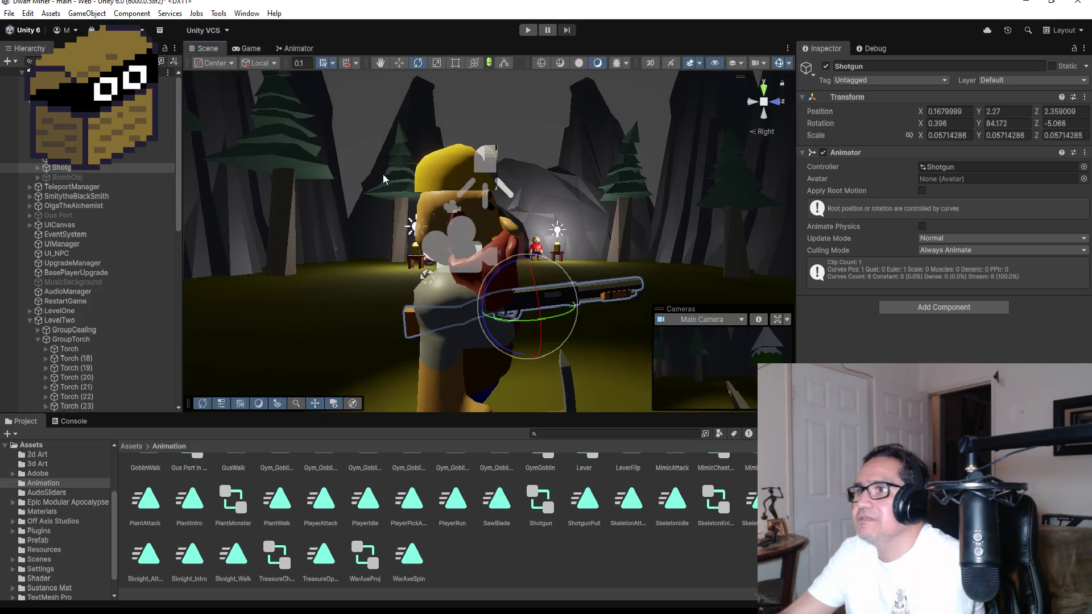
{"action": "left_click", "coordinate": [296, 48]}
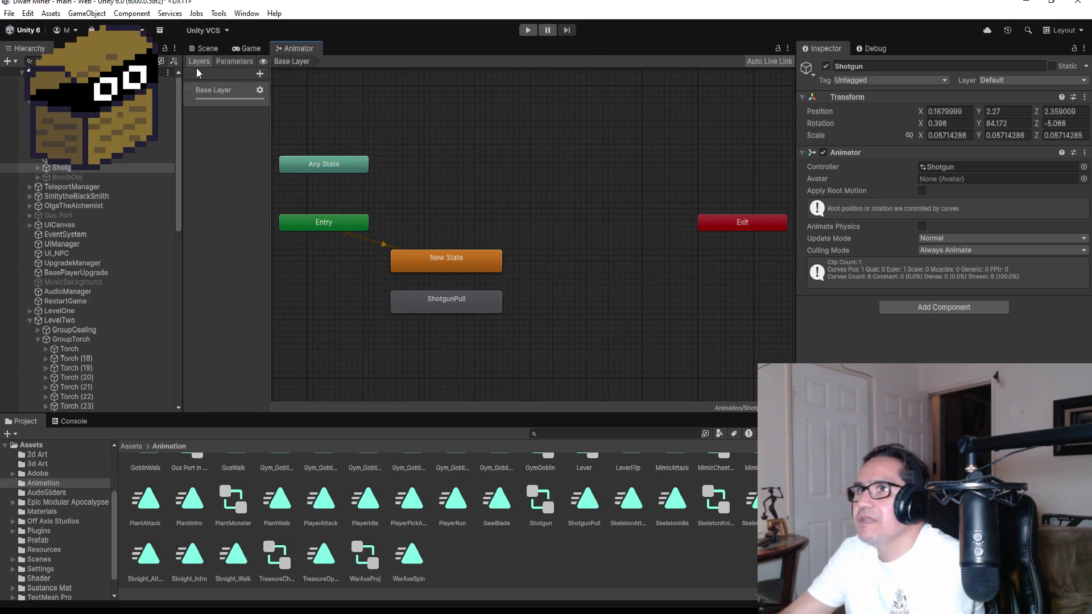
{"action": "left_click", "coordinate": [203, 49]}
{"action": "left_click", "coordinate": [246, 13]}
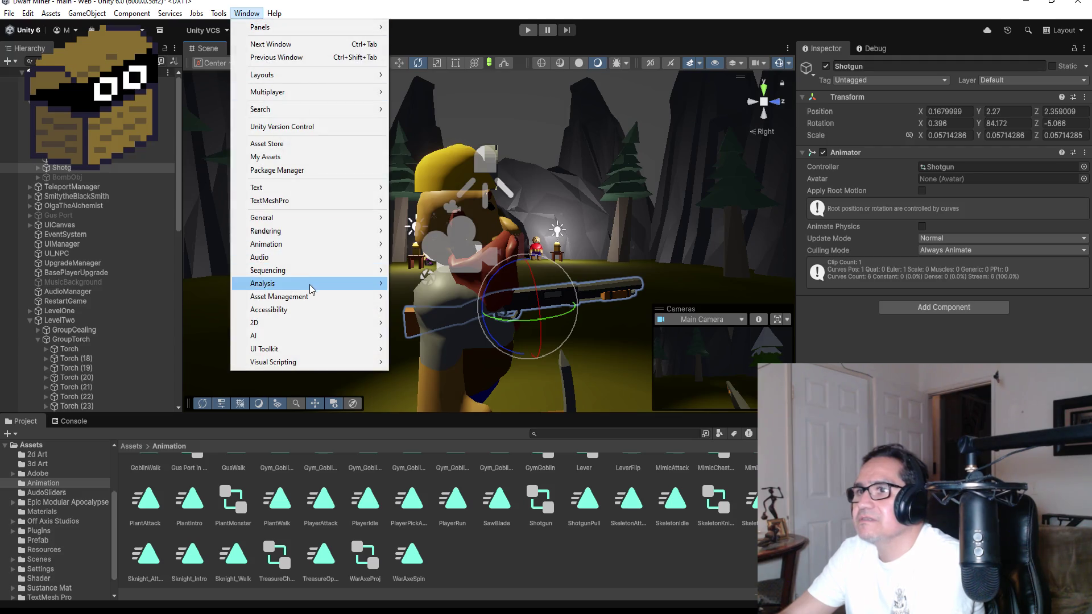
Open the Animation window on the ShotgunPull clip and preview it
{"action": "mouse_move", "coordinate": [319, 244]}
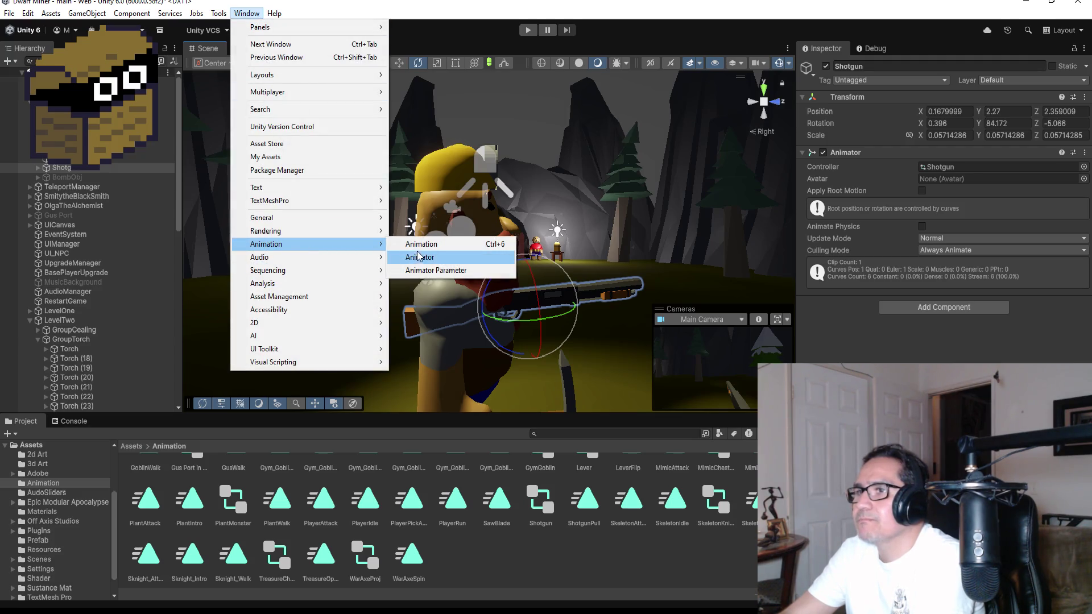
{"action": "left_click", "coordinate": [433, 249]}
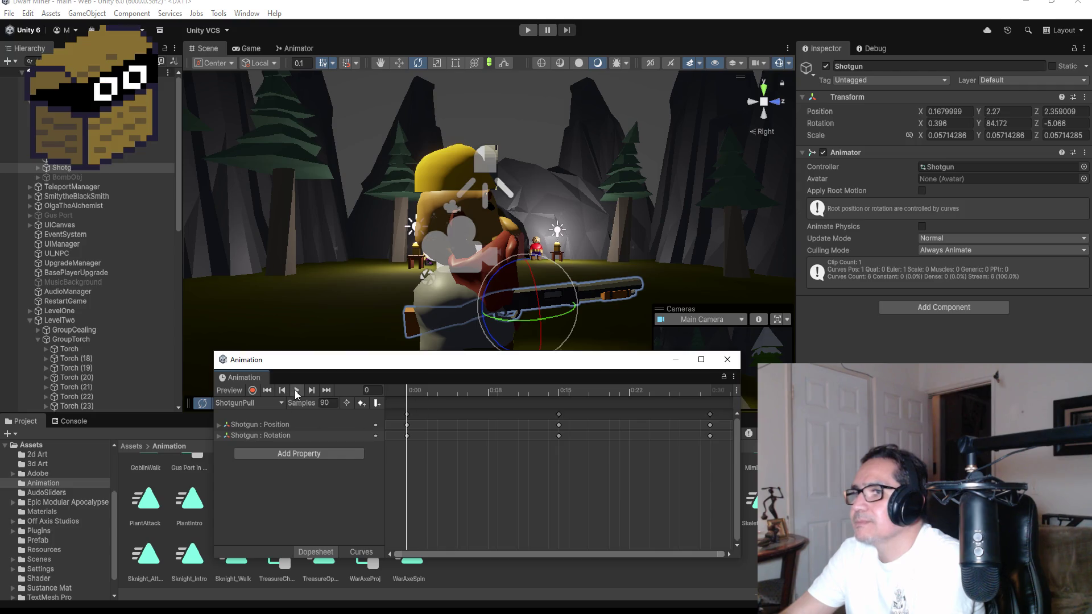
{"action": "left_click", "coordinate": [297, 390]}
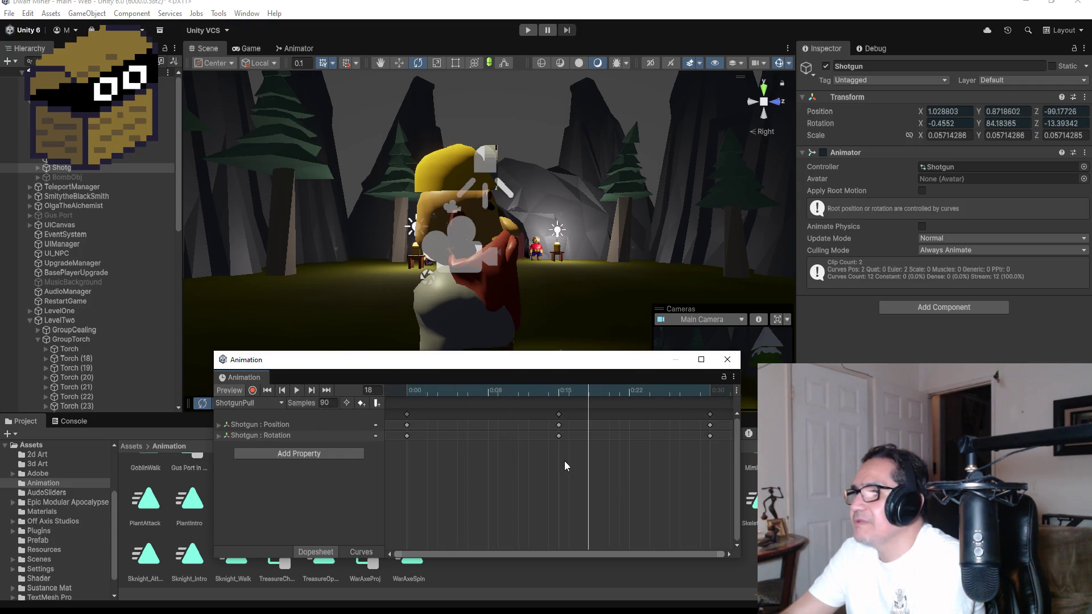
{"action": "scroll", "coordinate": [565, 469], "scroll_direction": "down", "scroll_amount": 3}
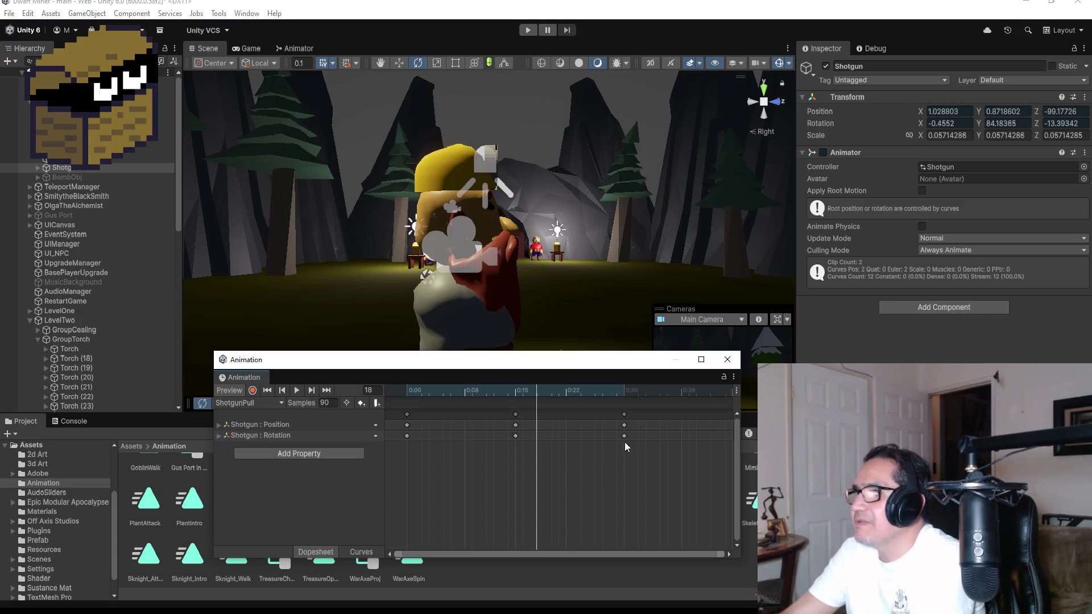
Delete the 0:15 and 0:30 keyframes, then the remaining 0:00 keys and tracks
{"action": "left_click", "coordinate": [408, 414]}
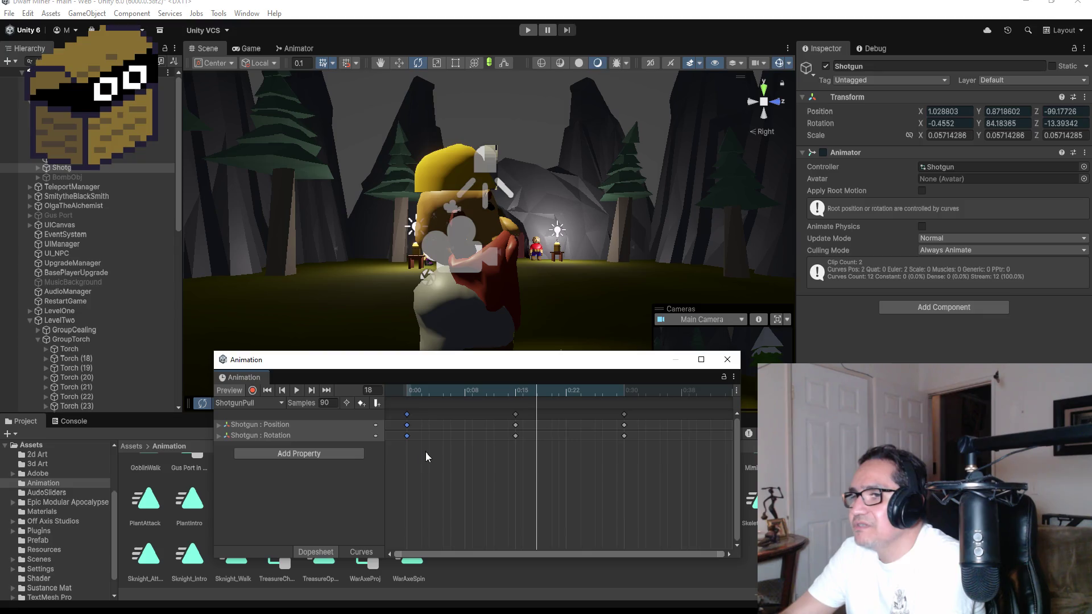
{"action": "mouse_move", "coordinate": [643, 418]}
{"action": "left_mouse_down"}
{"action": "mouse_move", "coordinate": [573, 483]}
{"action": "mouse_move", "coordinate": [446, 479]}
{"action": "left_mouse_up"}
{"action": "key", "text": "Delete"}
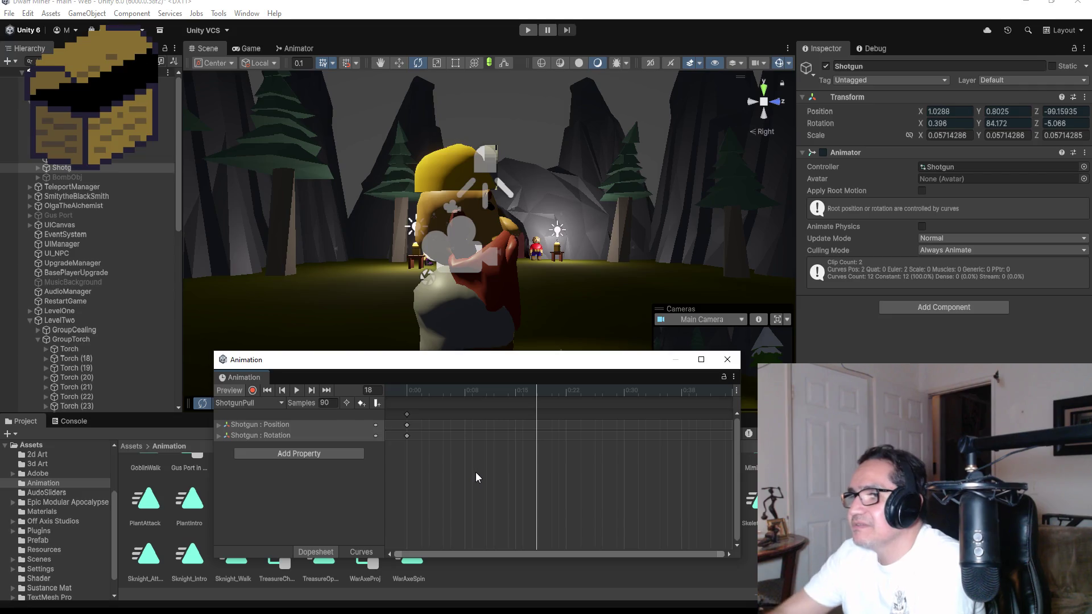
{"action": "left_click", "coordinate": [296, 392]}
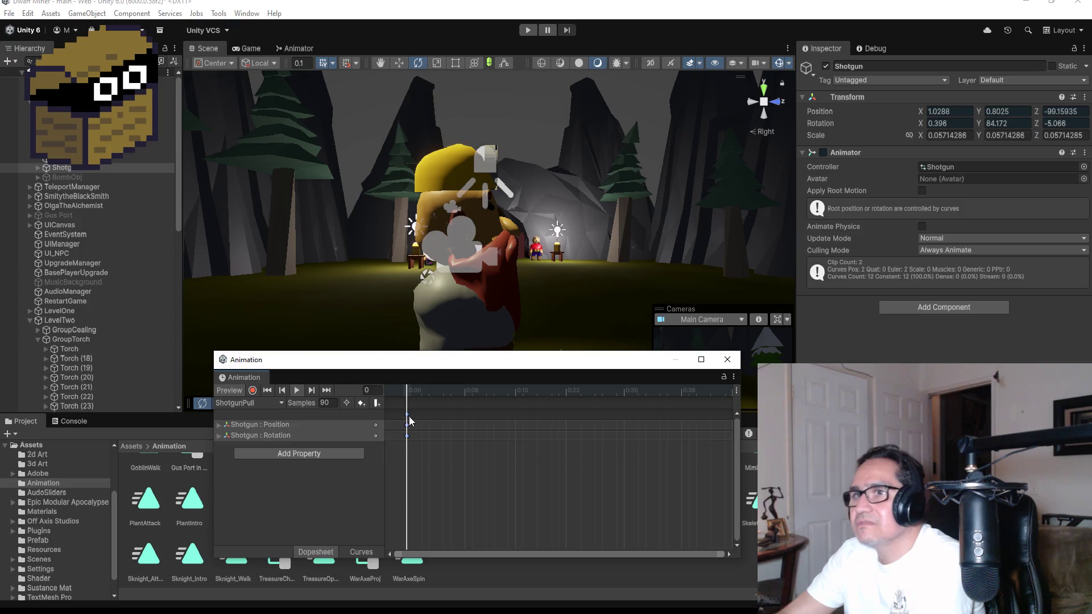
{"action": "key", "text": "Delete"}
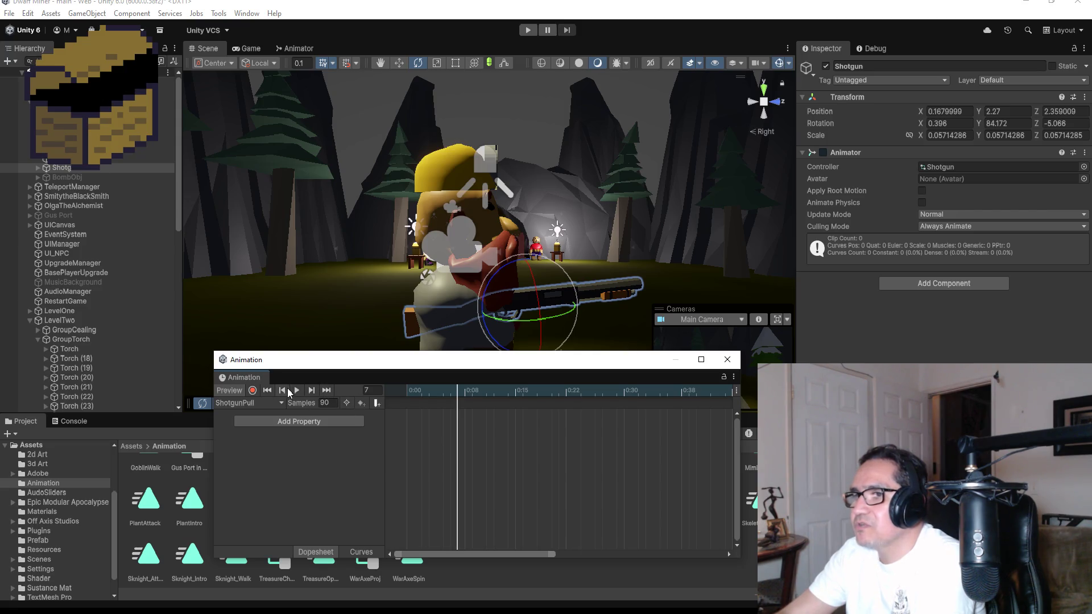
{"action": "left_click", "coordinate": [272, 390]}
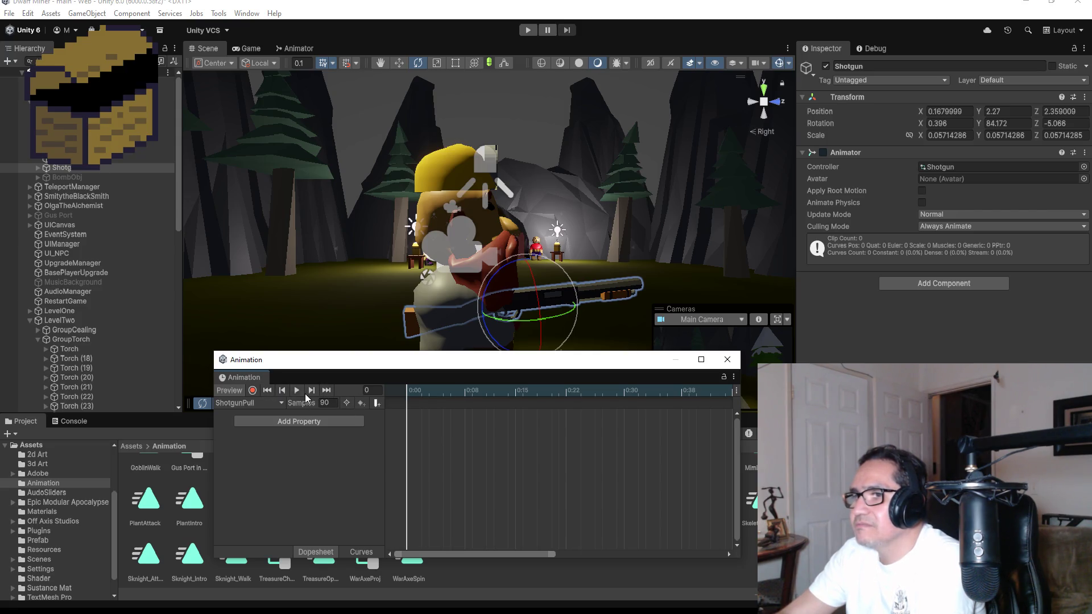
Add a Transform Rotation track and record the shotgun tilted upward at 0:15
{"action": "left_click", "coordinate": [298, 422]}
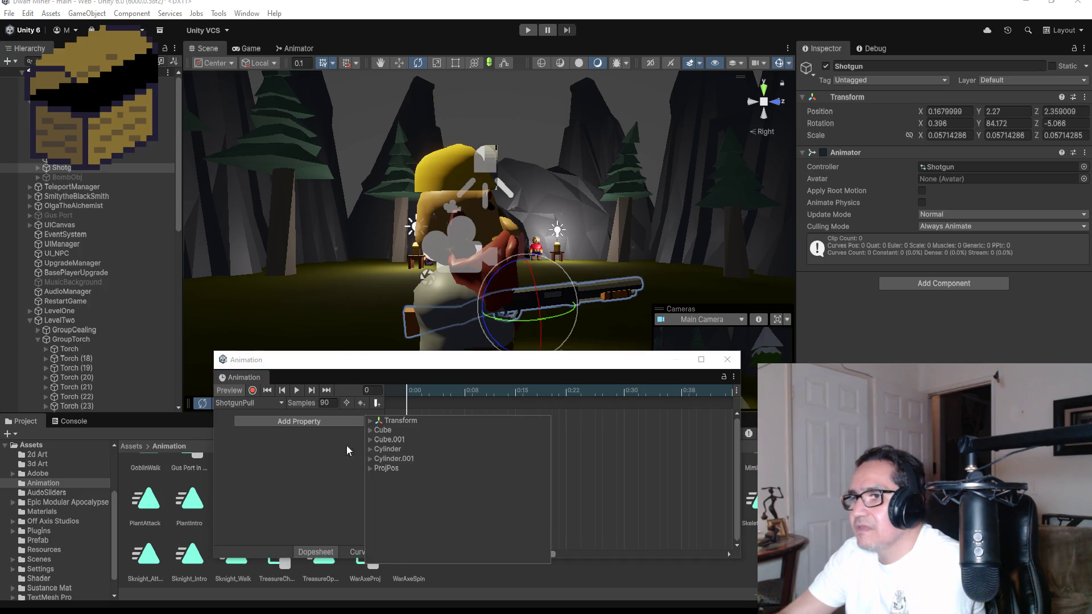
{"action": "left_click", "coordinate": [370, 421]}
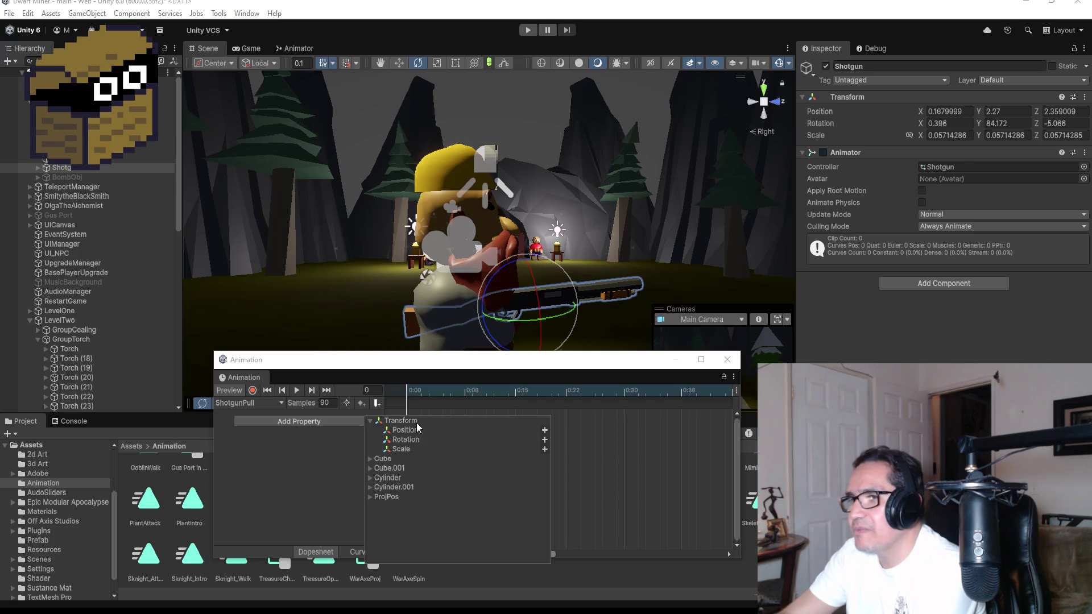
{"action": "left_click", "coordinate": [544, 439]}
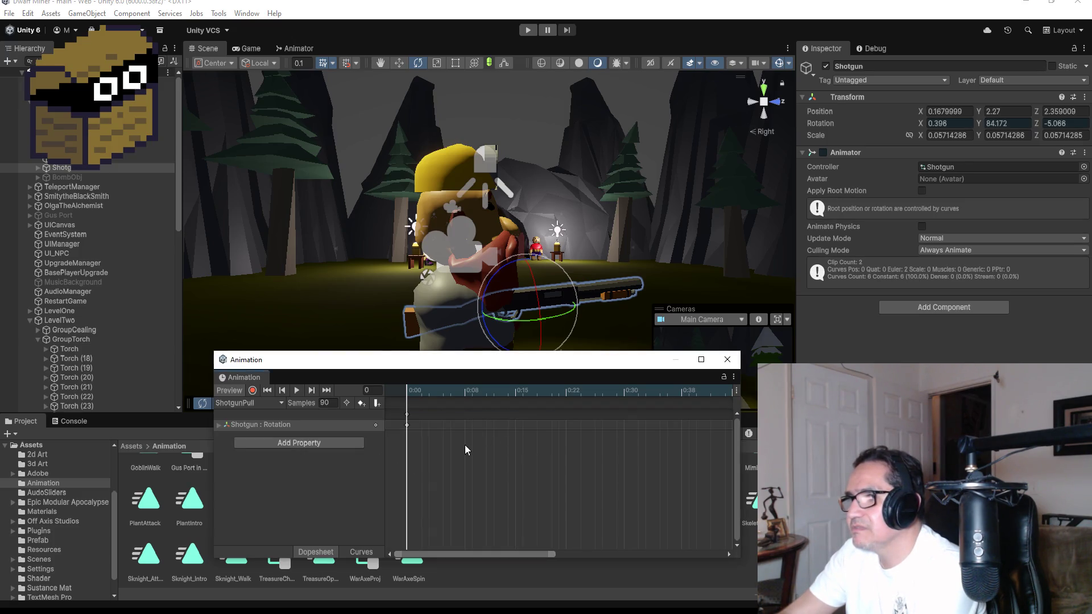
{"action": "right_click", "coordinate": [515, 418]}
{"action": "left_click", "coordinate": [519, 420]}
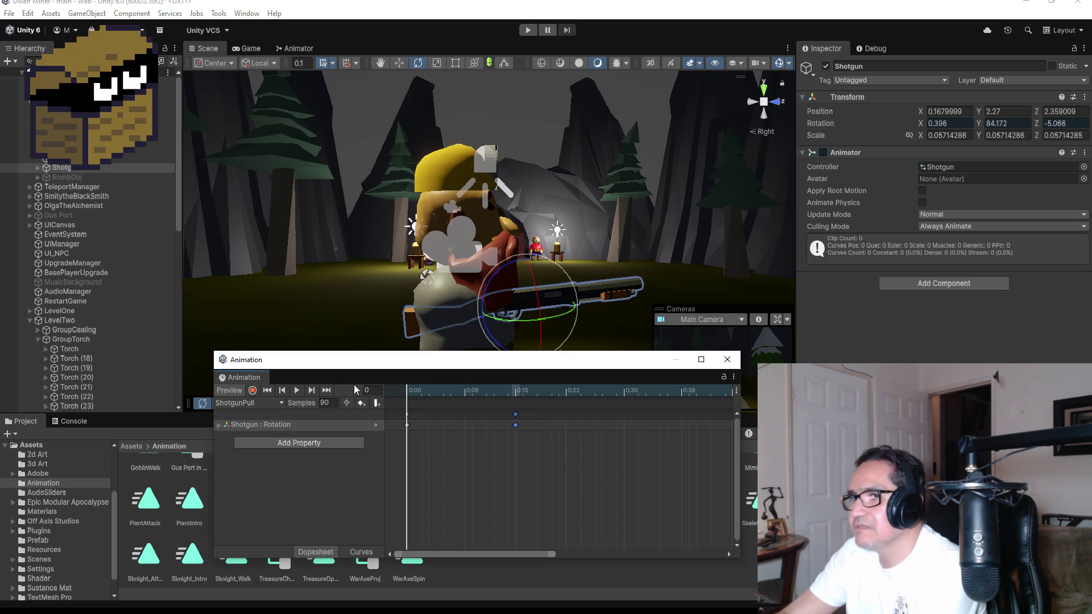
{"action": "left_click", "coordinate": [253, 390]}
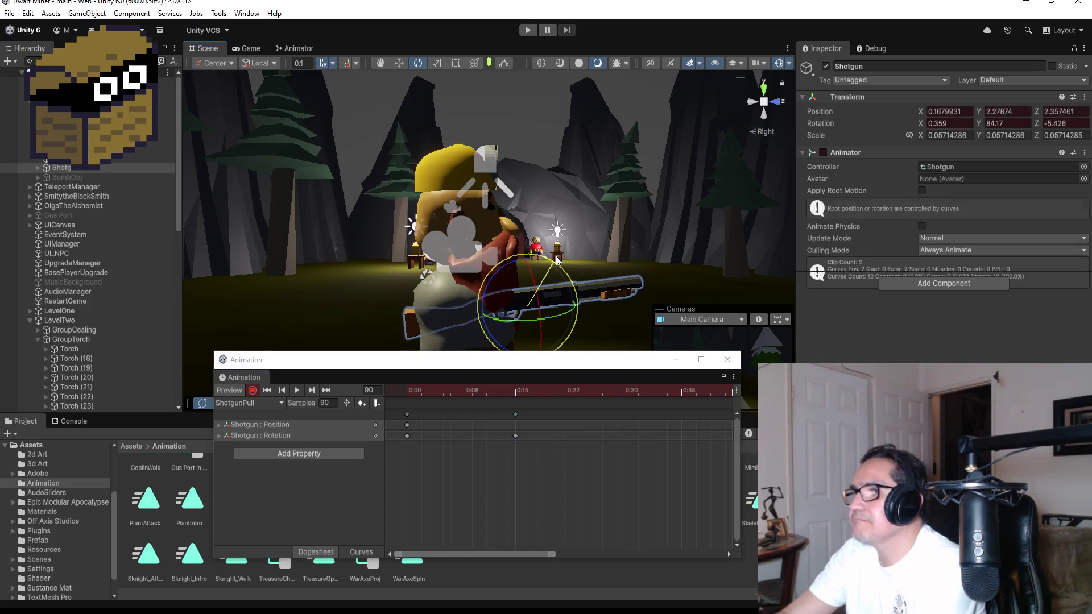
{"action": "left_click_drag", "start_coordinate": [557, 263], "coordinate": [548, 252]}
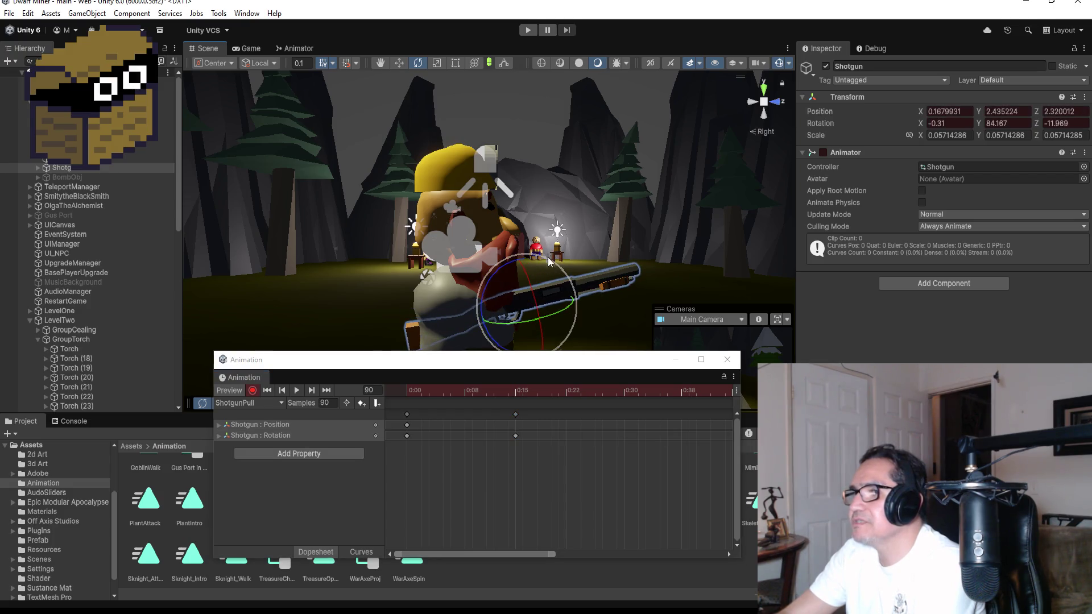
{"action": "left_click", "coordinate": [252, 390]}
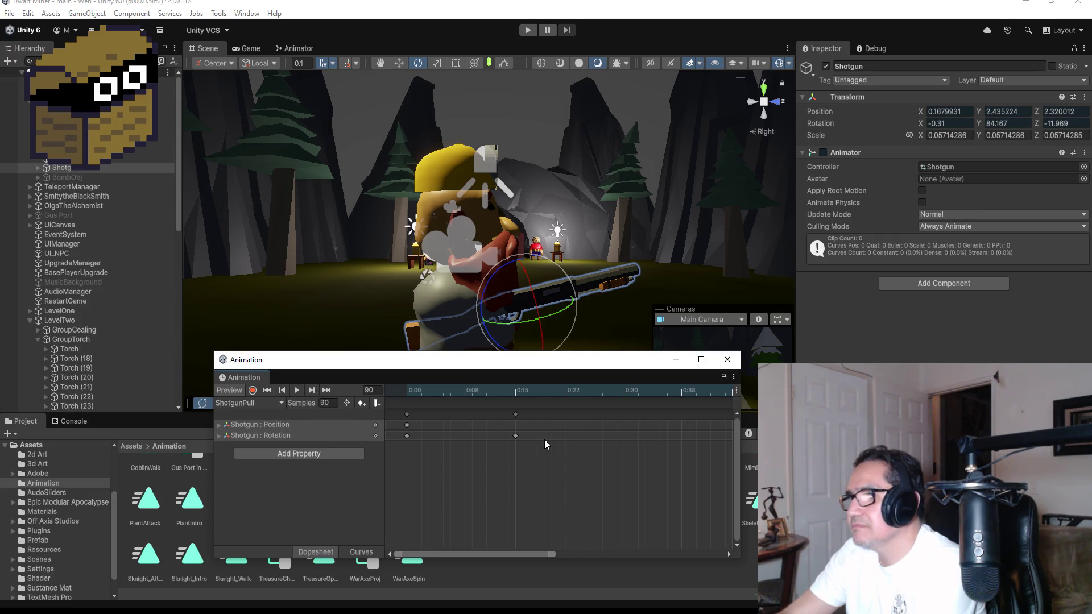
Add keyframes at 0:30 and preview the ShotgunPull animation
{"action": "left_click", "coordinate": [515, 414]}
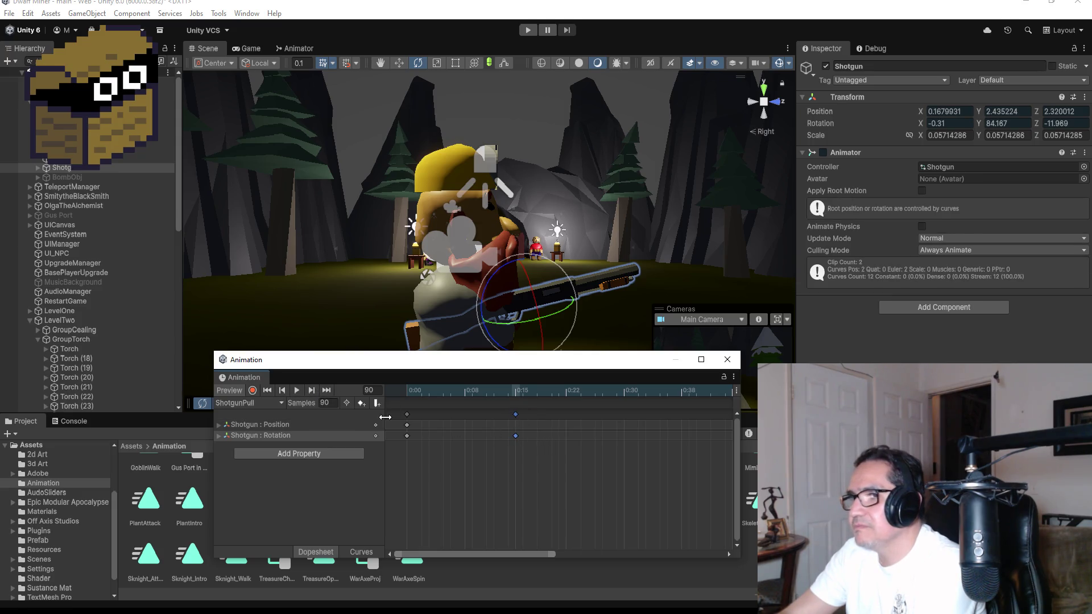
{"action": "scroll", "coordinate": [635, 445], "scroll_direction": "down", "scroll_amount": 2}
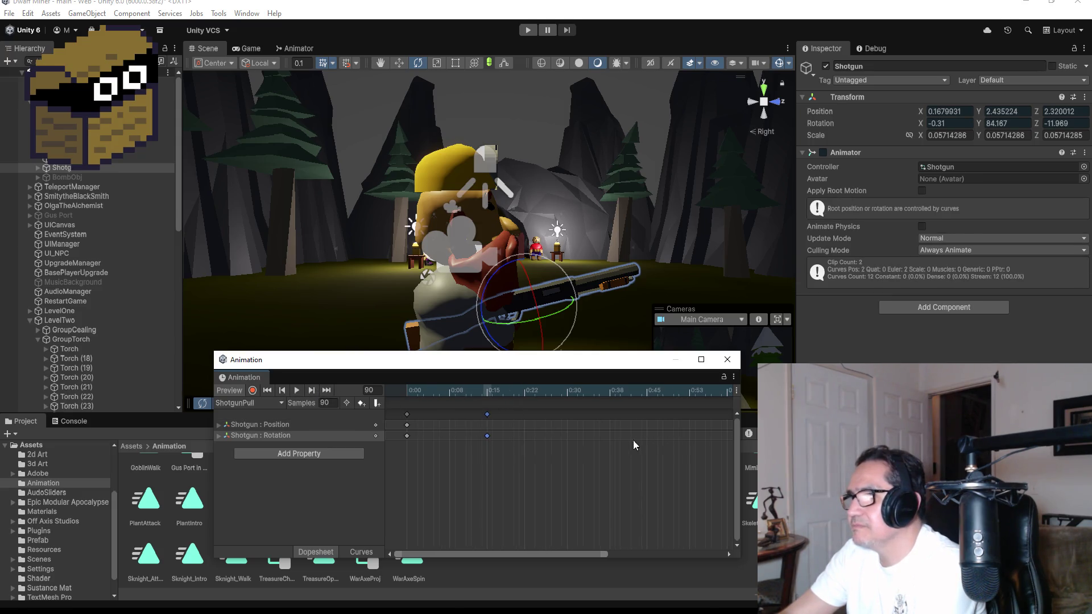
{"action": "right_click", "coordinate": [571, 419]}
{"action": "left_click", "coordinate": [574, 421]}
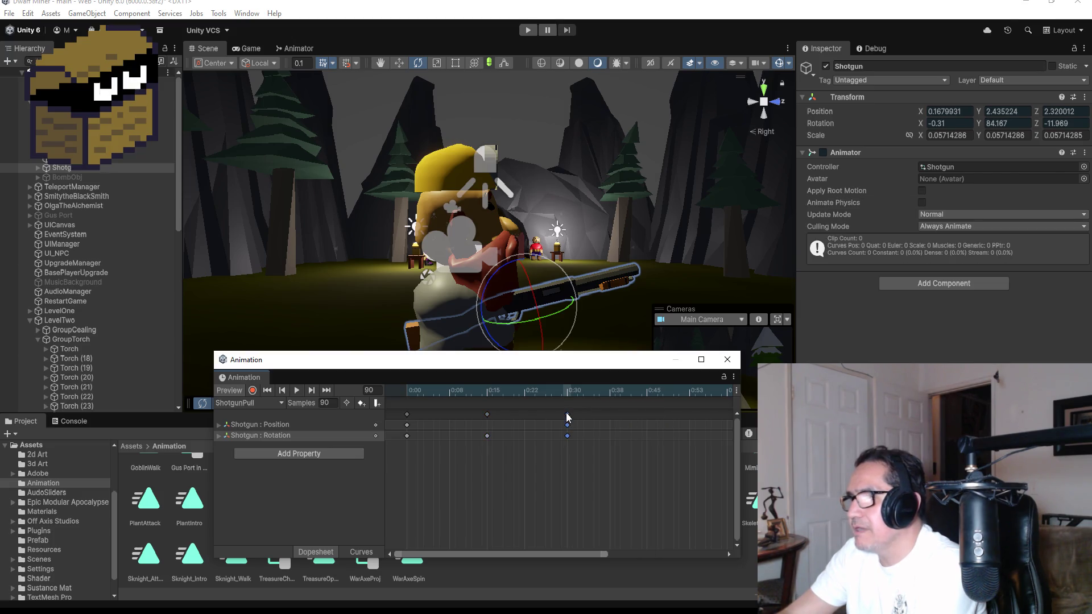
{"action": "left_click", "coordinate": [300, 391]}
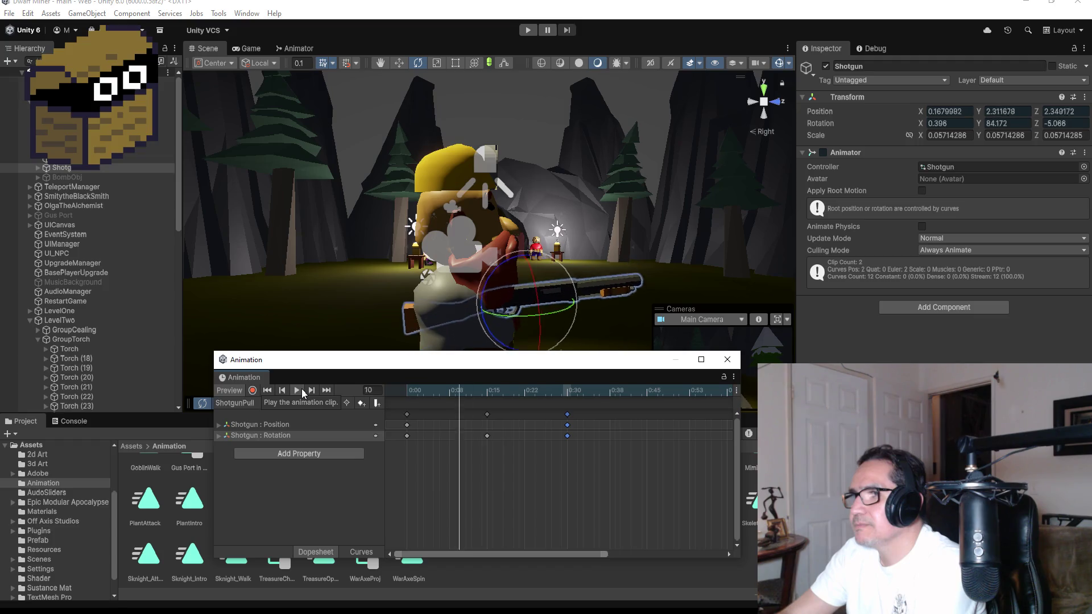
{"action": "left_click", "coordinate": [302, 391]}
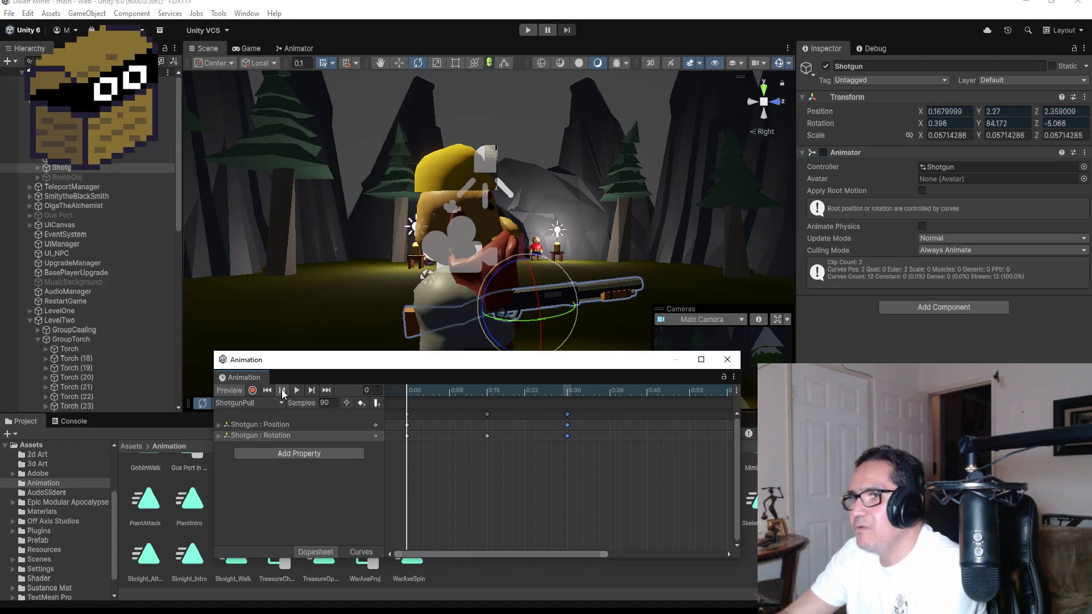
Replace the 0:30 keyframes with fresh ones and preview the clip again
{"action": "left_click", "coordinate": [328, 391]}
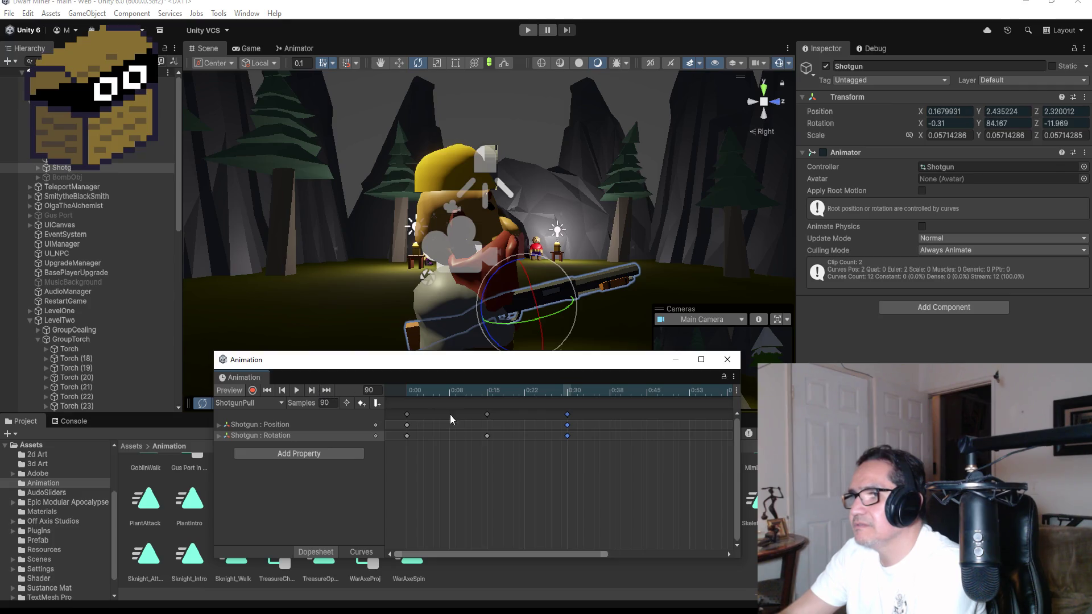
{"action": "left_click", "coordinate": [567, 420]}
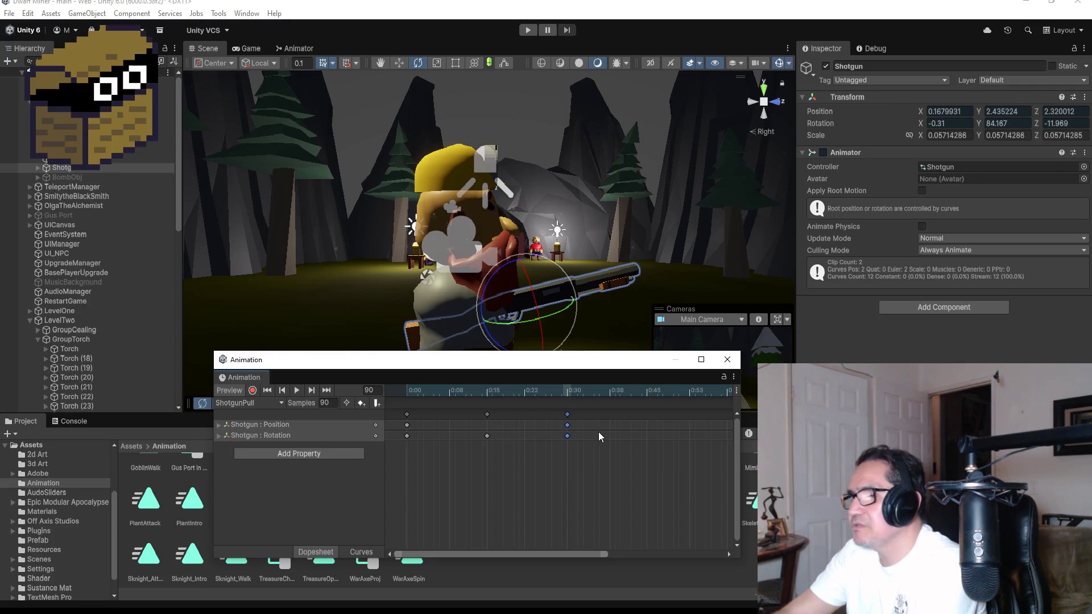
{"action": "key", "text": "Delete"}
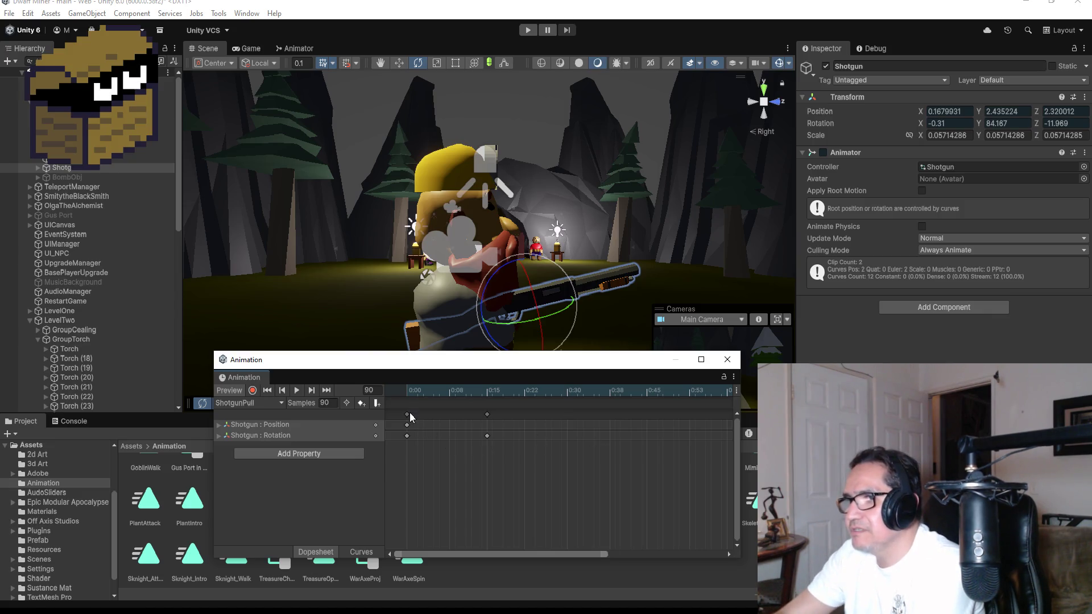
{"action": "right_click", "coordinate": [410, 420]}
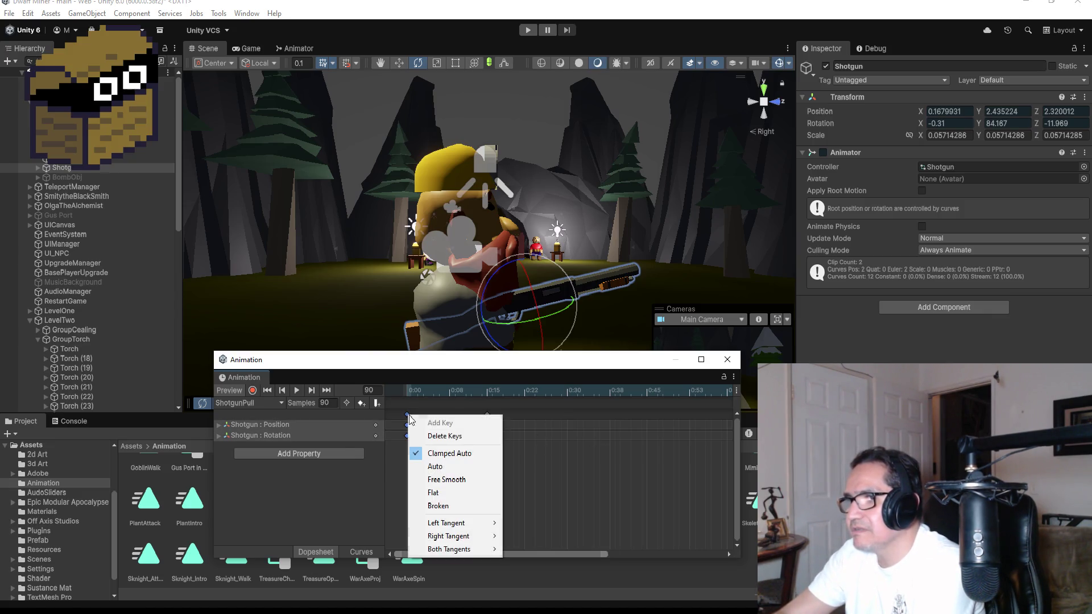
{"action": "left_click", "coordinate": [540, 426]}
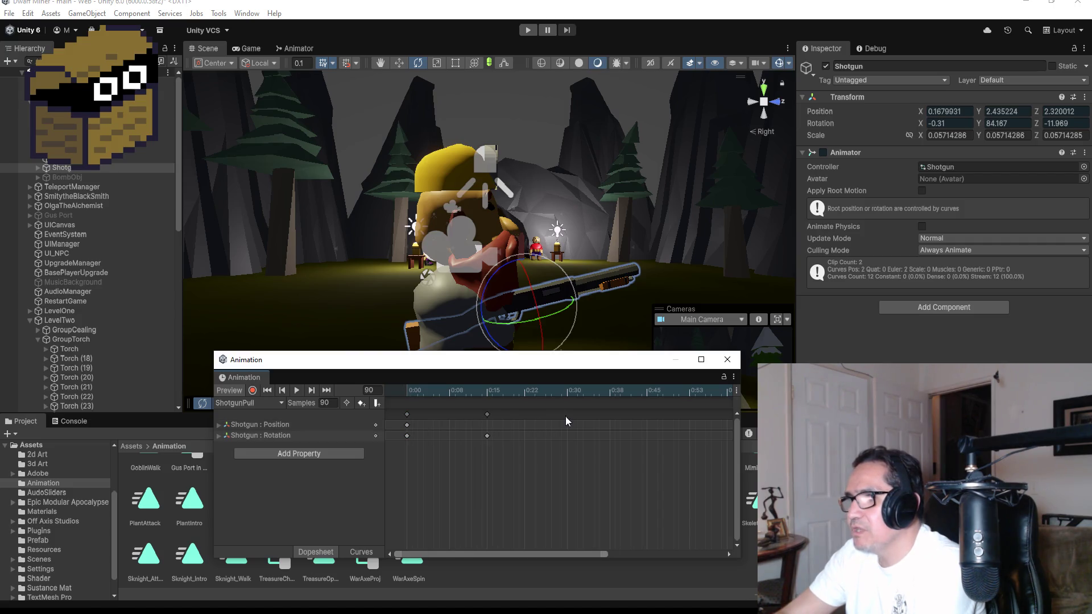
{"action": "right_click", "coordinate": [567, 421]}
{"action": "left_click", "coordinate": [580, 424]}
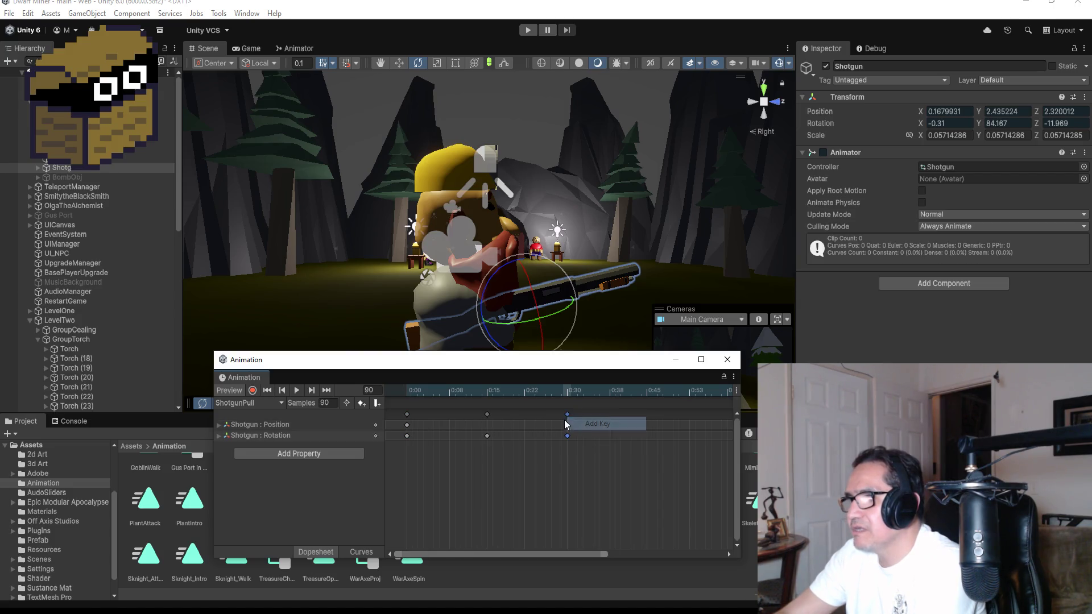
{"action": "left_click", "coordinate": [296, 391]}
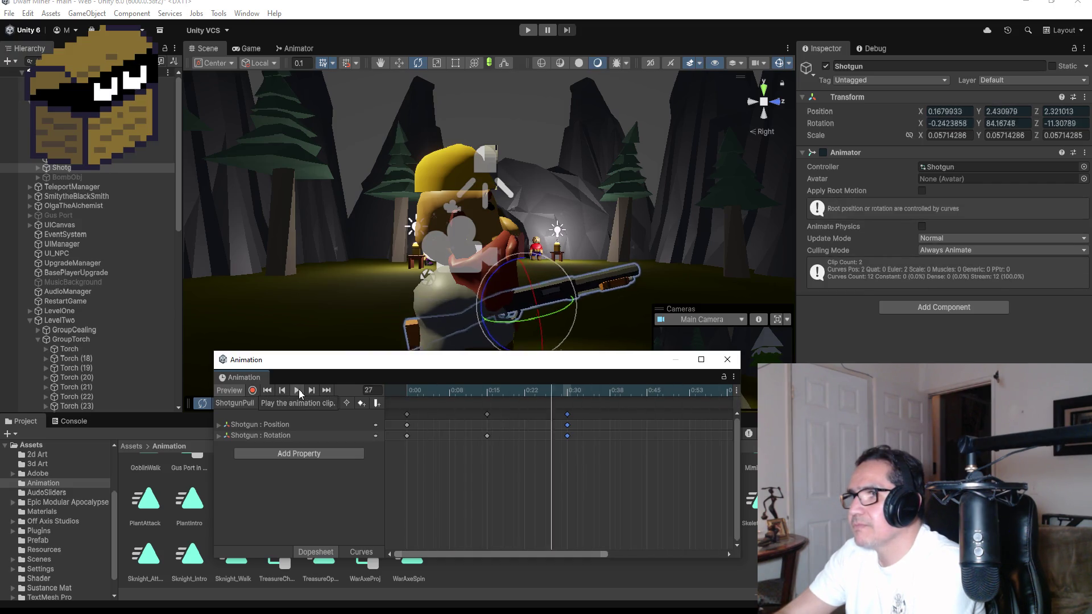
{"action": "left_click", "coordinate": [296, 391]}
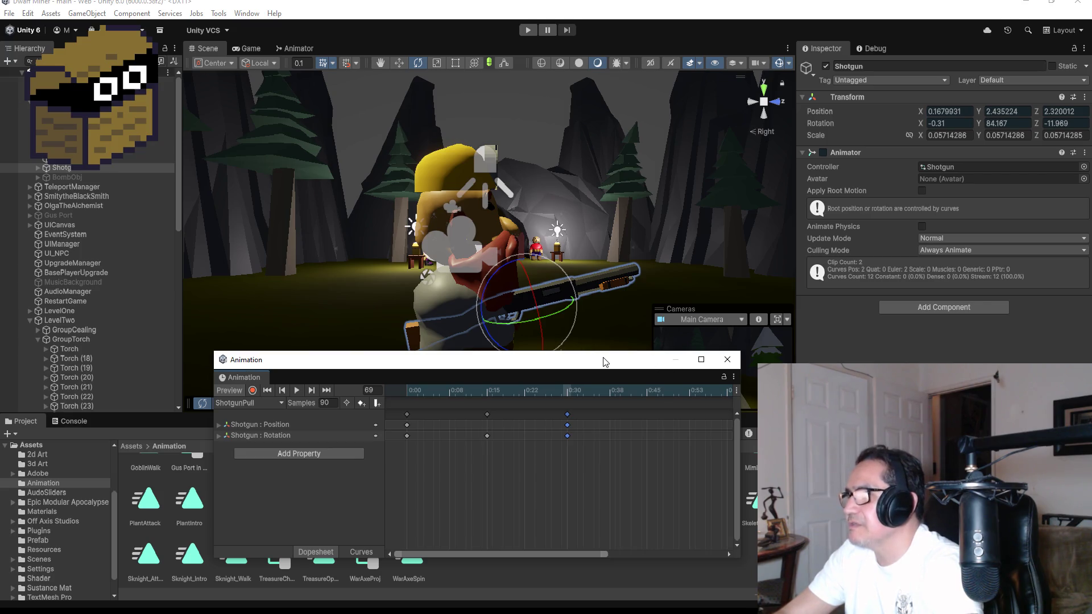
Reposition the Animation window and preview the ShotgunPull clip
{"action": "left_click_drag", "start_coordinate": [603, 360], "coordinate": [479, 282]}
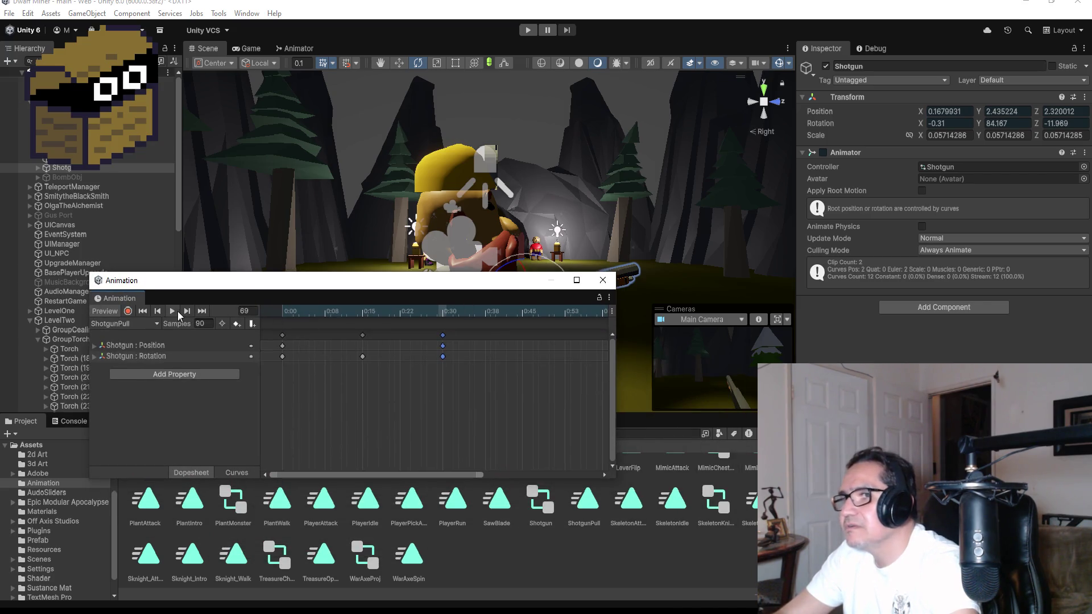
{"action": "left_click", "coordinate": [173, 312]}
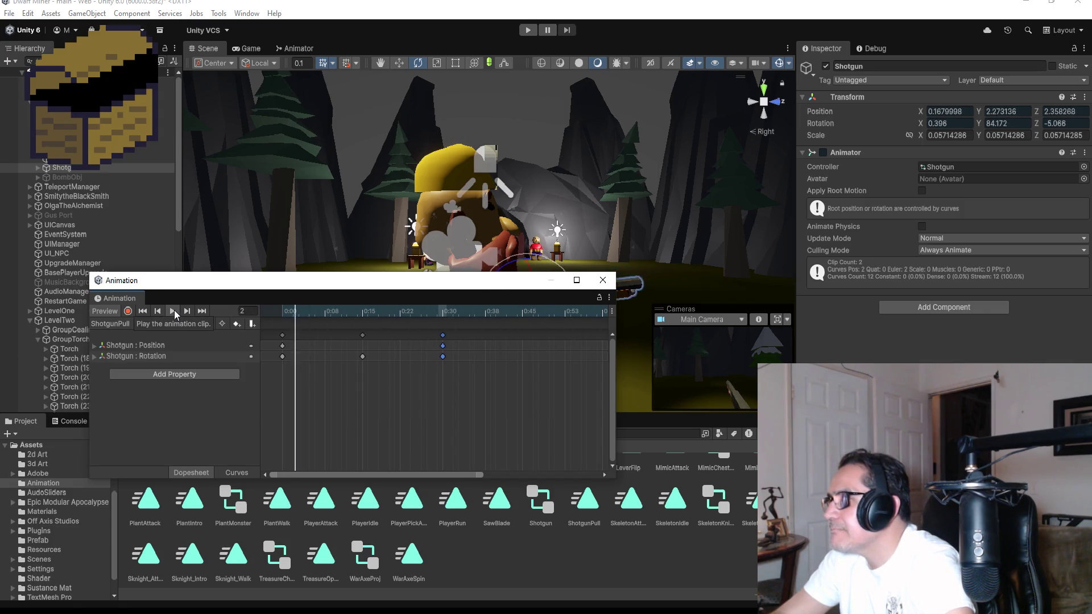
{"action": "left_click", "coordinate": [174, 311]}
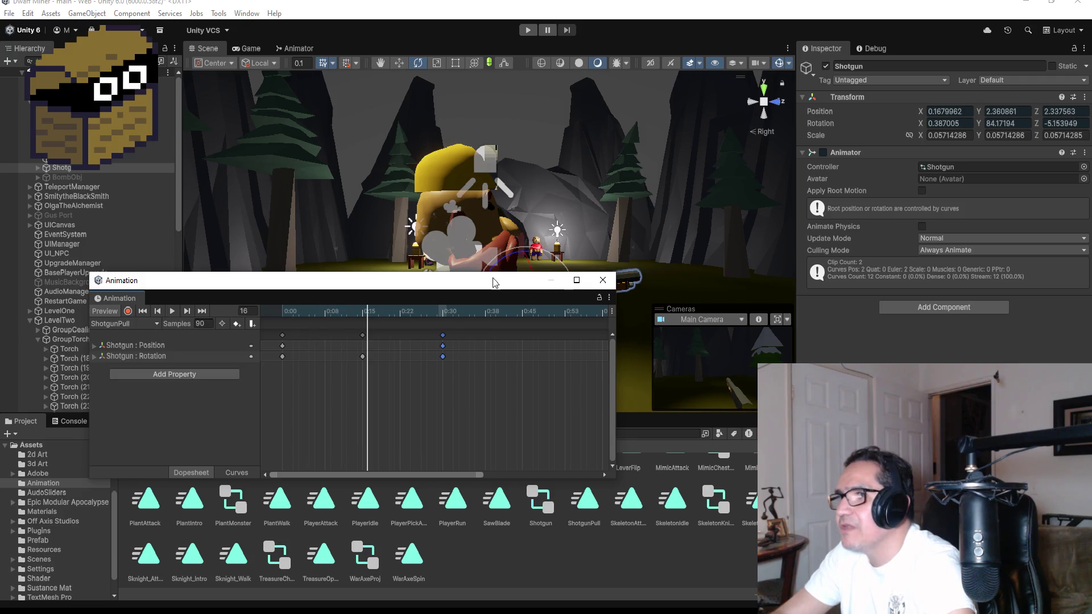
{"action": "mouse_move", "coordinate": [493, 282]}
{"action": "left_mouse_down"}
{"action": "mouse_move", "coordinate": [526, 306]}
{"action": "mouse_move", "coordinate": [504, 319]}
{"action": "left_mouse_up"}
Delete the later keyframes and add Position and Rotation keys at 0:15
{"action": "mouse_move", "coordinate": [479, 367]}
{"action": "left_mouse_down"}
{"action": "mouse_move", "coordinate": [342, 431]}
{"action": "mouse_move", "coordinate": [353, 422]}
{"action": "left_mouse_up"}
{"action": "key", "text": "Delete"}
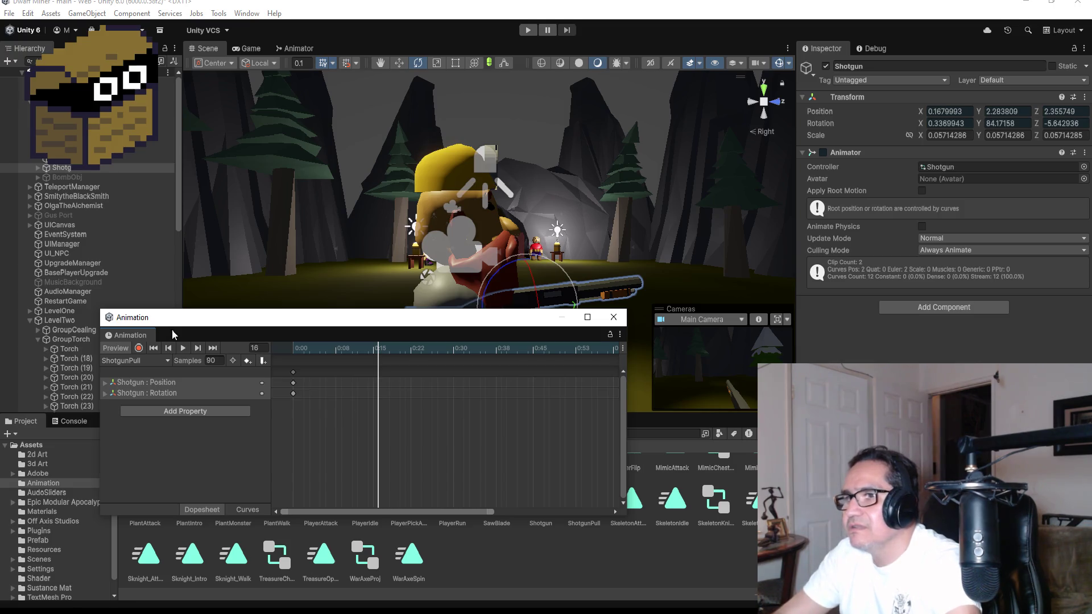
{"action": "left_click", "coordinate": [168, 348]}
{"action": "right_click", "coordinate": [373, 374]}
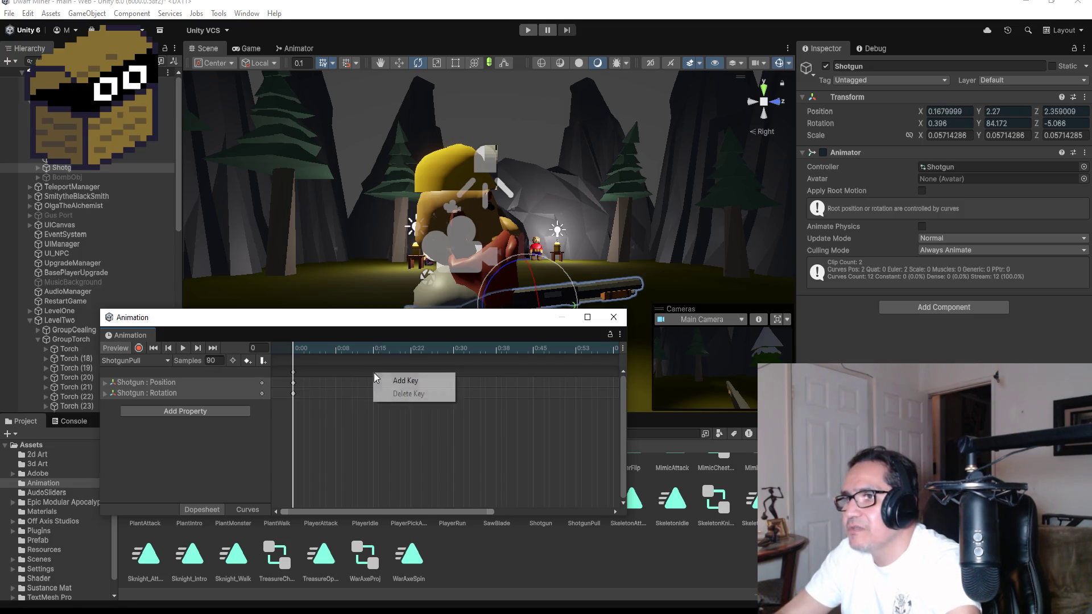
{"action": "left_click", "coordinate": [385, 381]}
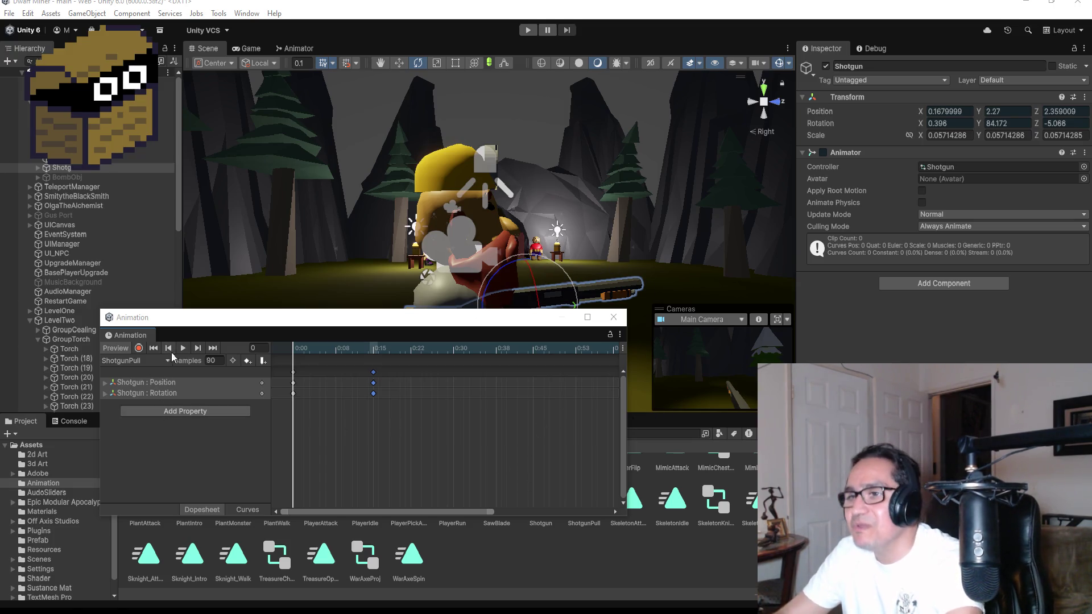
{"action": "left_click", "coordinate": [212, 348]}
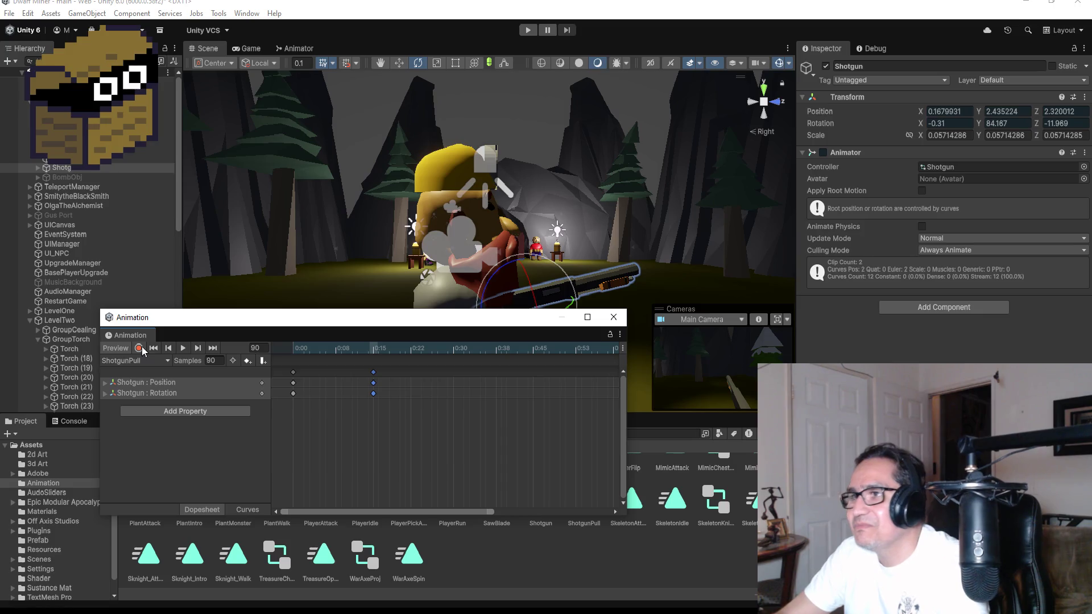
Record the shotgun tilted upward, then play the ShotgunPull clip to preview it
{"action": "left_click", "coordinate": [140, 347]}
{"action": "left_click_drag", "start_coordinate": [555, 262], "coordinate": [543, 257]}
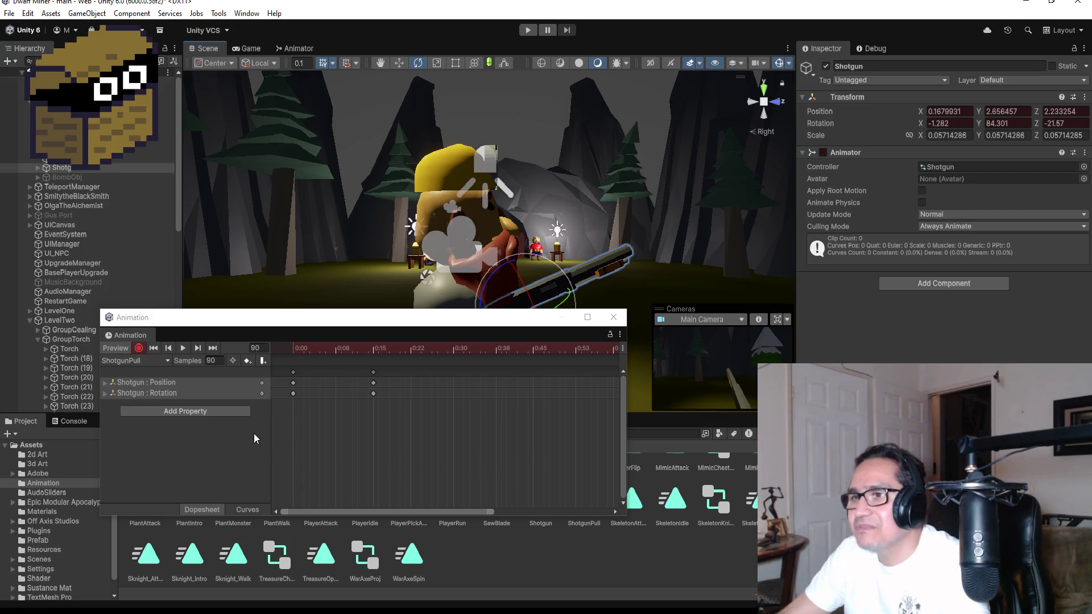
{"action": "left_click", "coordinate": [140, 348]}
{"action": "left_click", "coordinate": [183, 348]}
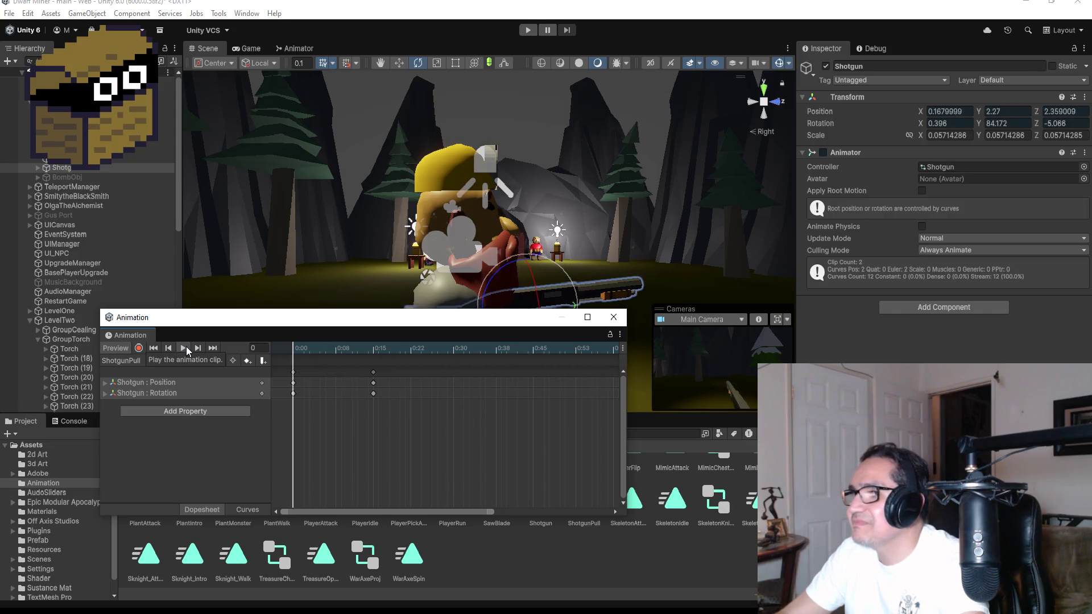
Delete the keyframes near 0:90 and preview the remaining motion
{"action": "scroll", "coordinate": [602, 431], "scroll_direction": "down", "scroll_amount": 4}
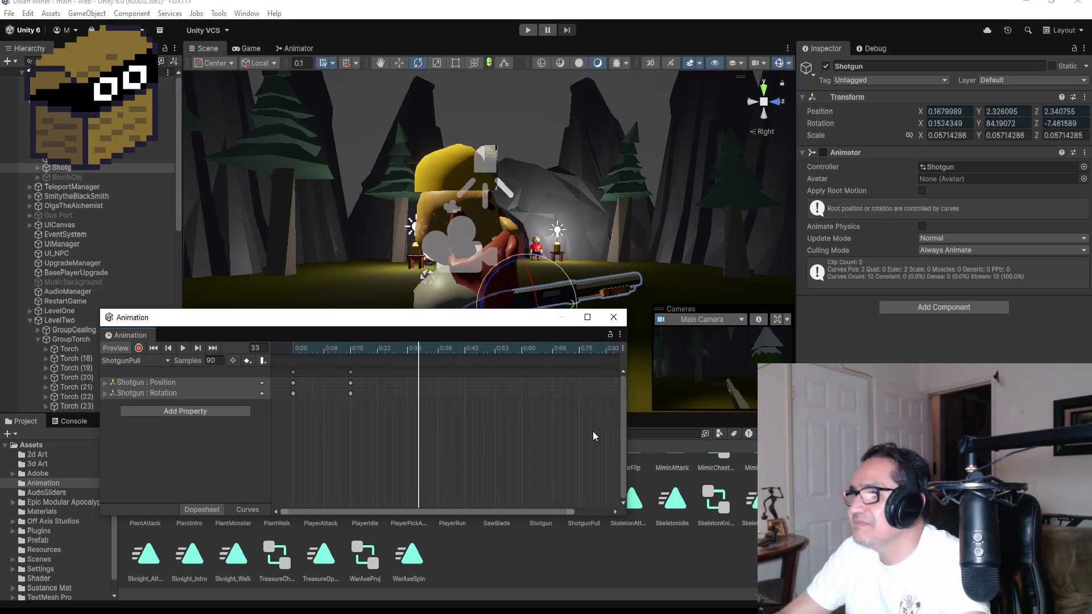
{"action": "left_click_drag", "start_coordinate": [561, 370], "coordinate": [514, 411]}
{"action": "key", "text": "Delete"}
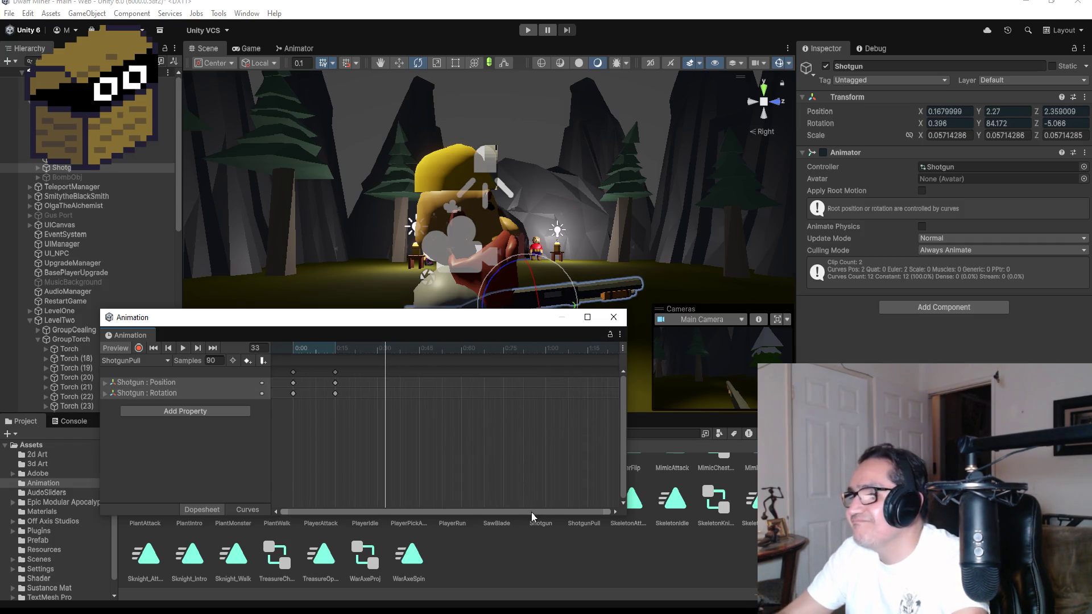
{"action": "left_click", "coordinate": [178, 352]}
{"action": "left_click", "coordinate": [183, 349]}
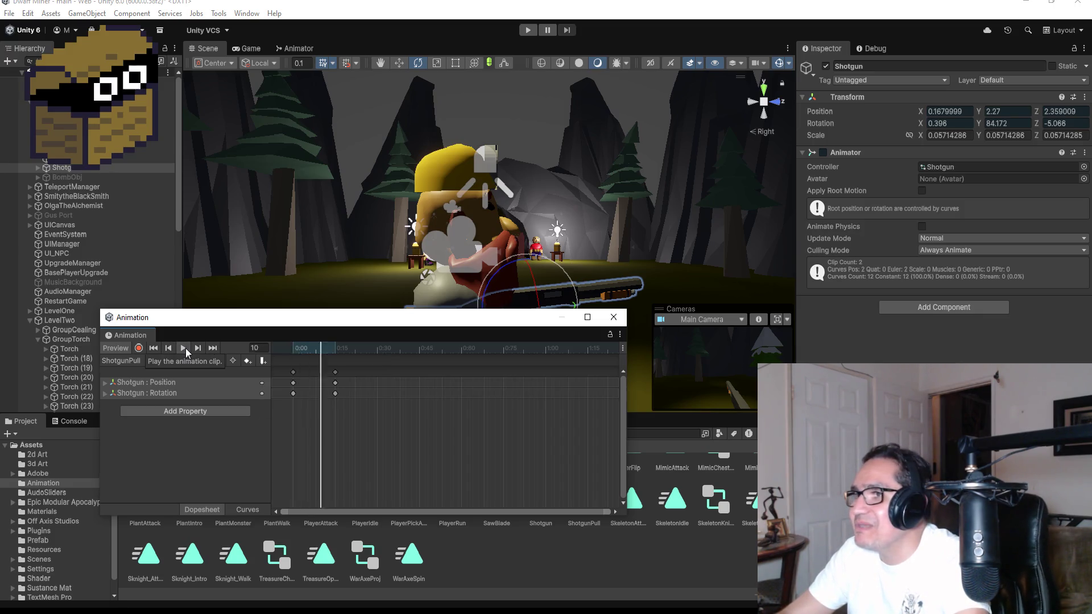
{"action": "left_click", "coordinate": [186, 348]}
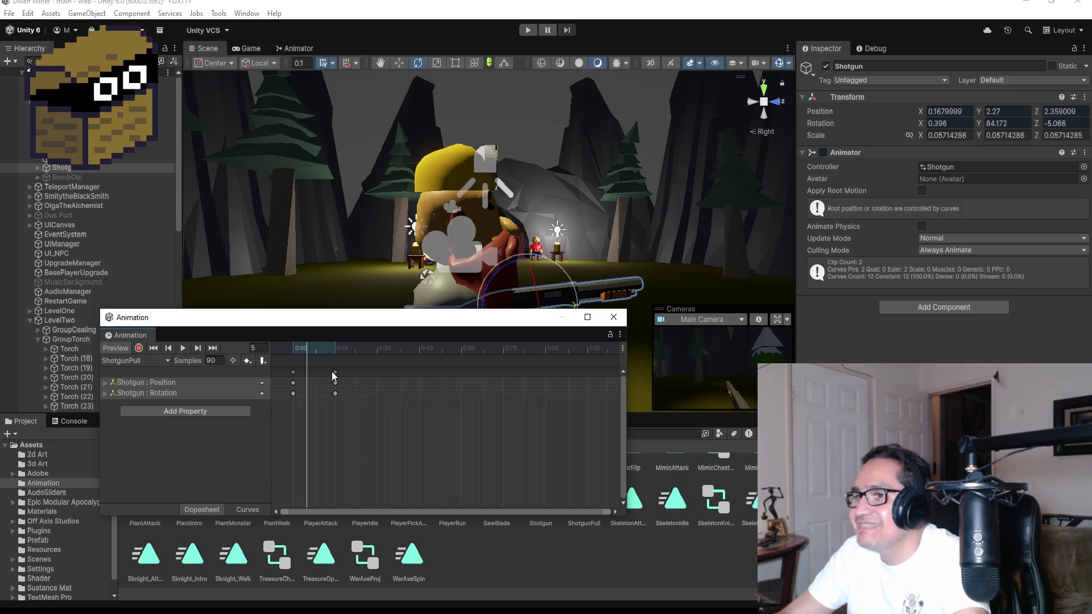
Delete the 0:15 keyframes and return the playhead to frame 0
{"action": "left_click", "coordinate": [336, 372]}
{"action": "key", "text": "Delete"}
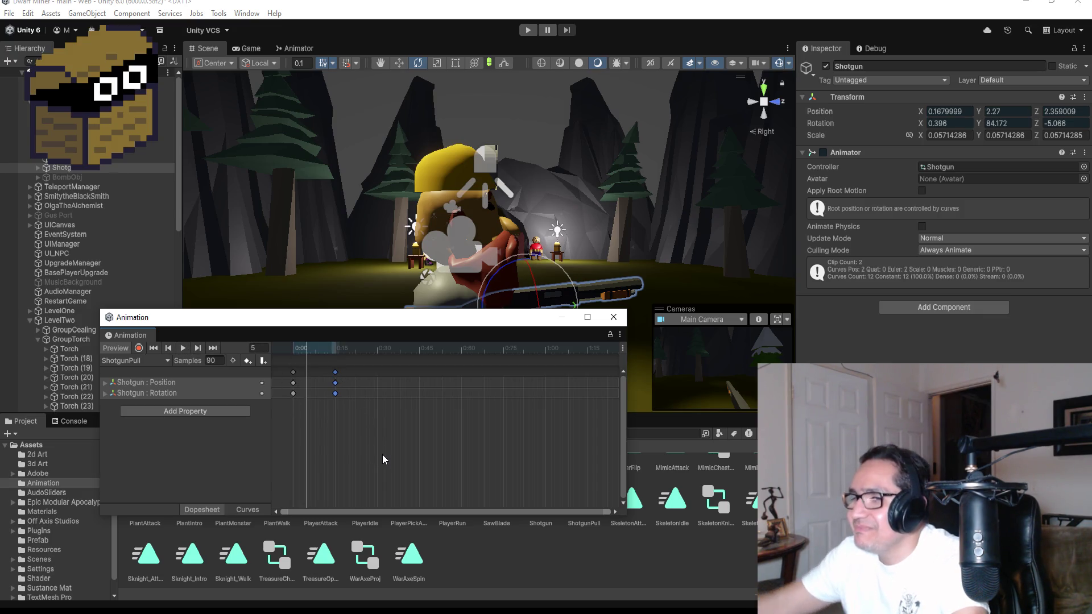
{"action": "left_click", "coordinate": [170, 348]}
{"action": "scroll", "coordinate": [336, 379], "scroll_direction": "up", "scroll_amount": 3}
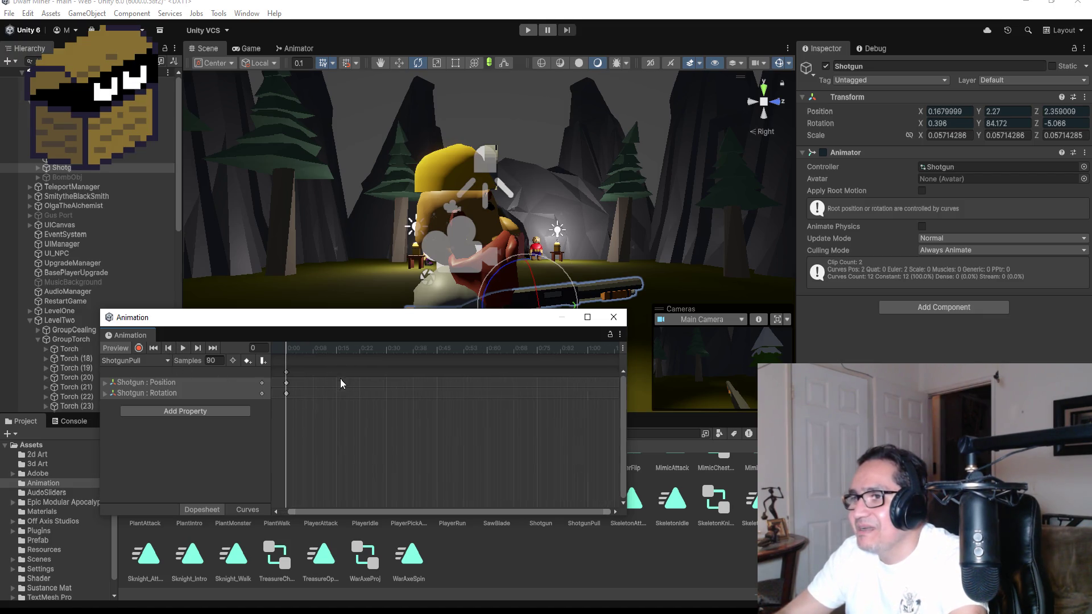
Add position and rotation keys, record a rotated shotgun pose at frame 15, and preview it
{"action": "right_click", "coordinate": [338, 380]}
{"action": "left_click", "coordinate": [369, 382]}
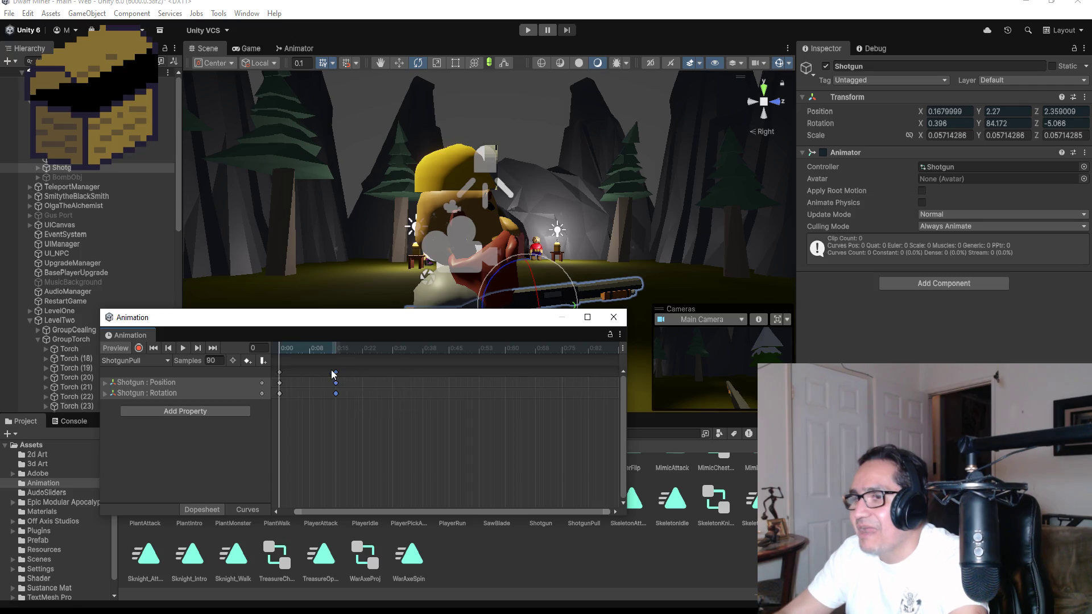
{"action": "left_click", "coordinate": [213, 349]}
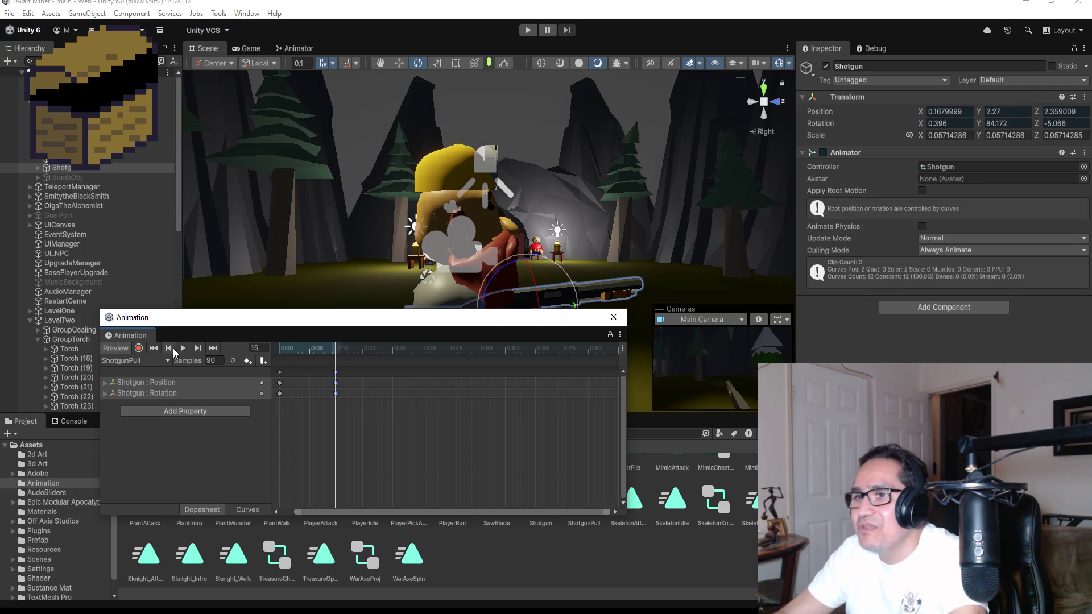
{"action": "left_click", "coordinate": [138, 349]}
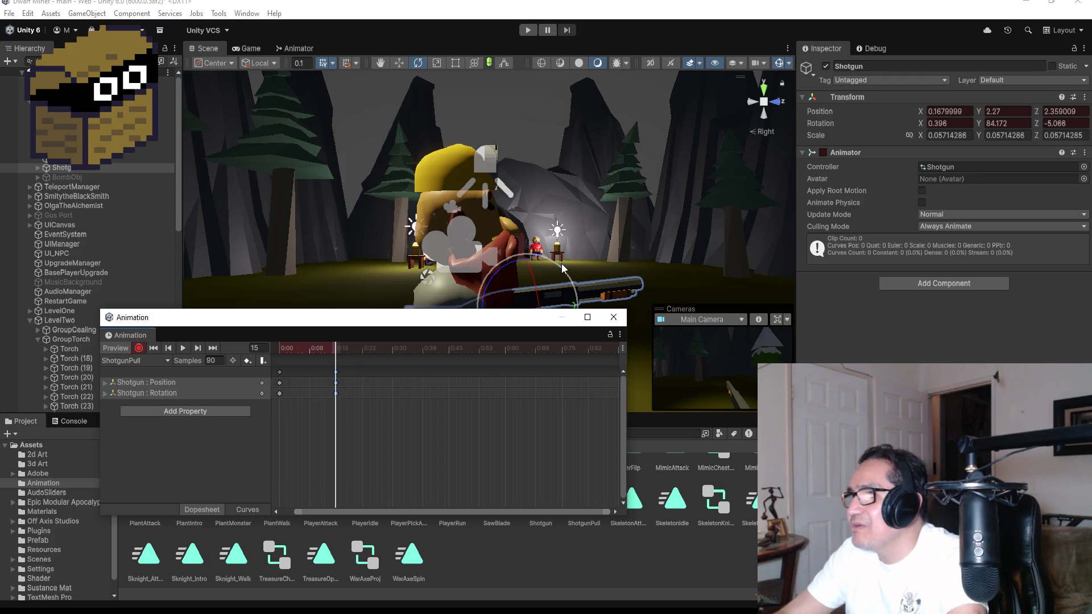
{"action": "left_click_drag", "start_coordinate": [561, 263], "coordinate": [554, 250]}
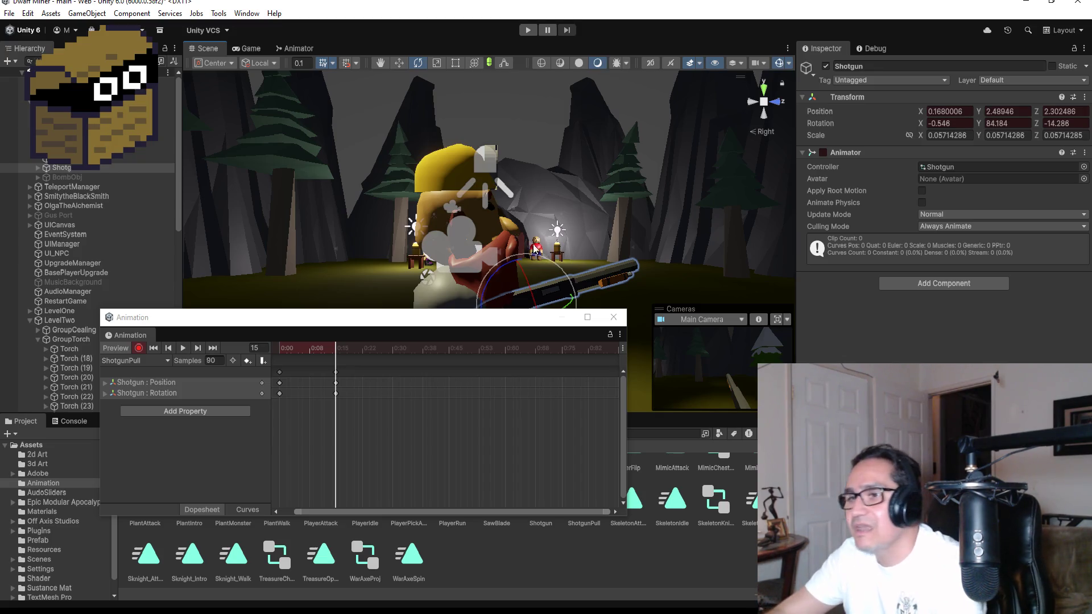
{"action": "left_click", "coordinate": [138, 349]}
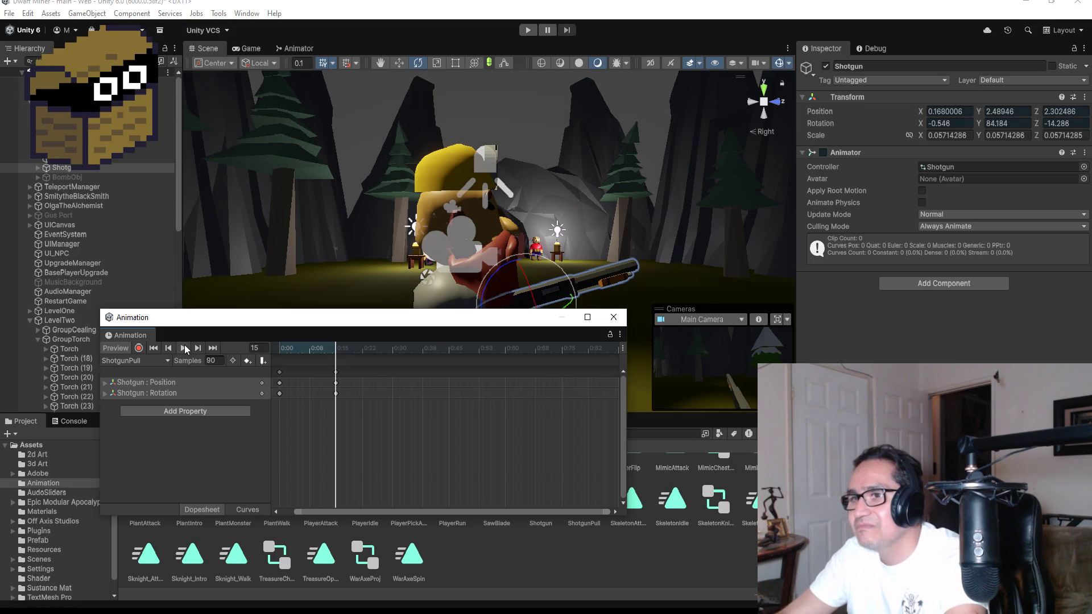
{"action": "left_click", "coordinate": [183, 347]}
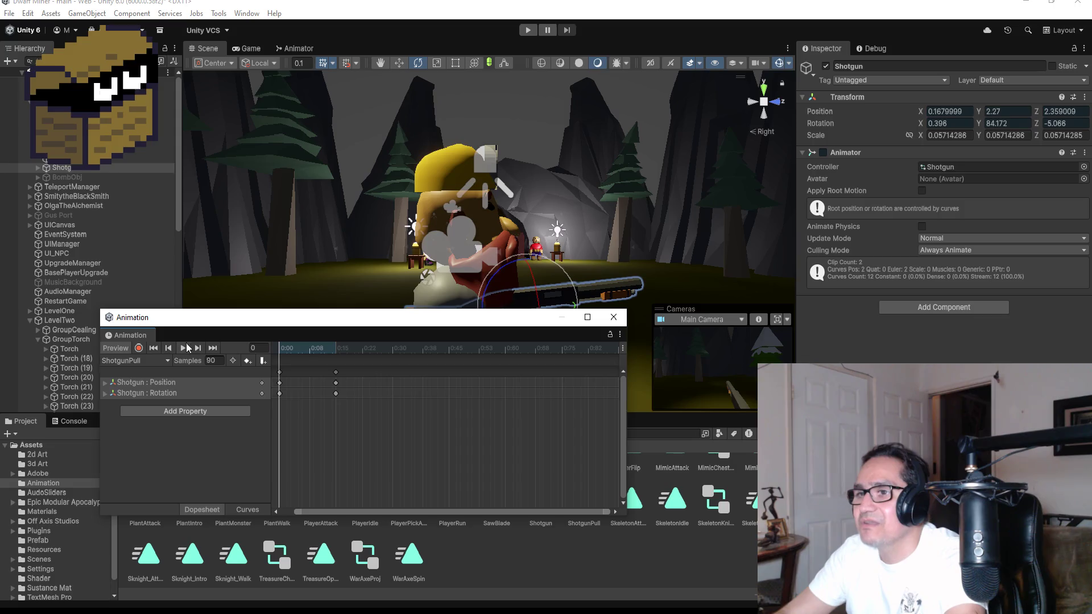
{"action": "left_click", "coordinate": [185, 346]}
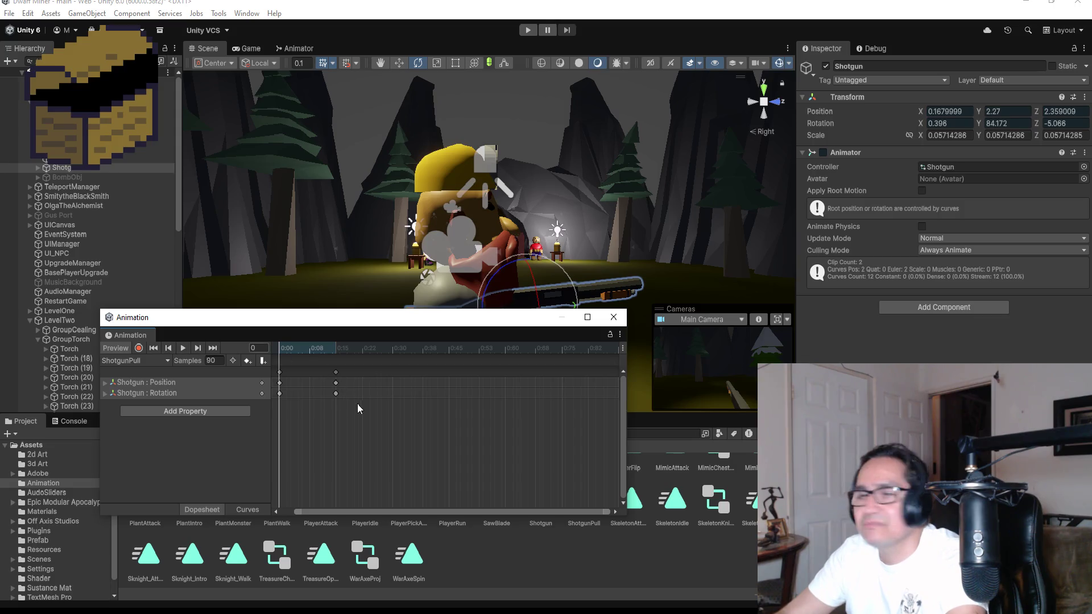
Preview the clip from frame 15, then delete the keyframes at 0:15
{"action": "left_click", "coordinate": [214, 347]}
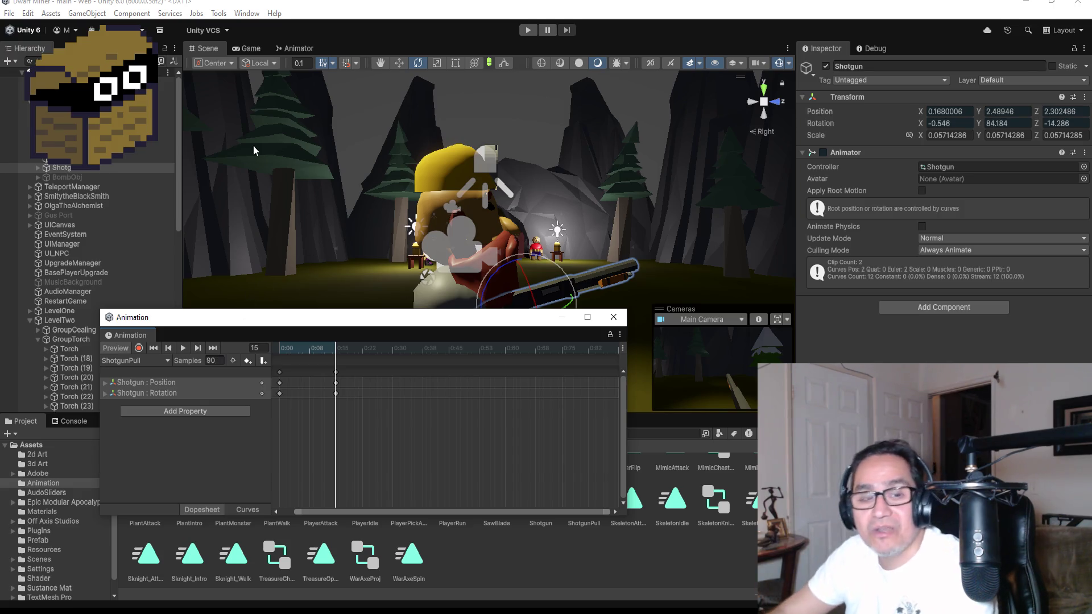
{"action": "left_click", "coordinate": [183, 348]}
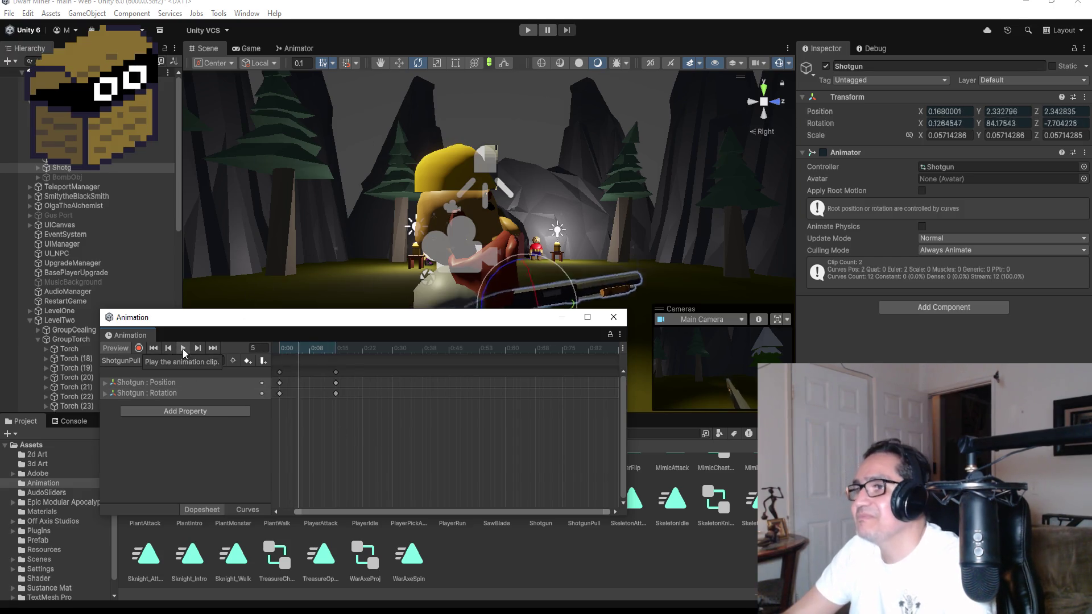
{"action": "left_click", "coordinate": [183, 348]}
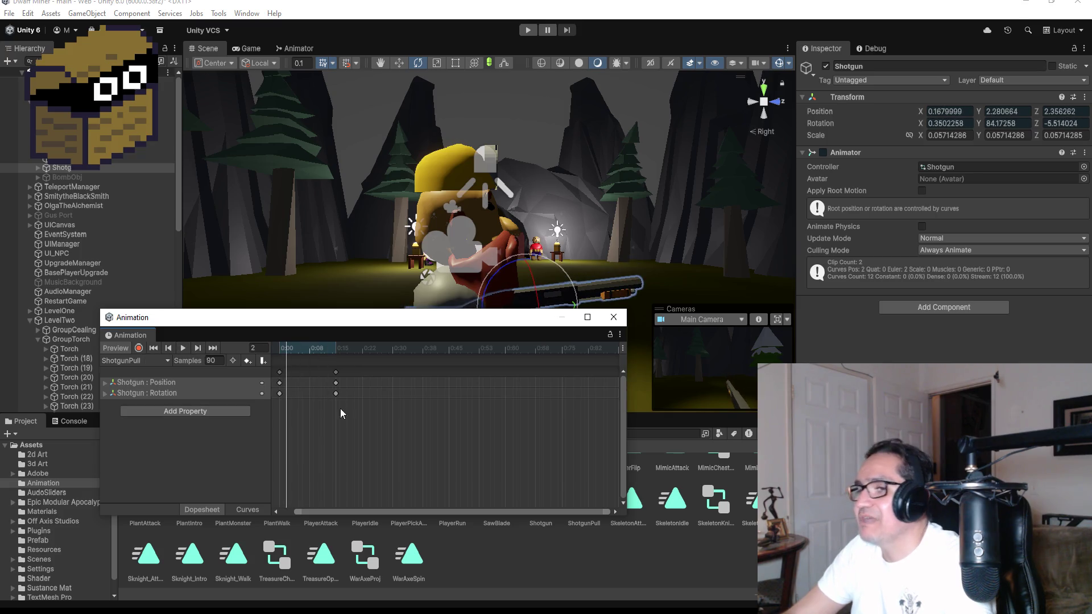
{"action": "left_click", "coordinate": [336, 386]}
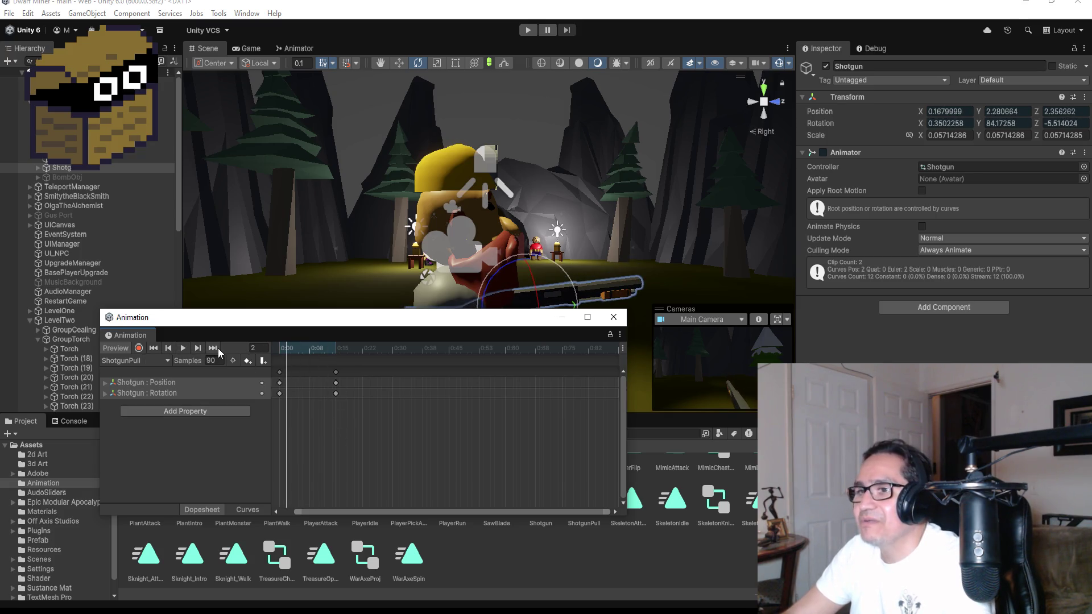
{"action": "left_click", "coordinate": [336, 382]}
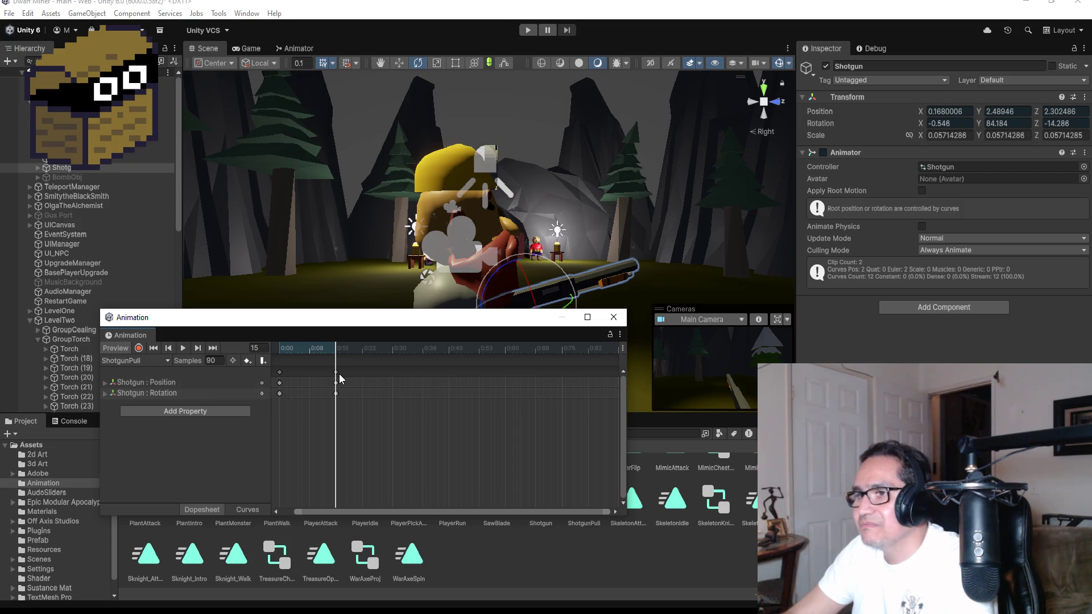
{"action": "key", "text": "Delete"}
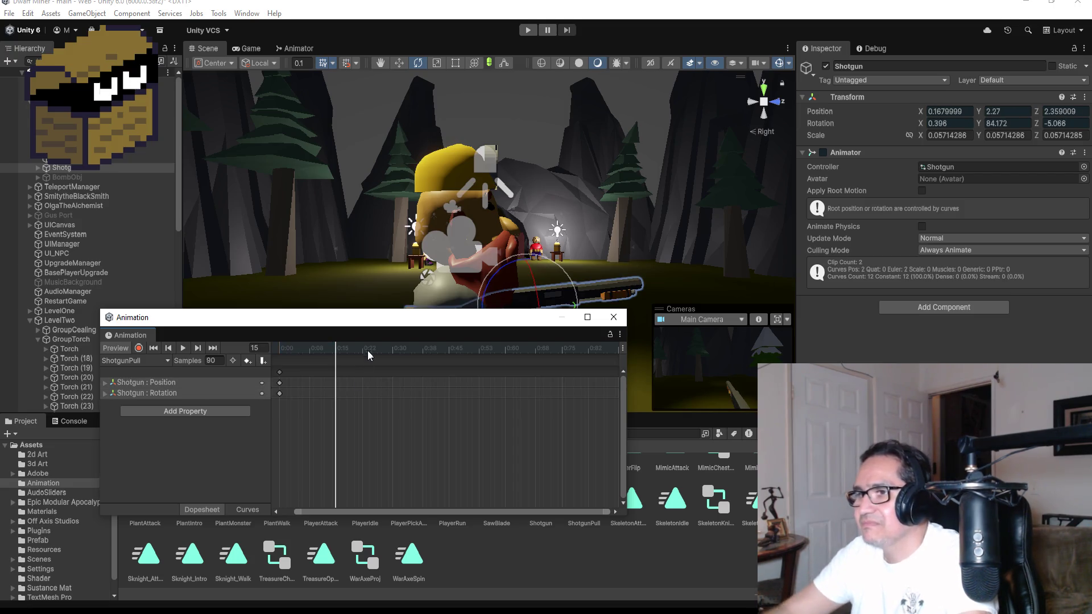
Add new position and rotation keys at 0:15 and record the shotgun muzzle tilted upward
{"action": "right_click", "coordinate": [333, 370]}
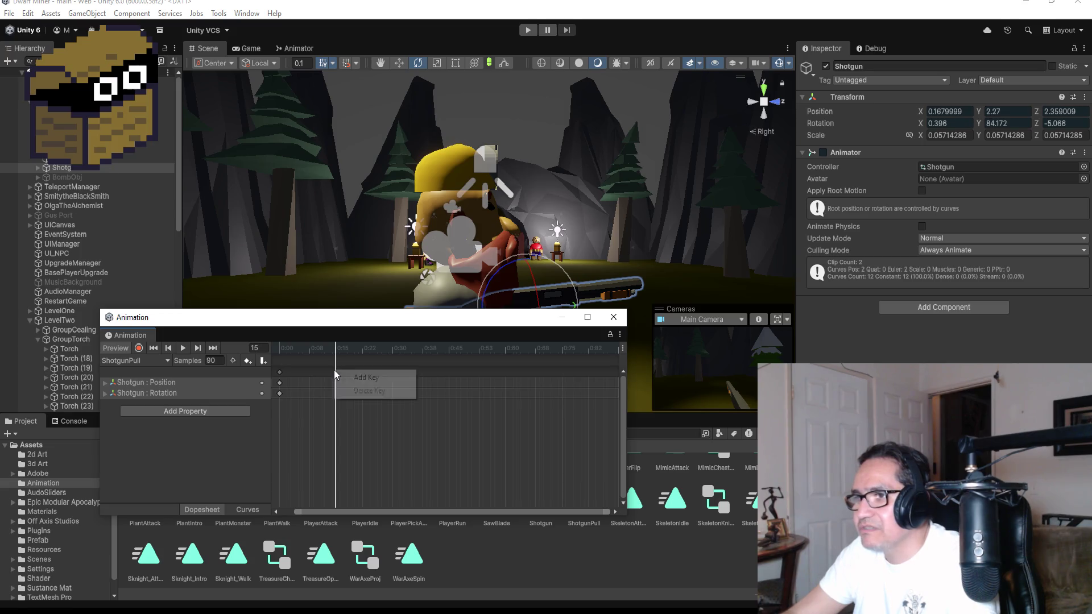
{"action": "left_click", "coordinate": [354, 376]}
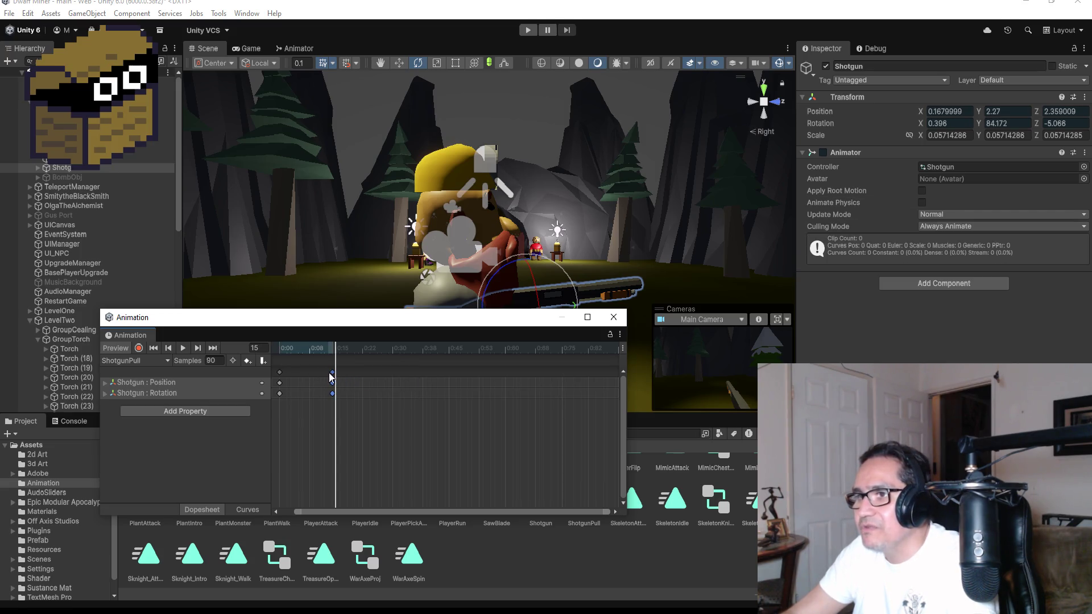
{"action": "left_click_drag", "start_coordinate": [333, 375], "coordinate": [336, 375]}
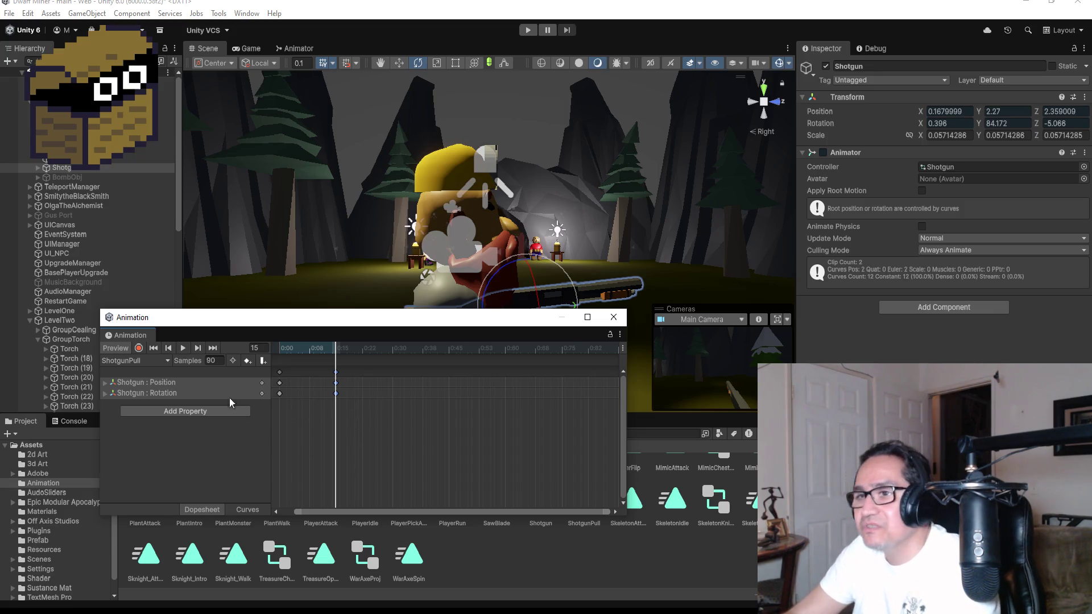
{"action": "left_click", "coordinate": [139, 348]}
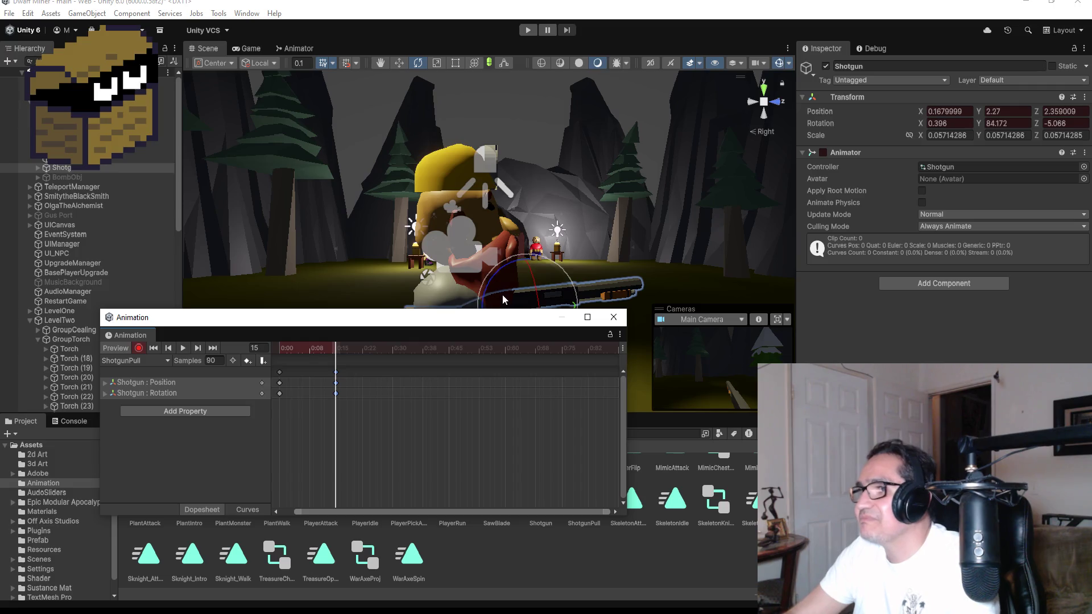
{"action": "left_click_drag", "start_coordinate": [554, 261], "coordinate": [523, 260]}
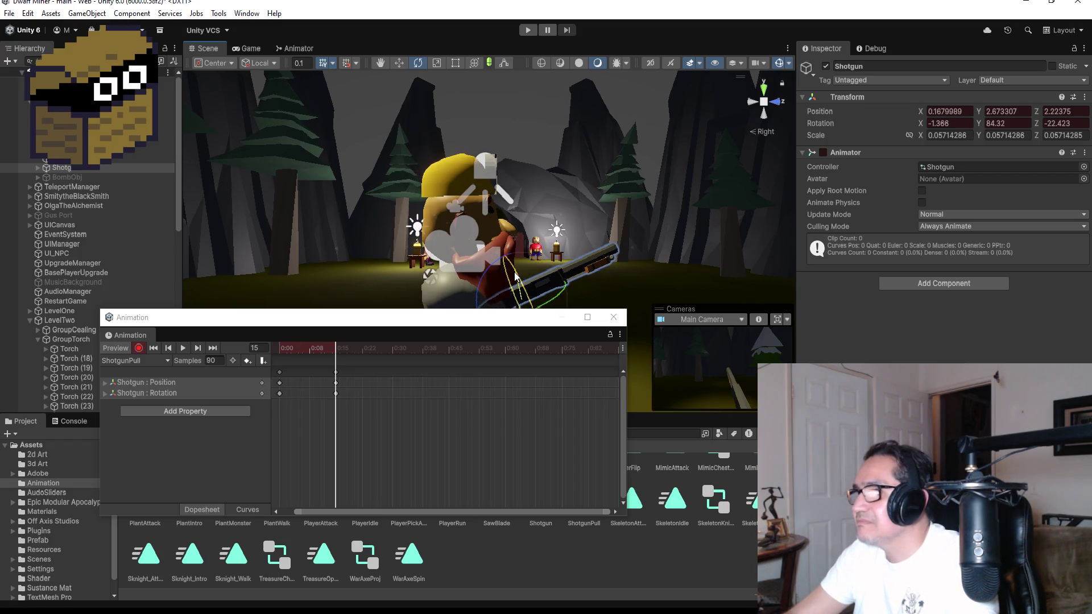
{"action": "left_click_drag", "start_coordinate": [514, 271], "coordinate": [533, 307]}
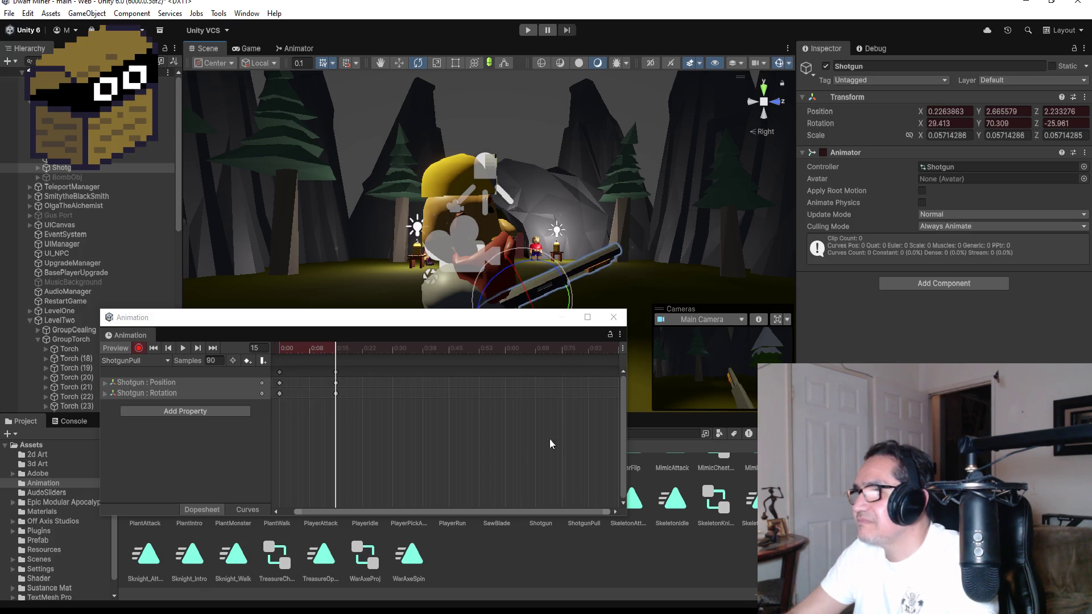
Add position and rotation keys at 0:22 and move them to 0:30
{"action": "right_click", "coordinate": [379, 372]}
{"action": "left_click", "coordinate": [386, 380]}
{"action": "left_click_drag", "start_coordinate": [382, 378], "coordinate": [394, 378]}
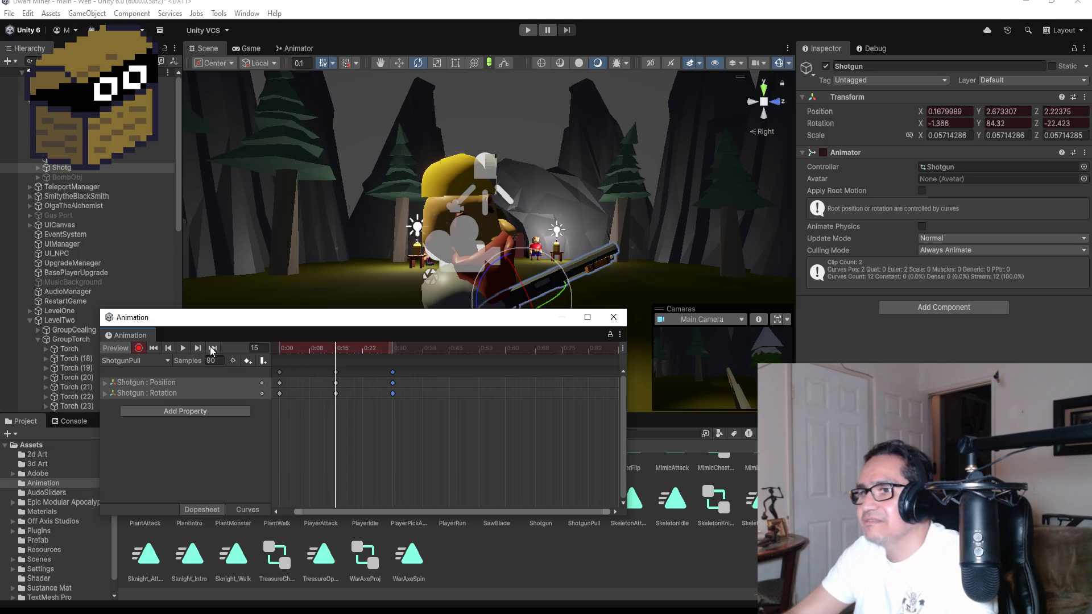
Rotate the shotgun into its 0:30 pose, stop recording, and discard stray keys added near 0:43
{"action": "left_click", "coordinate": [197, 348]}
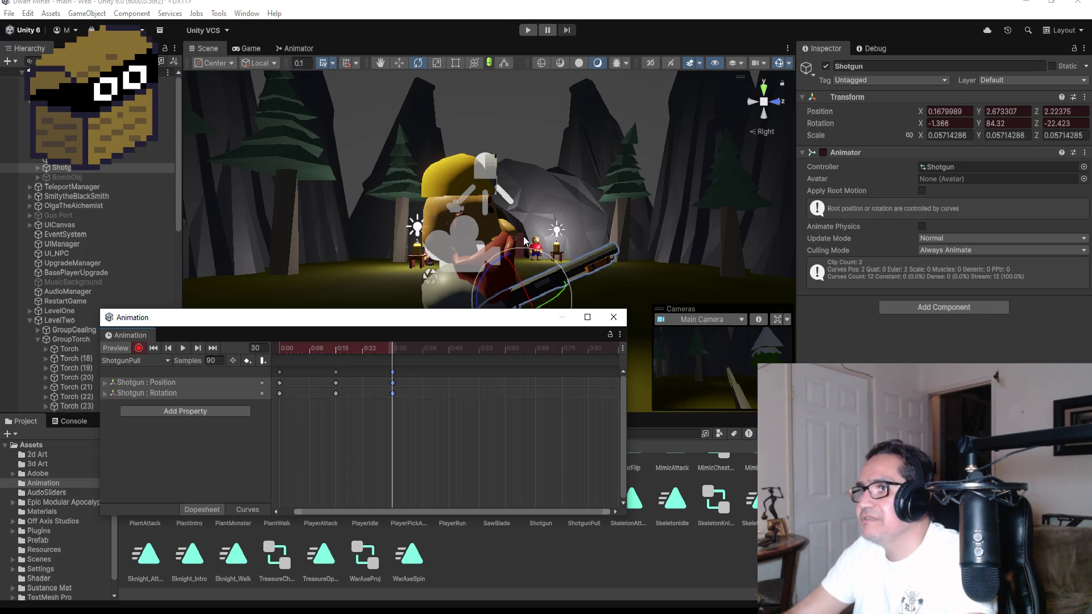
{"action": "left_click_drag", "start_coordinate": [518, 270], "coordinate": [534, 293]}
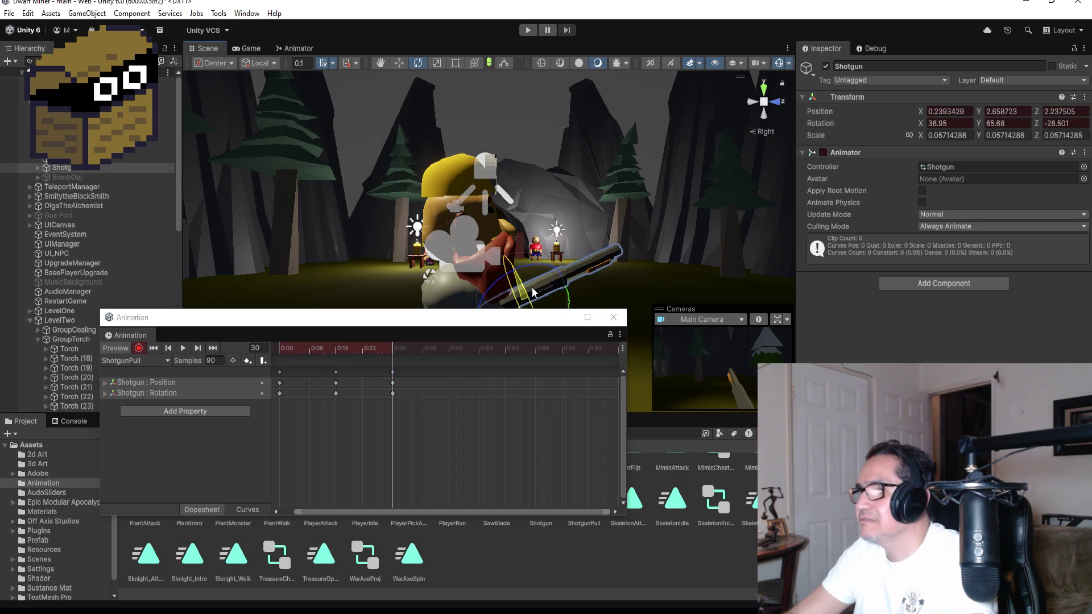
{"action": "left_click", "coordinate": [138, 349]}
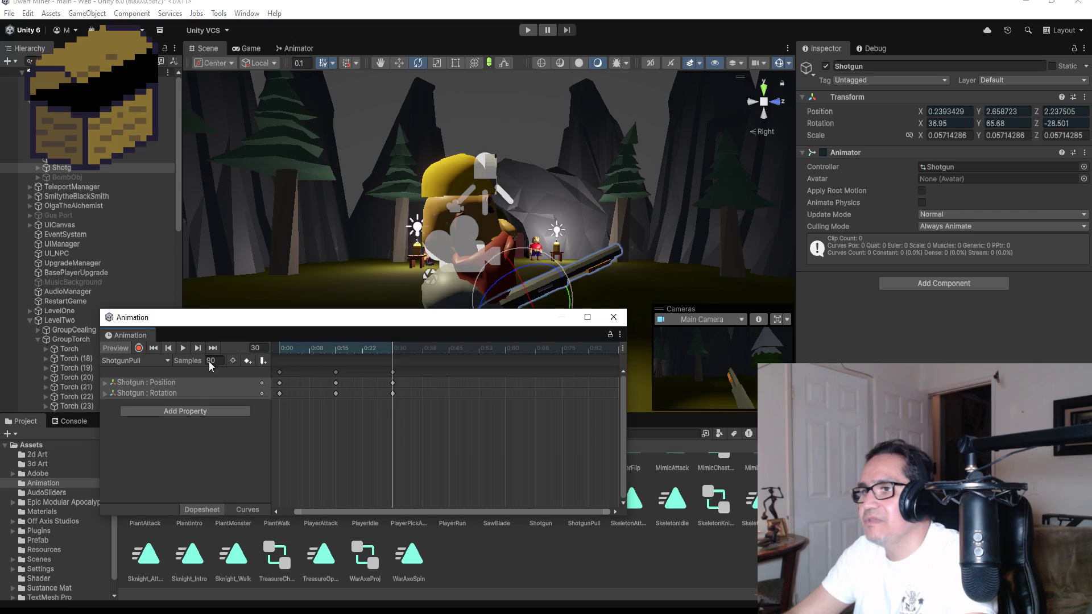
{"action": "right_click", "coordinate": [442, 373]}
{"action": "left_click", "coordinate": [456, 380]}
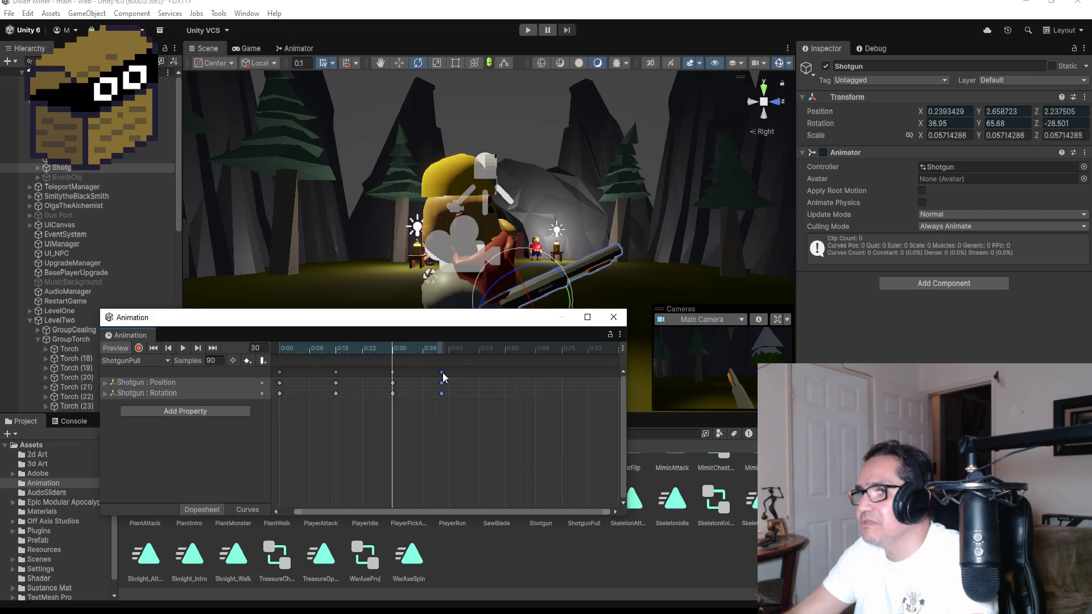
{"action": "left_click_drag", "start_coordinate": [443, 377], "coordinate": [454, 377]}
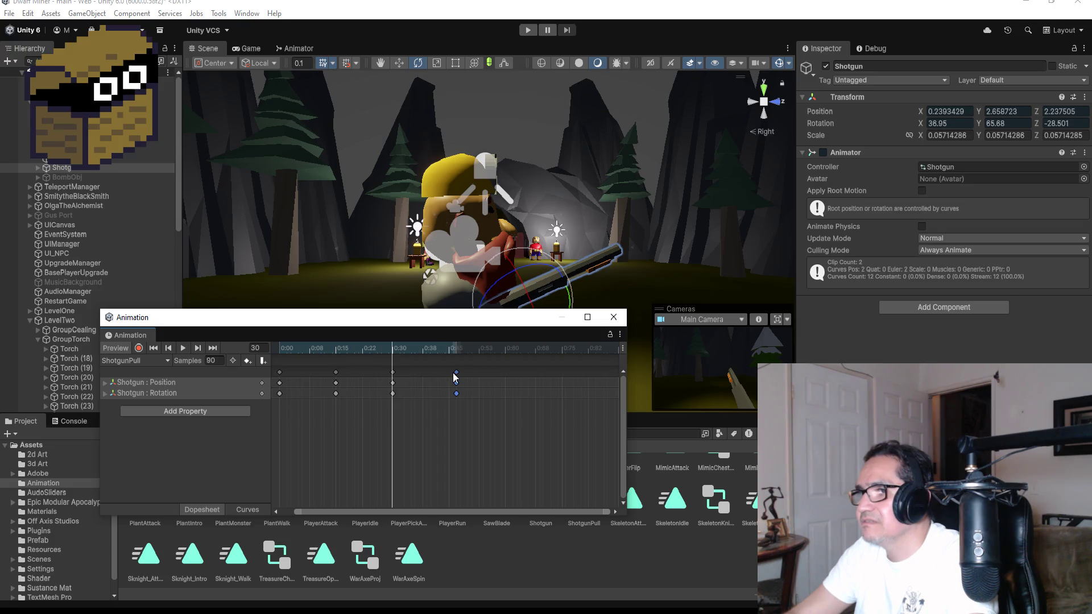
{"action": "key", "text": "Delete"}
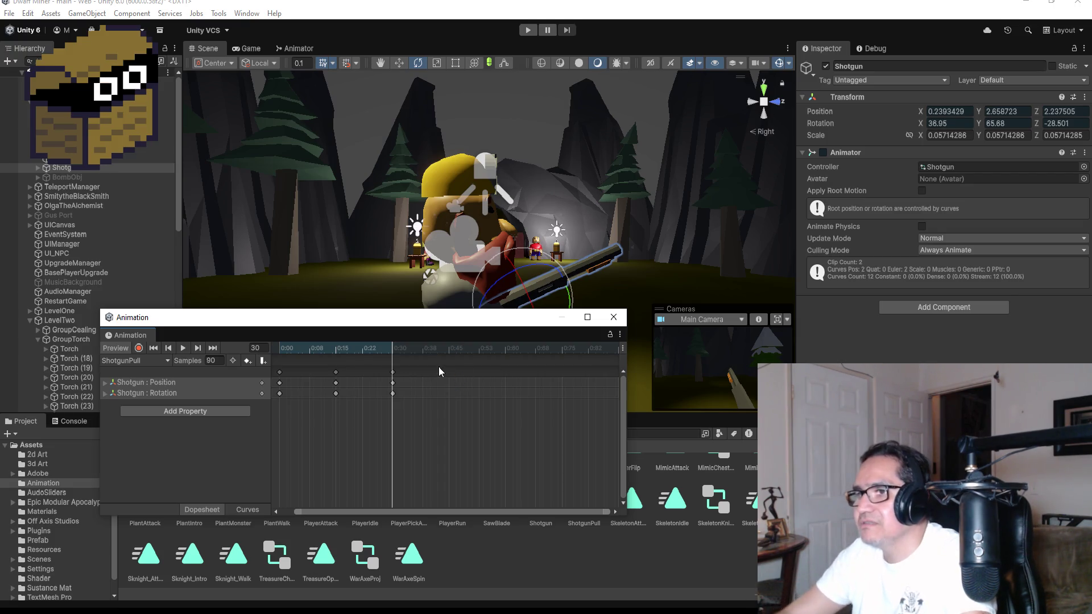
Add closing Position and Rotation keyframes at 0:45 and preview the ShotgunPull animation
{"action": "left_click", "coordinate": [153, 348]}
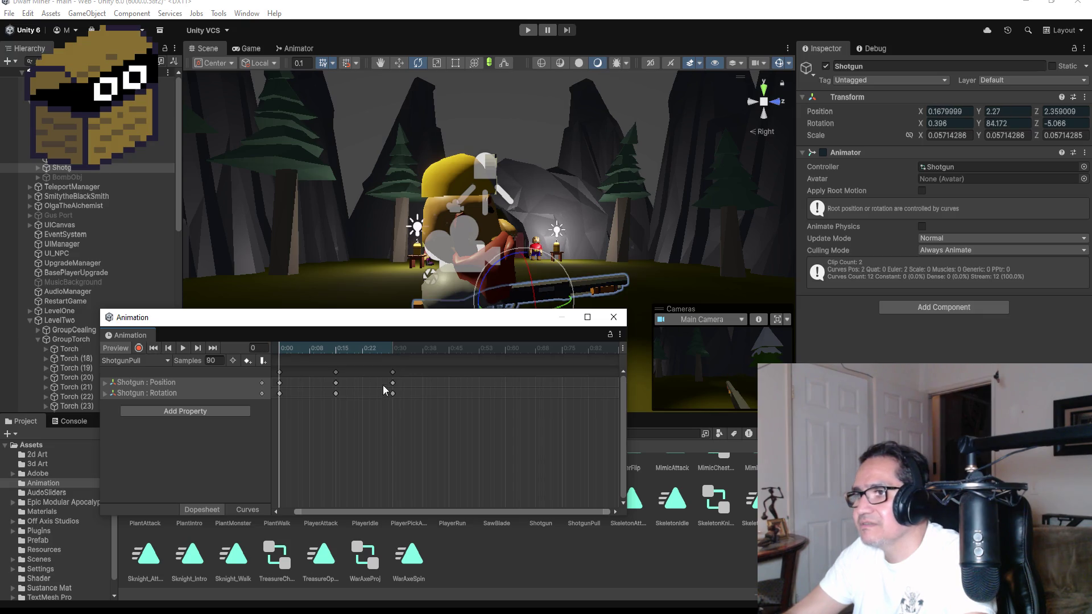
{"action": "left_click", "coordinate": [281, 373]}
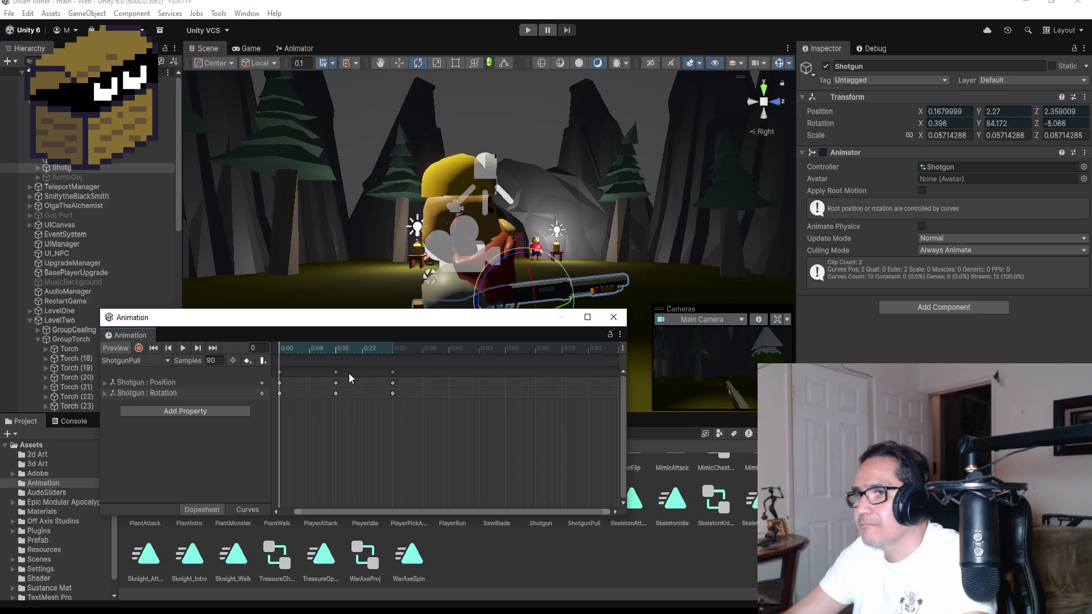
{"action": "left_click", "coordinate": [280, 373]}
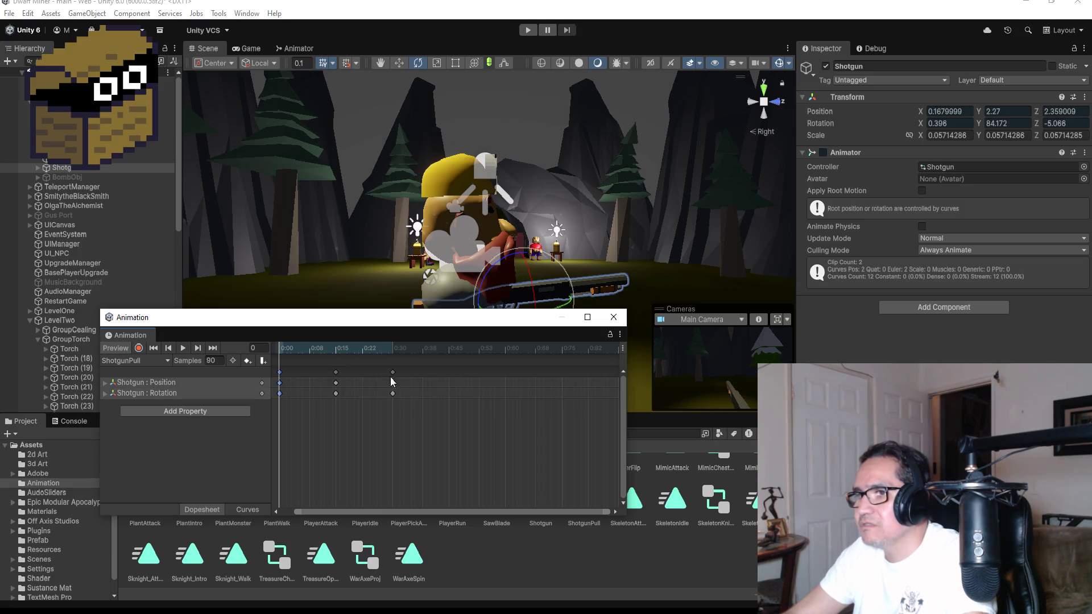
{"action": "right_click", "coordinate": [451, 371]}
{"action": "left_click", "coordinate": [455, 378]}
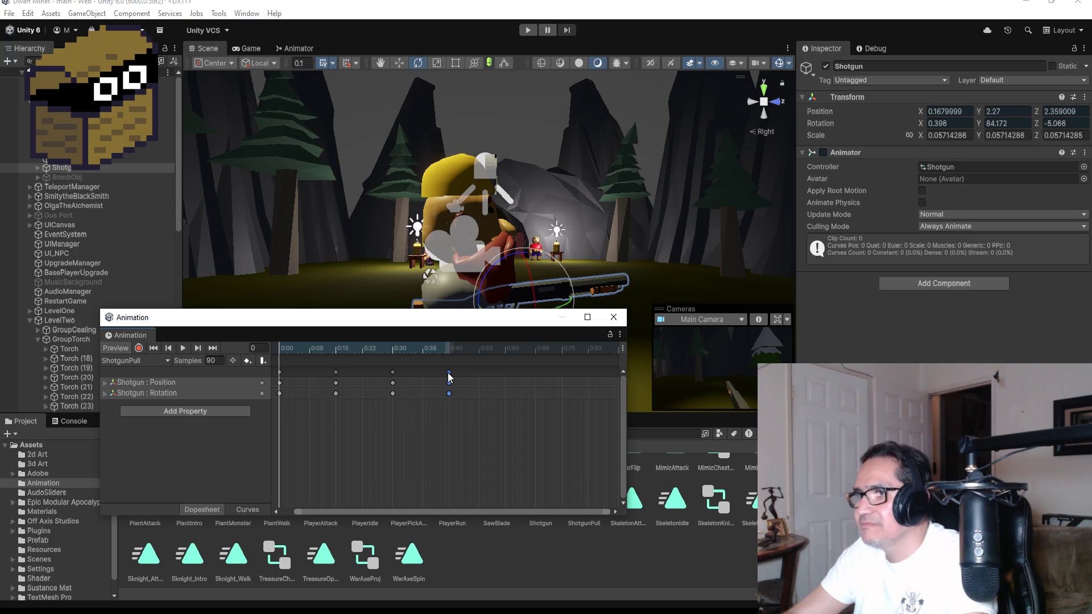
{"action": "left_click", "coordinate": [455, 373]}
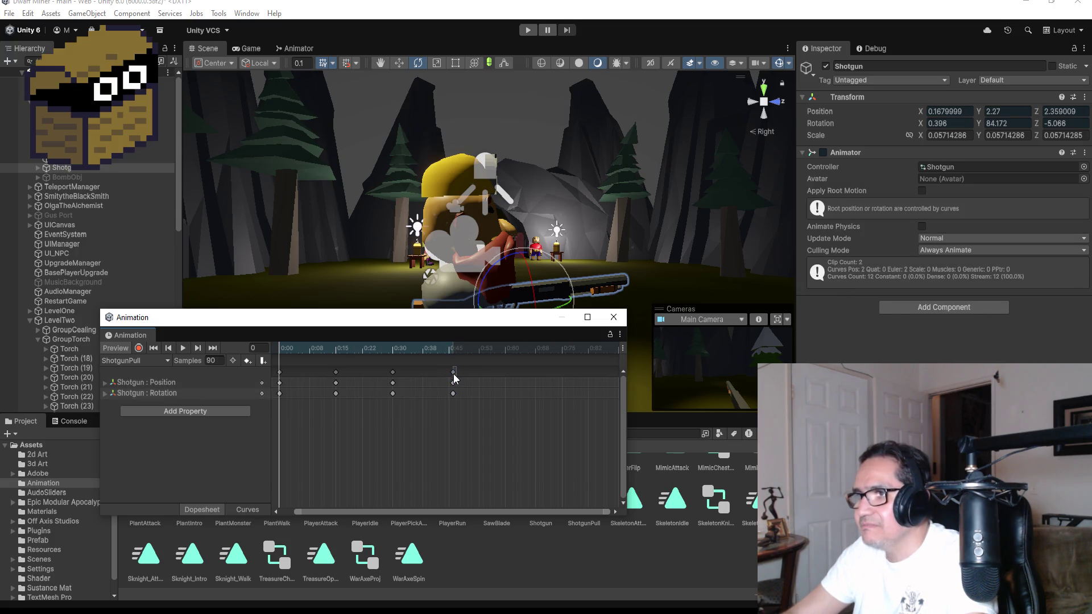
{"action": "left_click", "coordinate": [452, 372]}
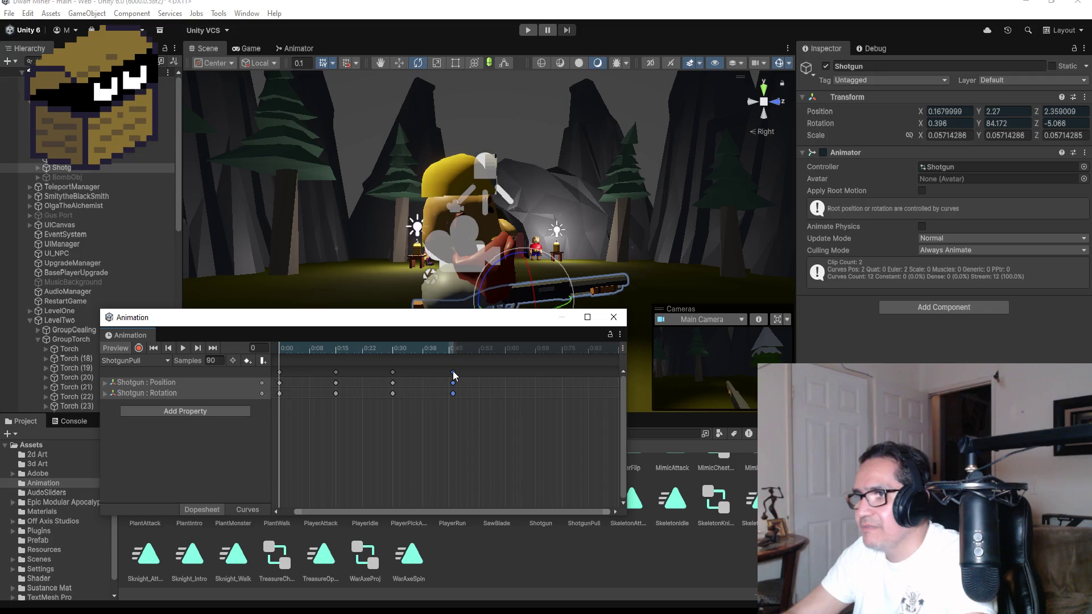
{"action": "left_click", "coordinate": [183, 347]}
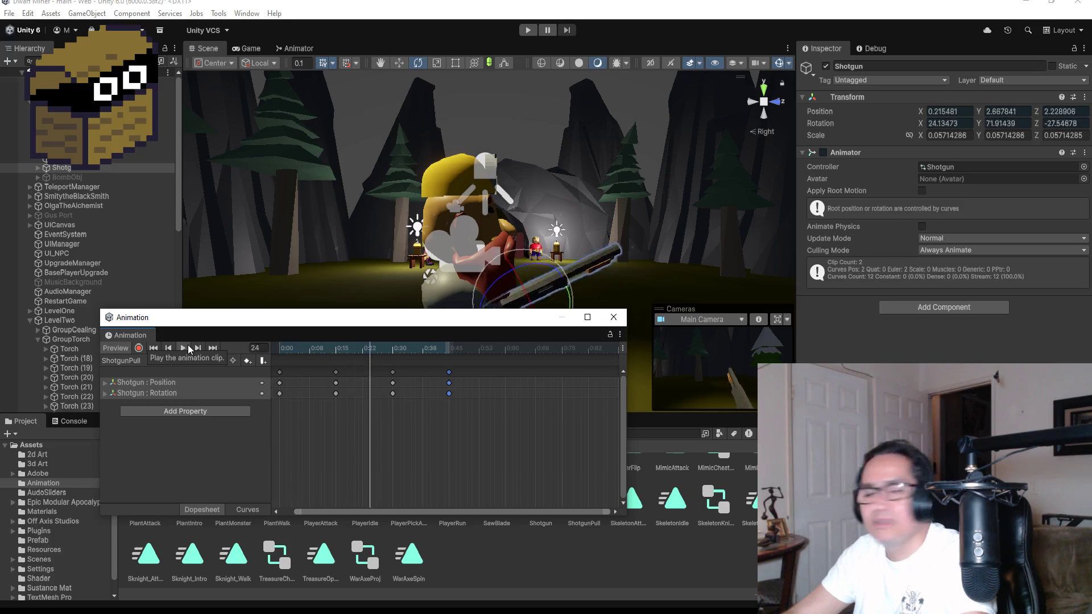
{"action": "left_click", "coordinate": [189, 344]}
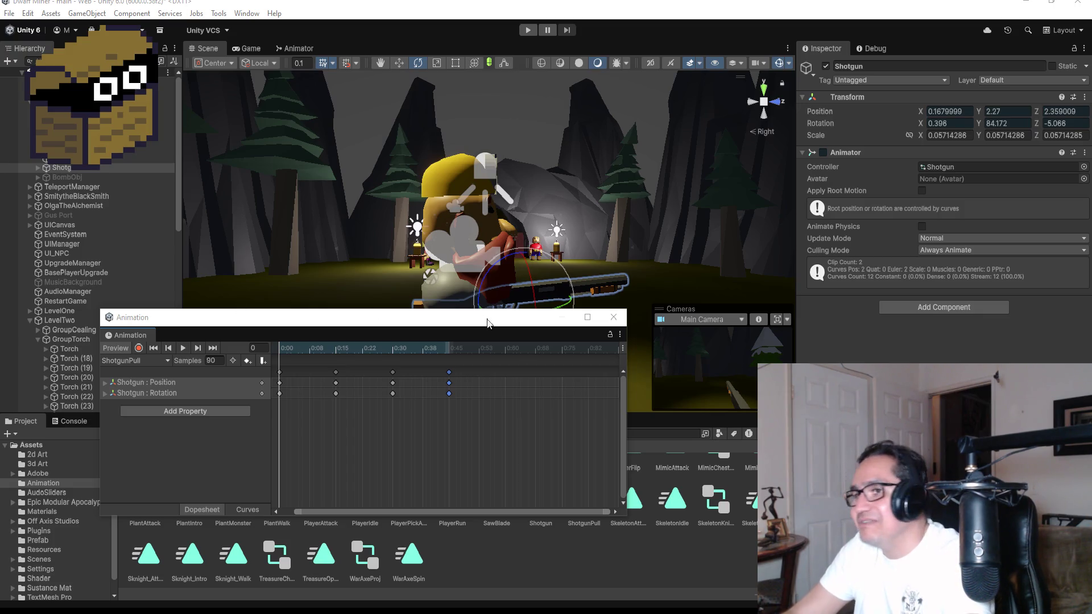
Delete the keyframes at 0:45 and 0:30, then preview the shortened clip
{"action": "left_click", "coordinate": [213, 348]}
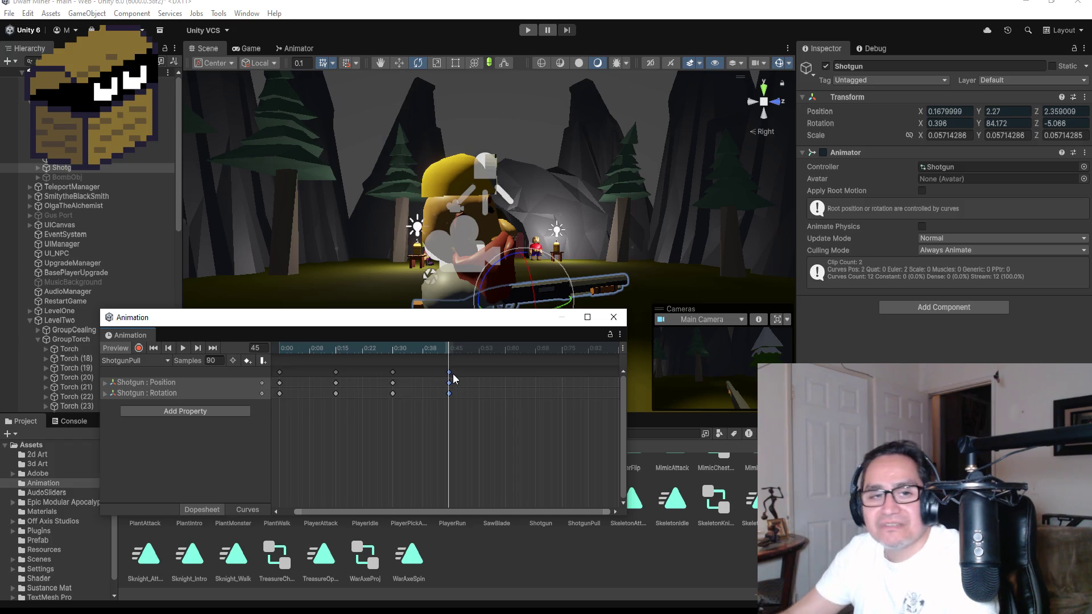
{"action": "key", "text": "Delete"}
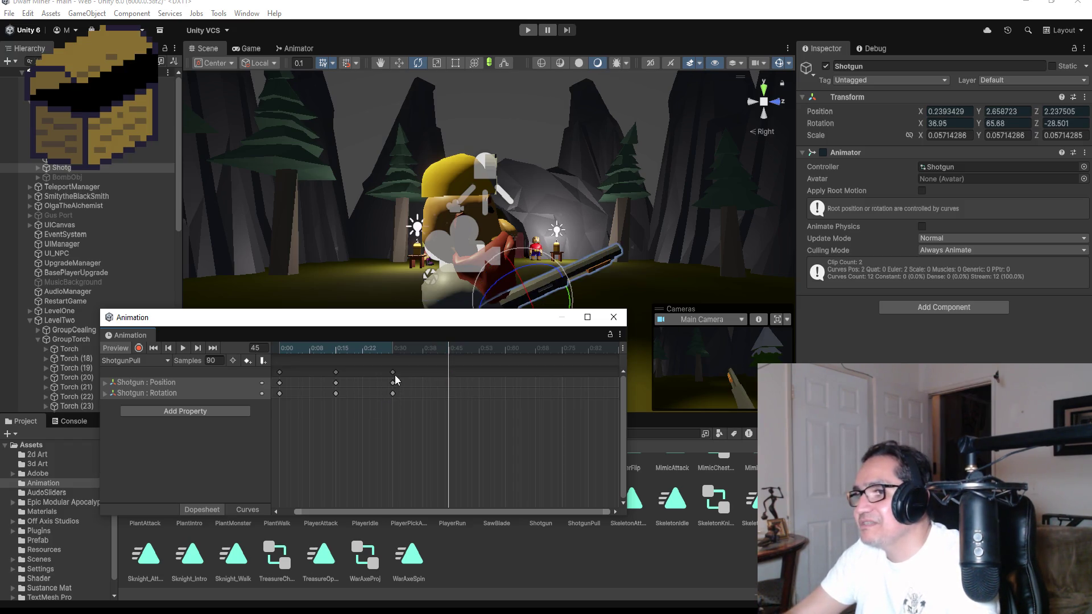
{"action": "left_click", "coordinate": [393, 381]}
{"action": "key", "text": "Delete"}
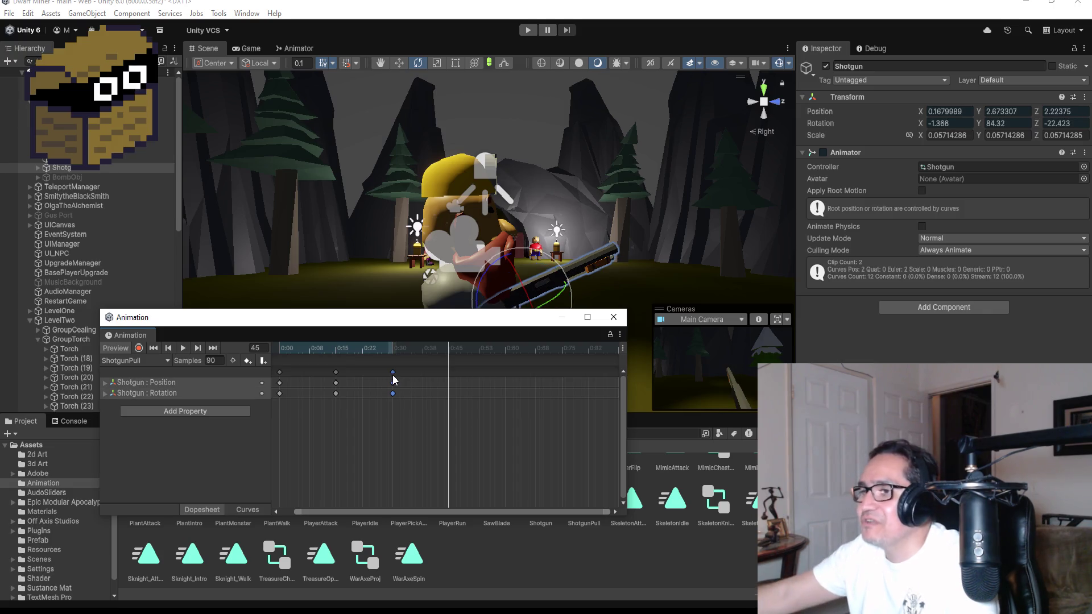
{"action": "left_click", "coordinate": [183, 346]}
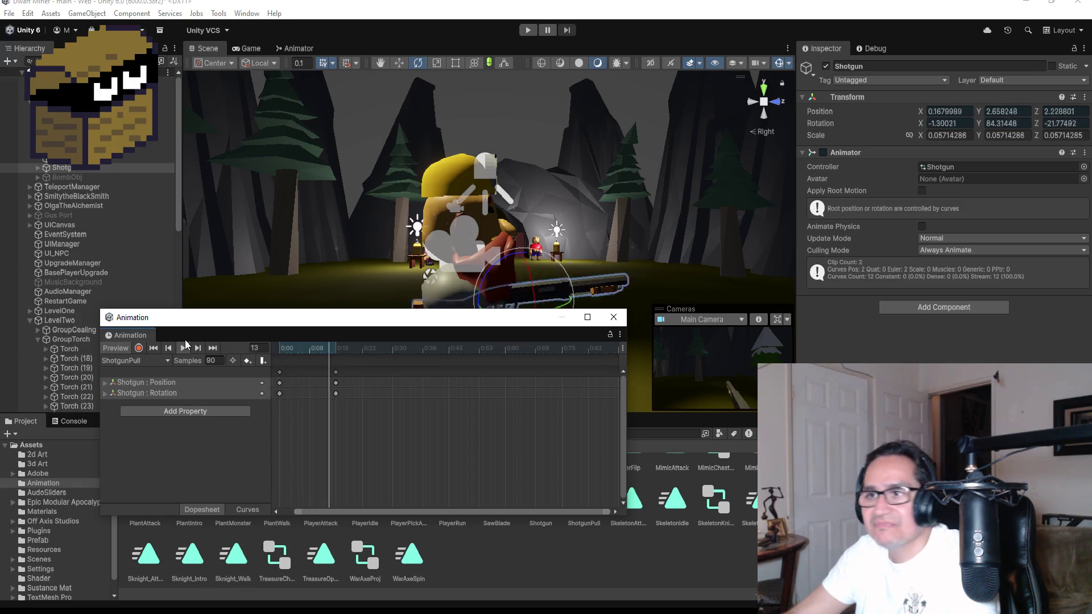
{"action": "left_click", "coordinate": [179, 348]}
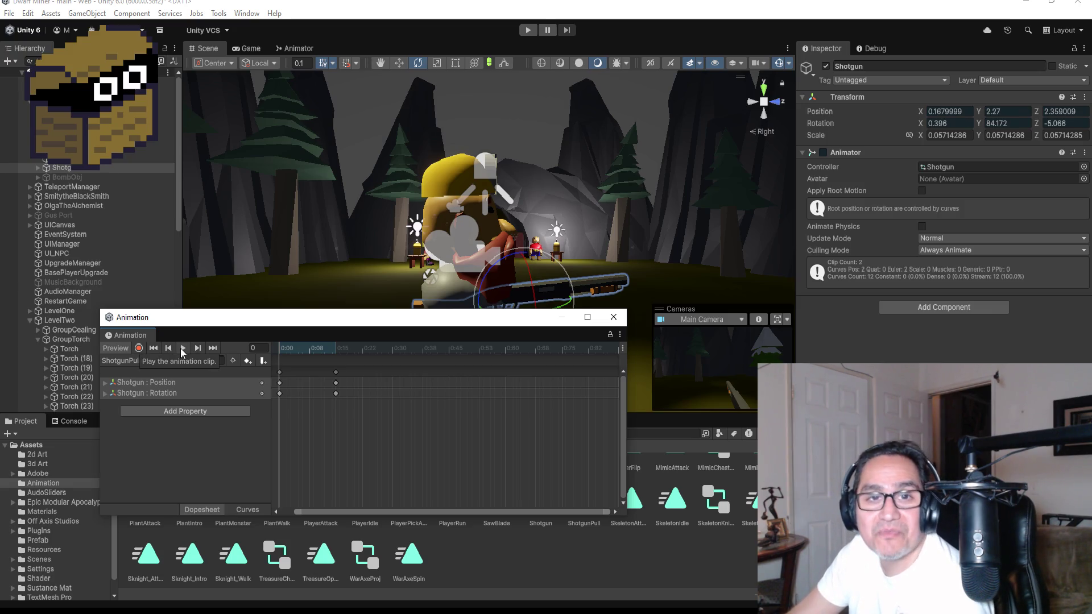
Add Position and Rotation keys around 0:27, preview, and close the Animation window
{"action": "left_click", "coordinate": [212, 348]}
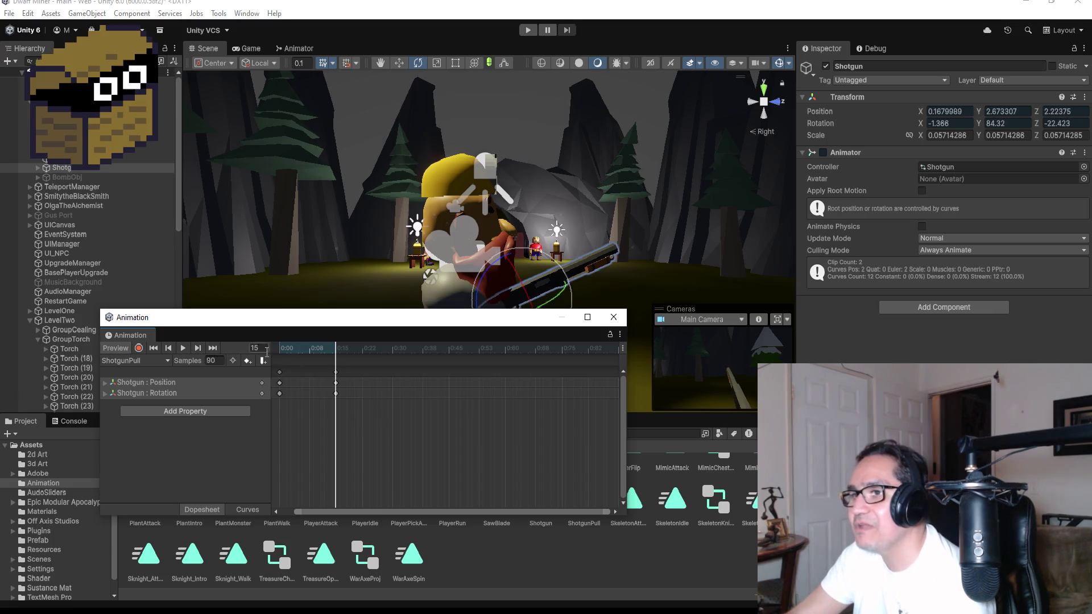
{"action": "right_click", "coordinate": [394, 372]}
{"action": "left_click", "coordinate": [400, 375]}
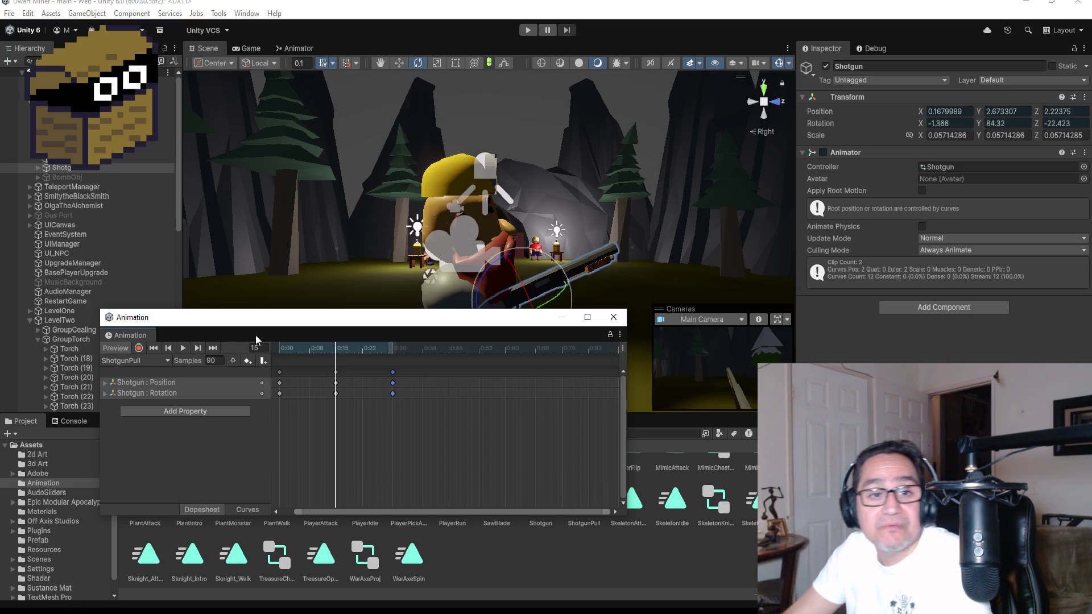
{"action": "left_click", "coordinate": [182, 347]}
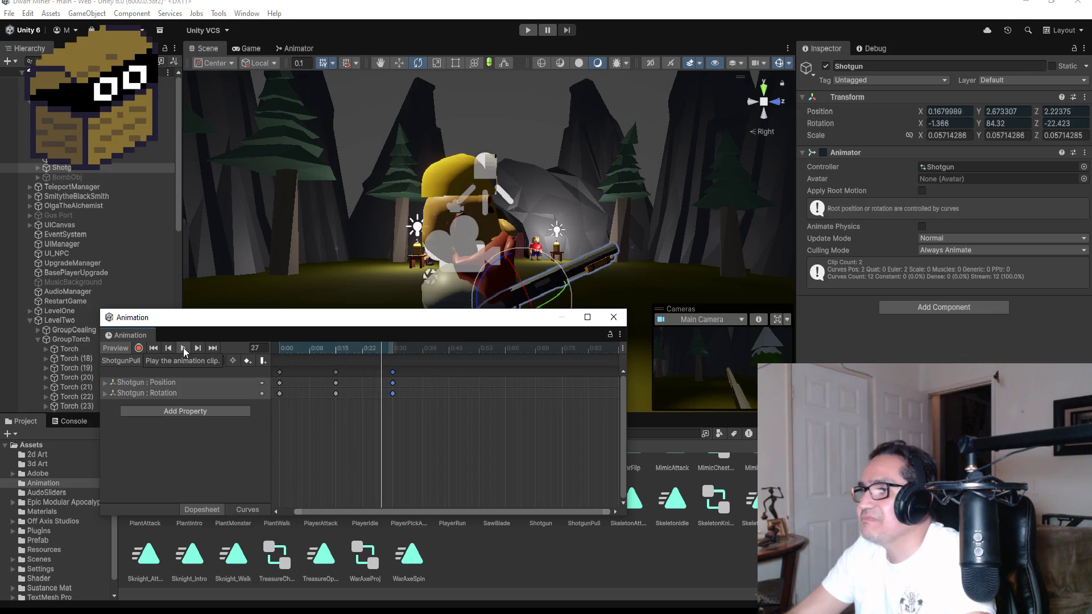
{"action": "left_click", "coordinate": [183, 346]}
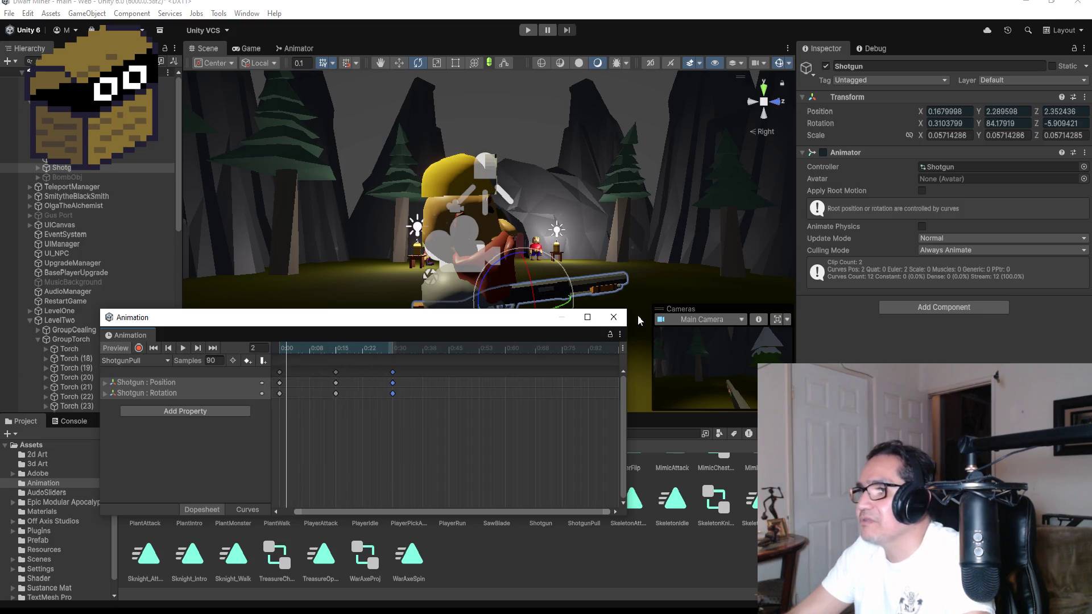
{"action": "left_click", "coordinate": [614, 316]}
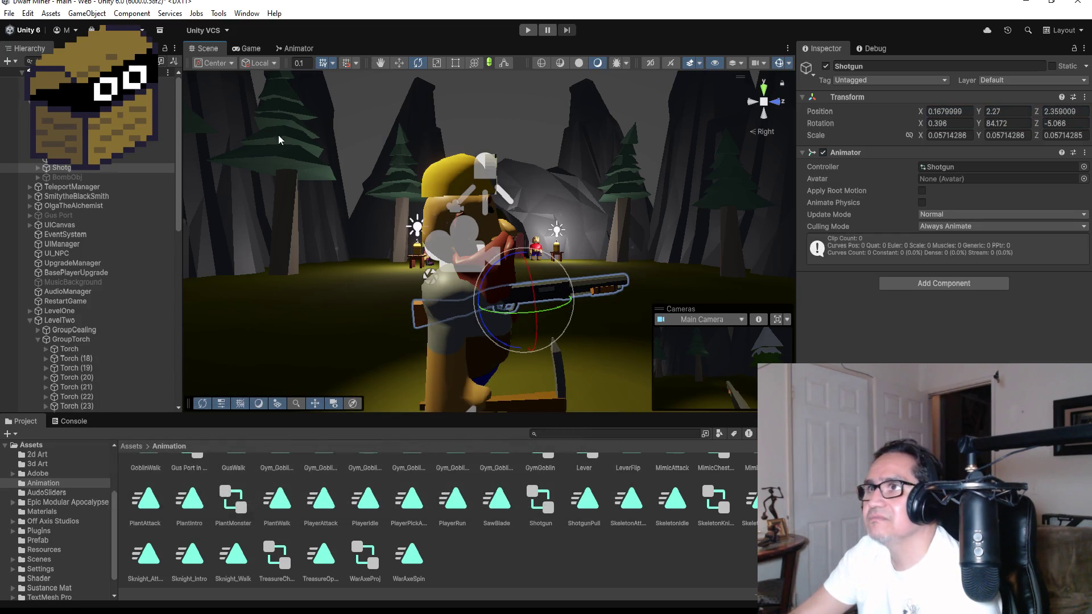
Deactivate the Shotgun and select DwarfMiner to show its PlayerIdle, PlayerRun, PlayerPickAxe and PlayerAttack states
{"action": "left_click", "coordinate": [295, 50]}
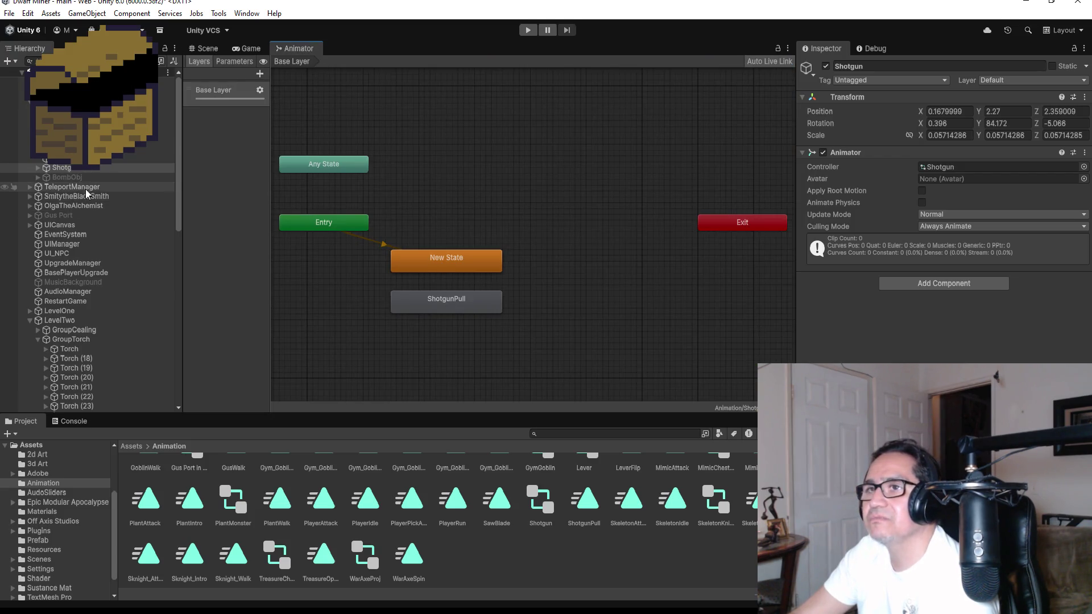
{"action": "left_click", "coordinate": [826, 67]}
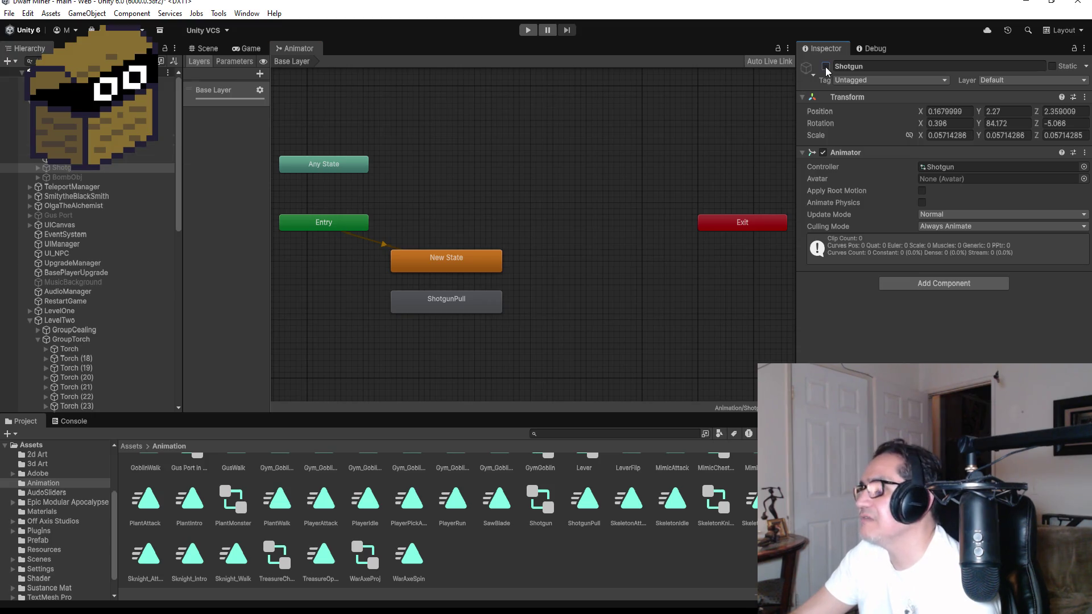
{"action": "left_click", "coordinate": [68, 100]}
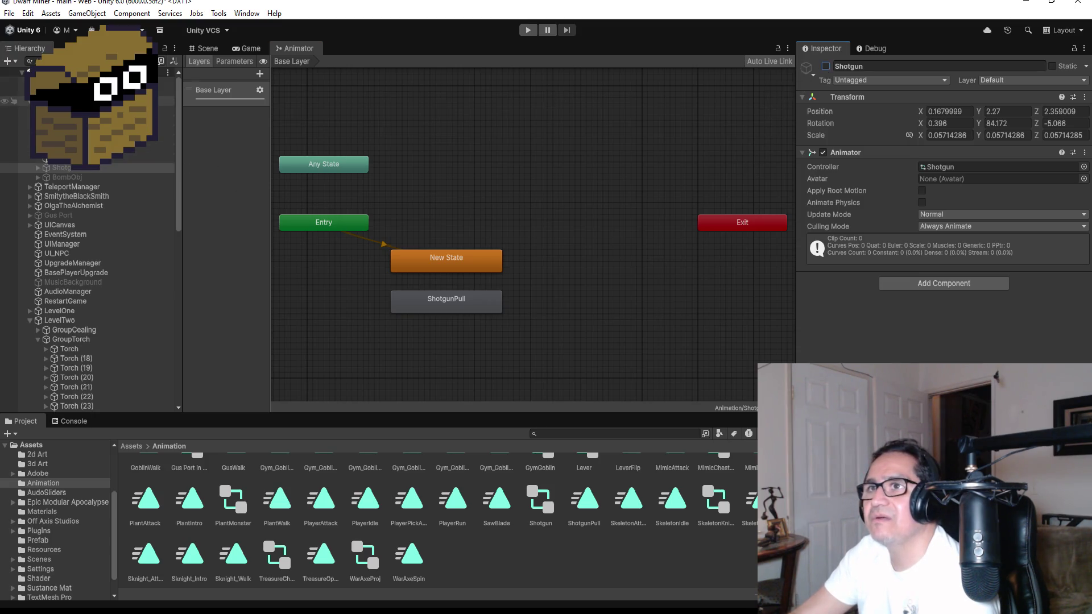
{"action": "scroll", "coordinate": [941, 216], "scroll_direction": "down", "scroll_amount": 15}
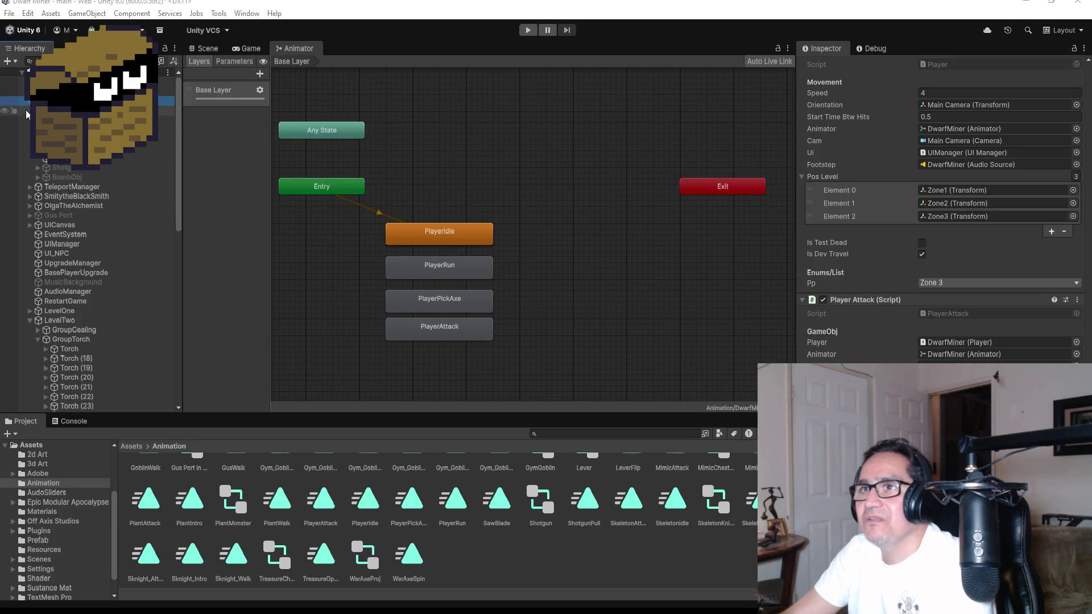
{"action": "scroll", "coordinate": [91, 256], "scroll_direction": "down", "scroll_amount": 3}
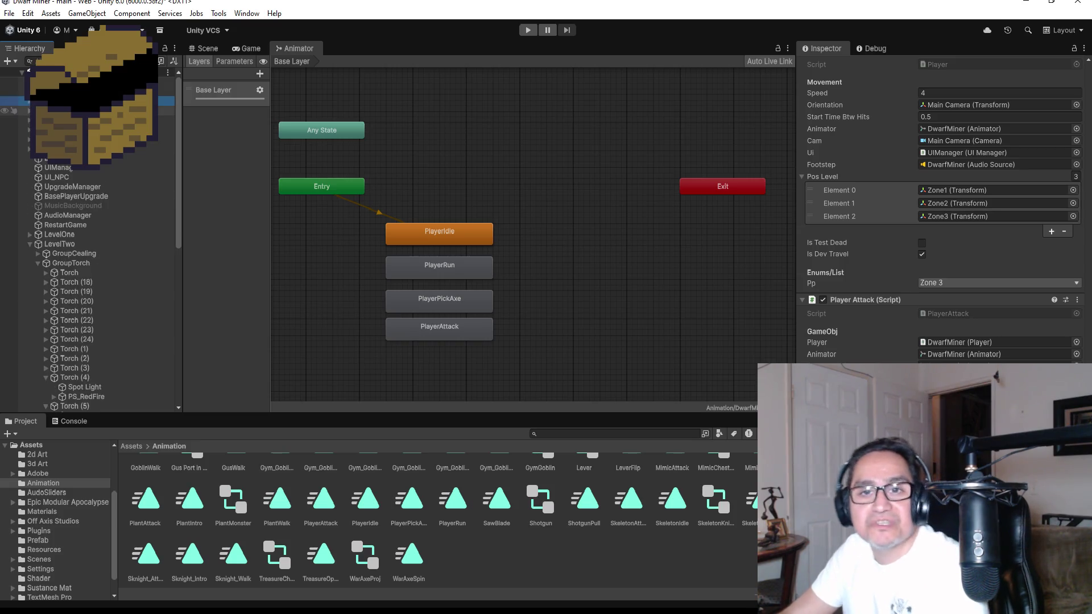
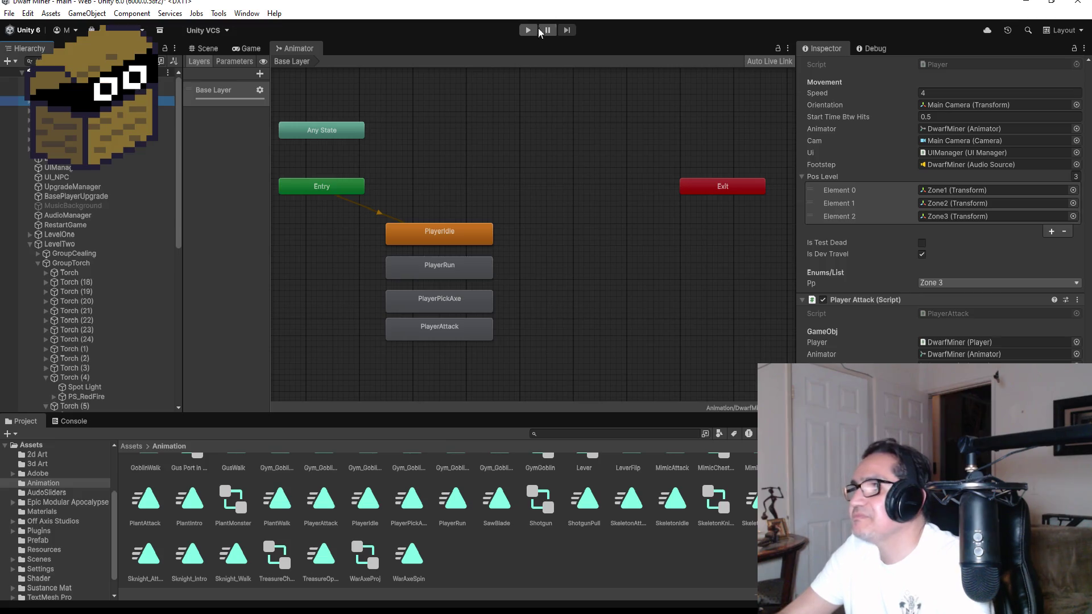
Switch to the Scene view and enter Play mode, dismissing the settings screen
{"action": "left_click", "coordinate": [206, 49]}
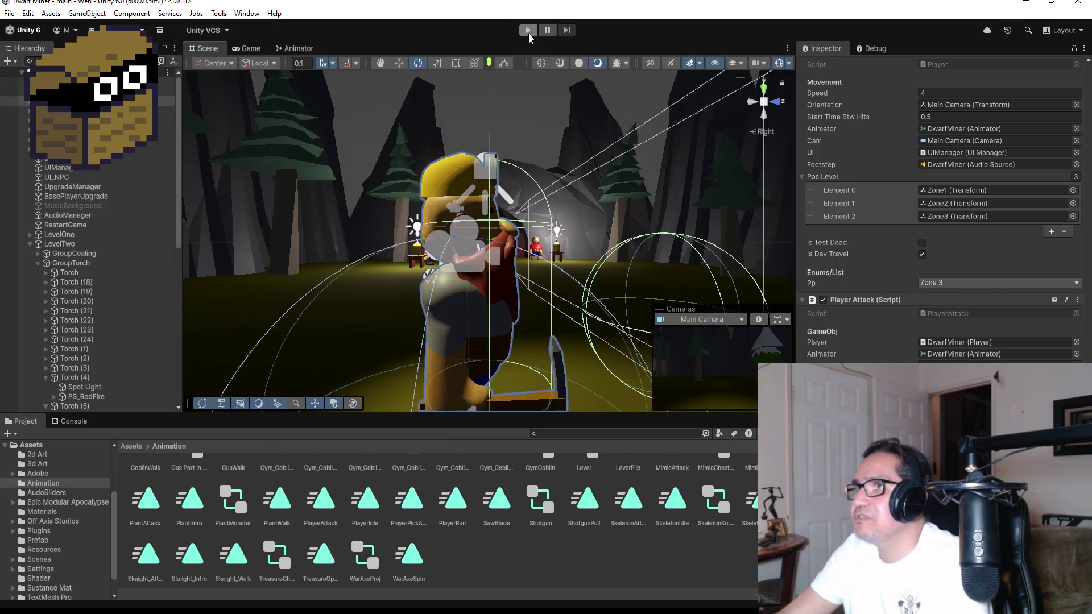
{"action": "left_click", "coordinate": [522, 32]}
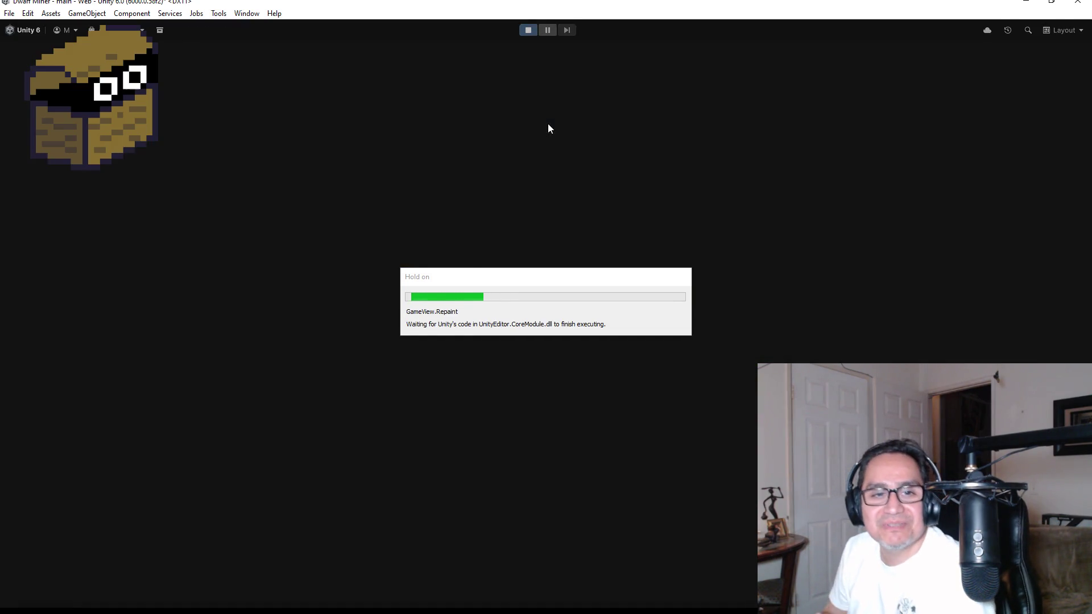
{"action": "key", "text": "Escape"}
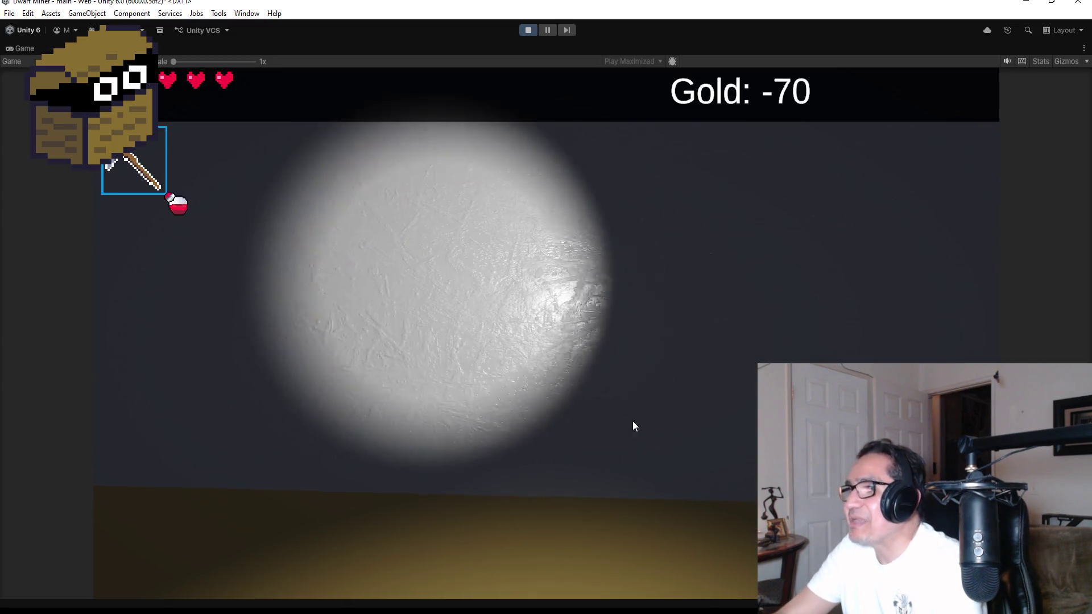
Equip the shotgun with key 2, fire it twice, then stop Play mode
{"action": "key", "text": "2"}
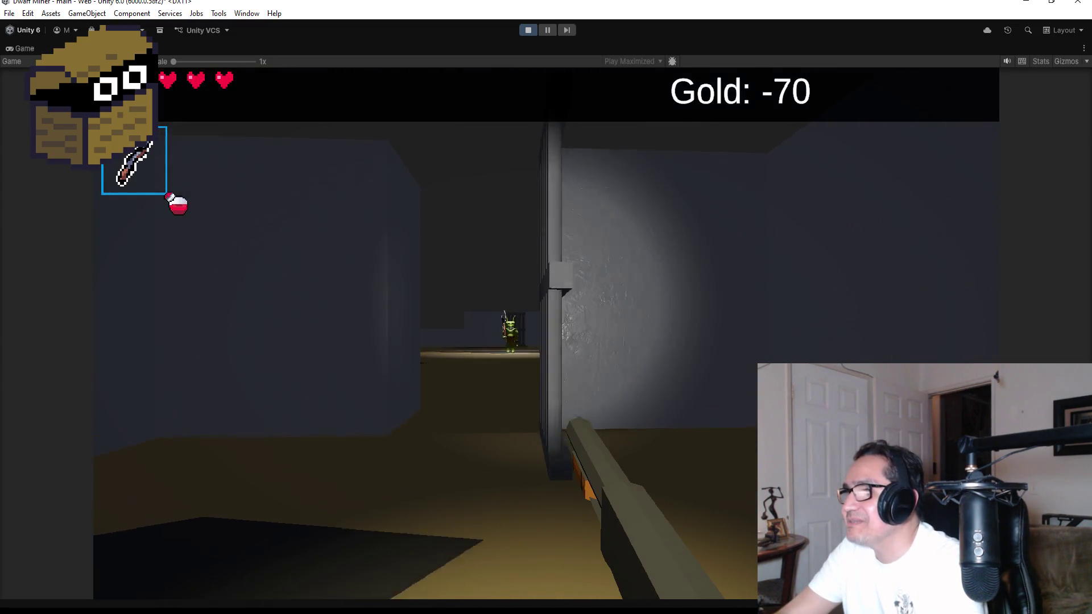
{"action": "left_click", "coordinate": [546, 333]}
{"action": "left_click", "coordinate": [546, 333]}
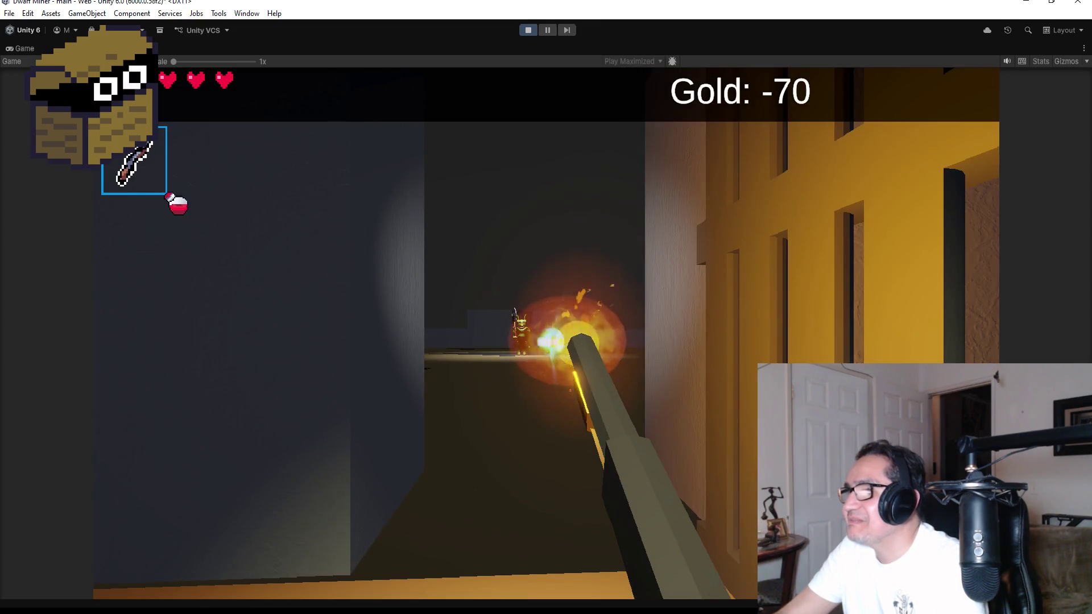
{"action": "key", "text": "Escape"}
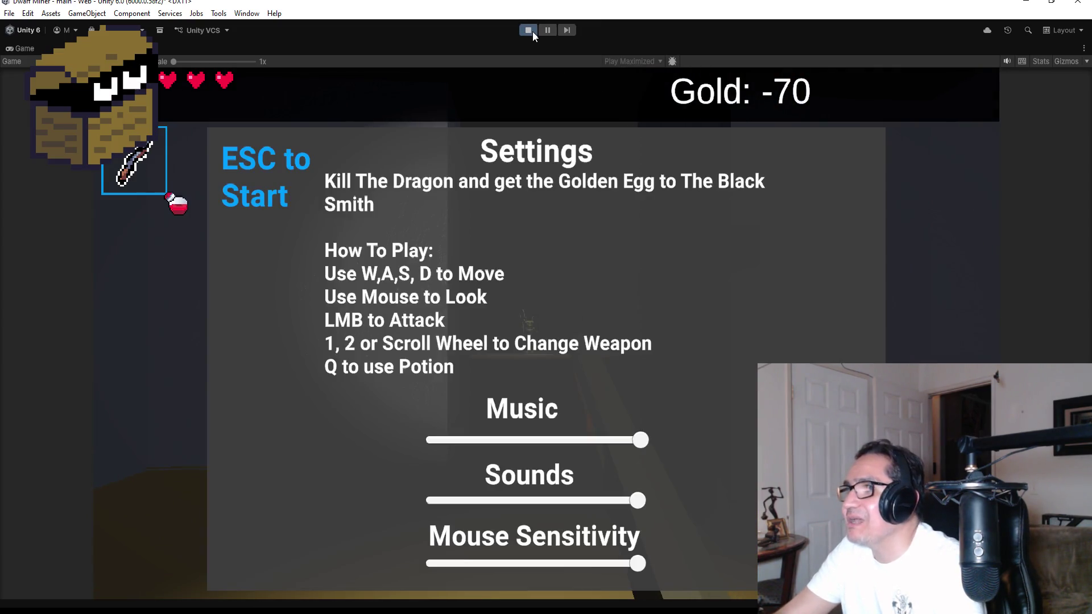
{"action": "left_click", "coordinate": [529, 30]}
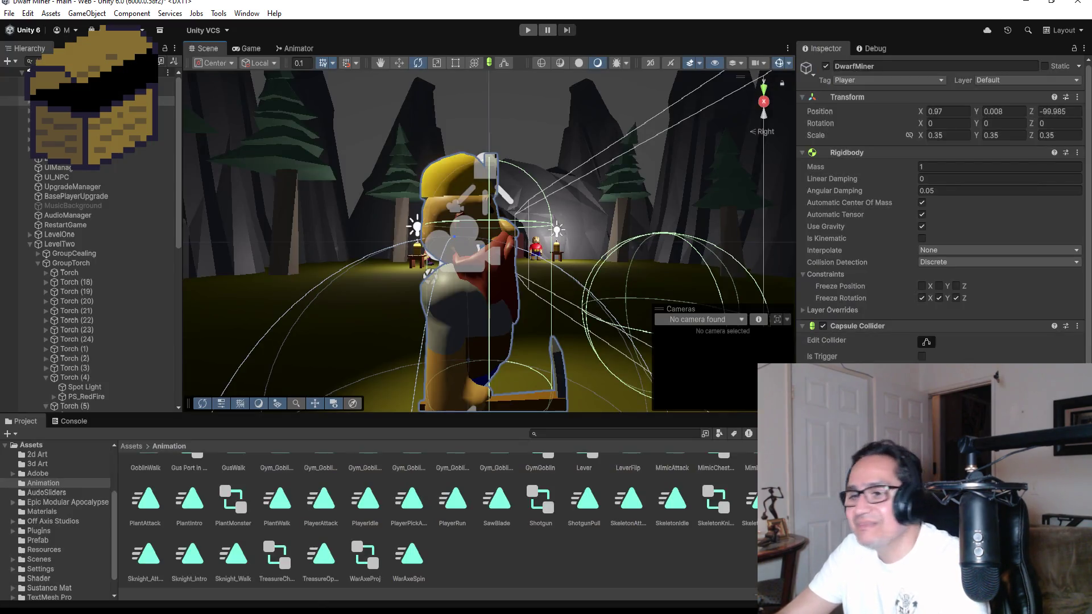
Open the Animator, select the ShotgunPull clip in the Project, and start the game again
{"action": "left_click", "coordinate": [295, 49]}
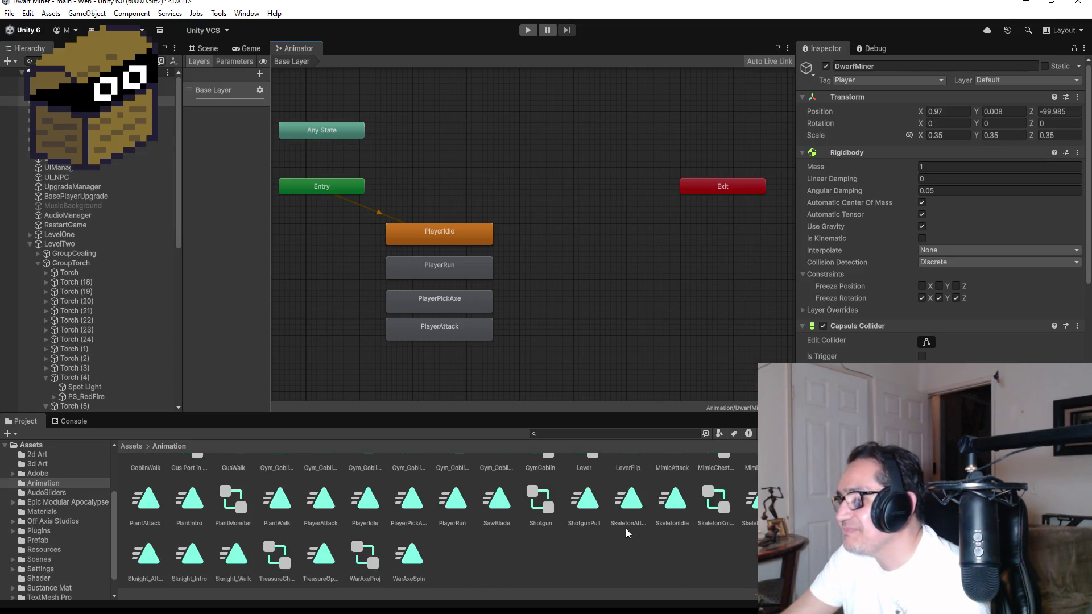
{"action": "left_click", "coordinate": [595, 500]}
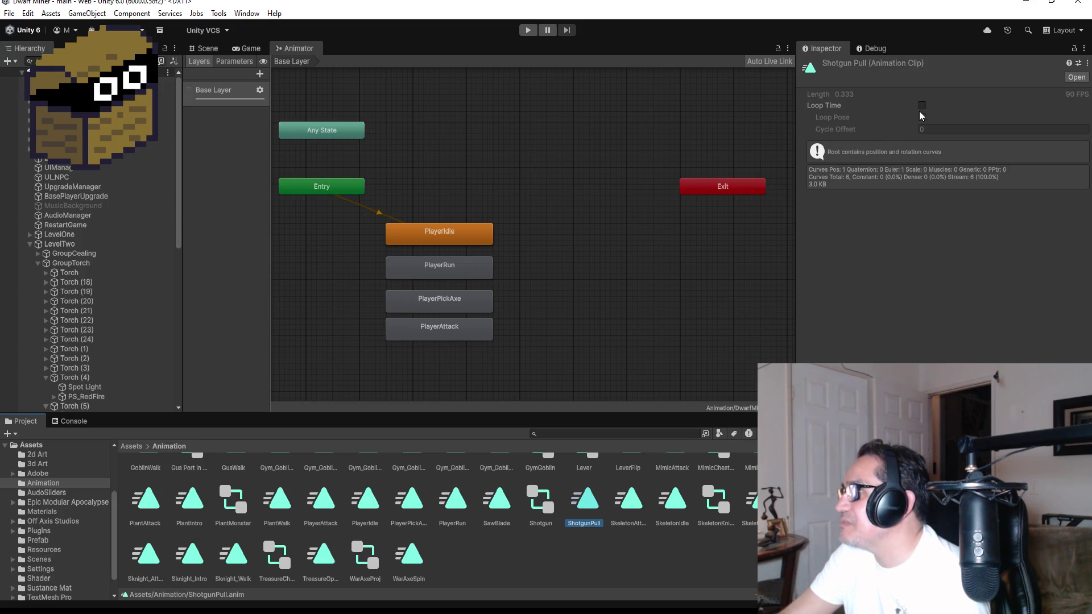
{"action": "left_click", "coordinate": [528, 30]}
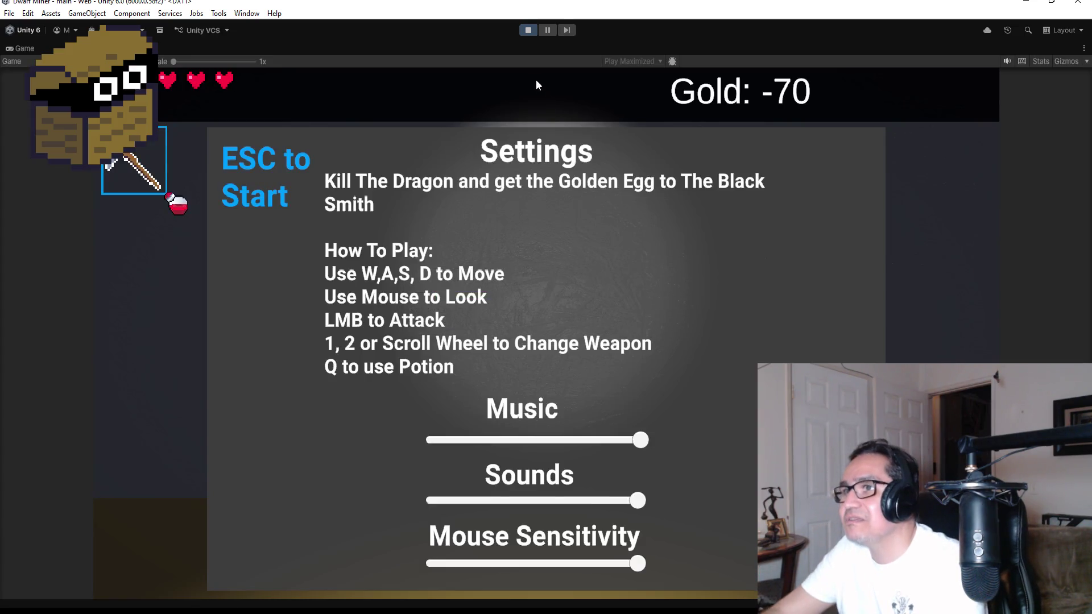
Fire the shotgun once, exit Play mode, and untick Loop Time on the ShotgunPull clip
{"action": "key", "text": "Escape"}
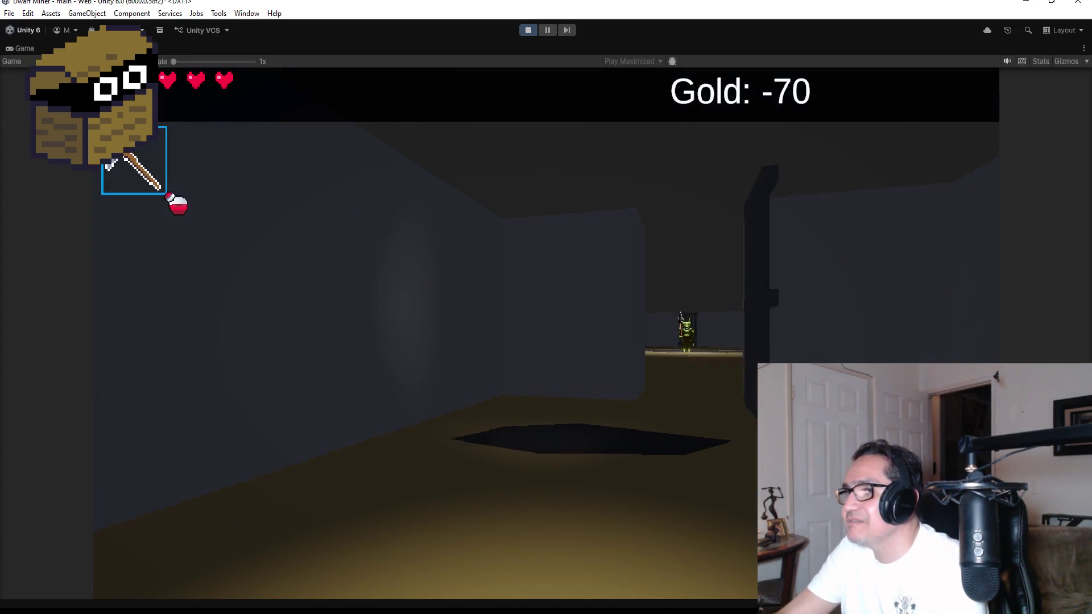
{"action": "left_click", "coordinate": [588, 311]}
{"action": "key", "text": "ctrl+p"}
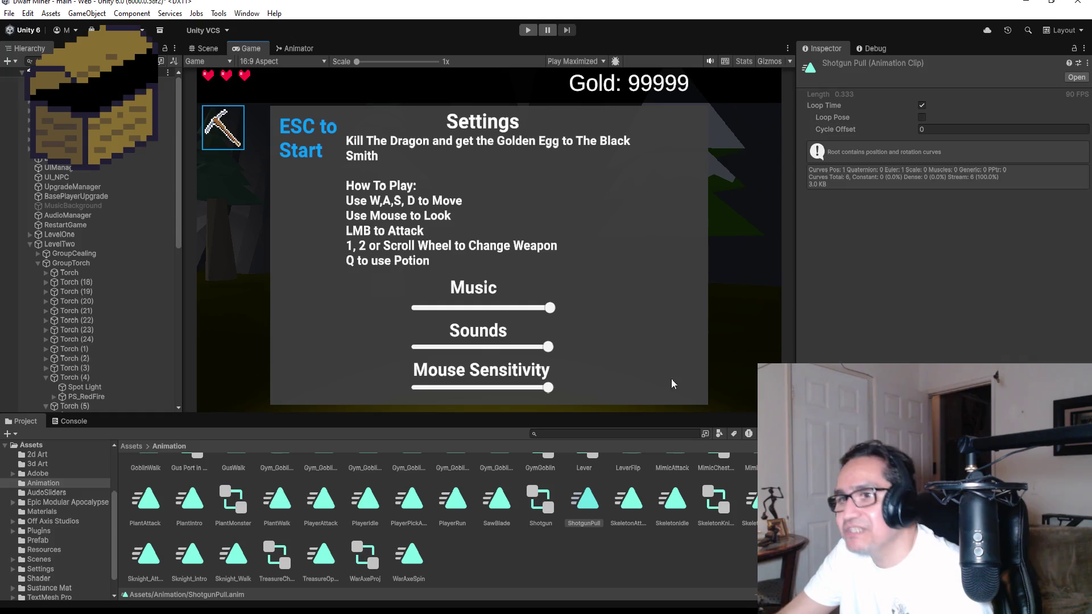
{"action": "left_click", "coordinate": [600, 508]}
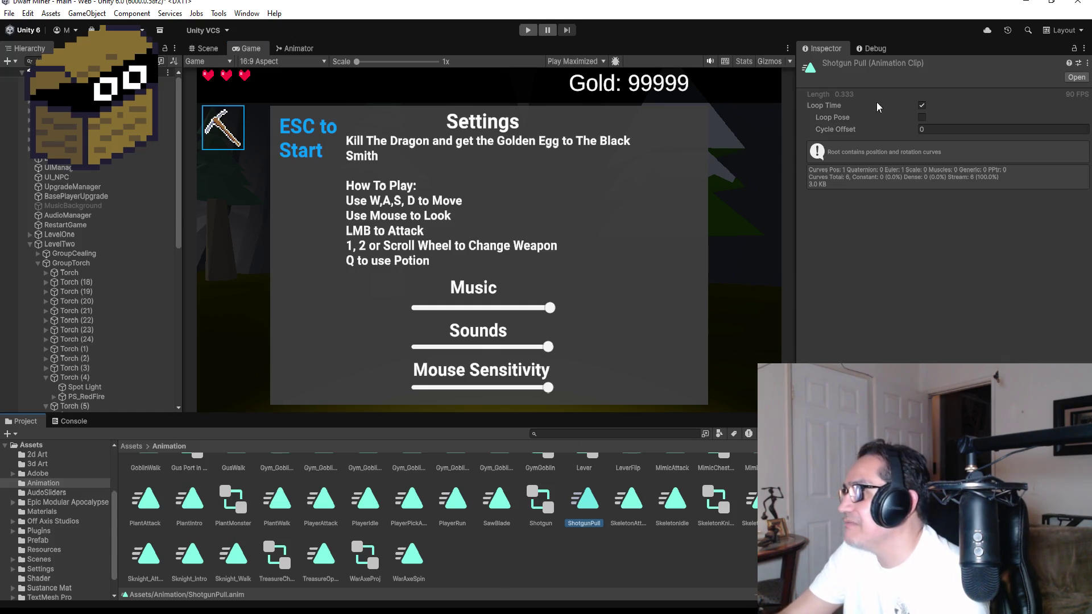
{"action": "left_click", "coordinate": [921, 107]}
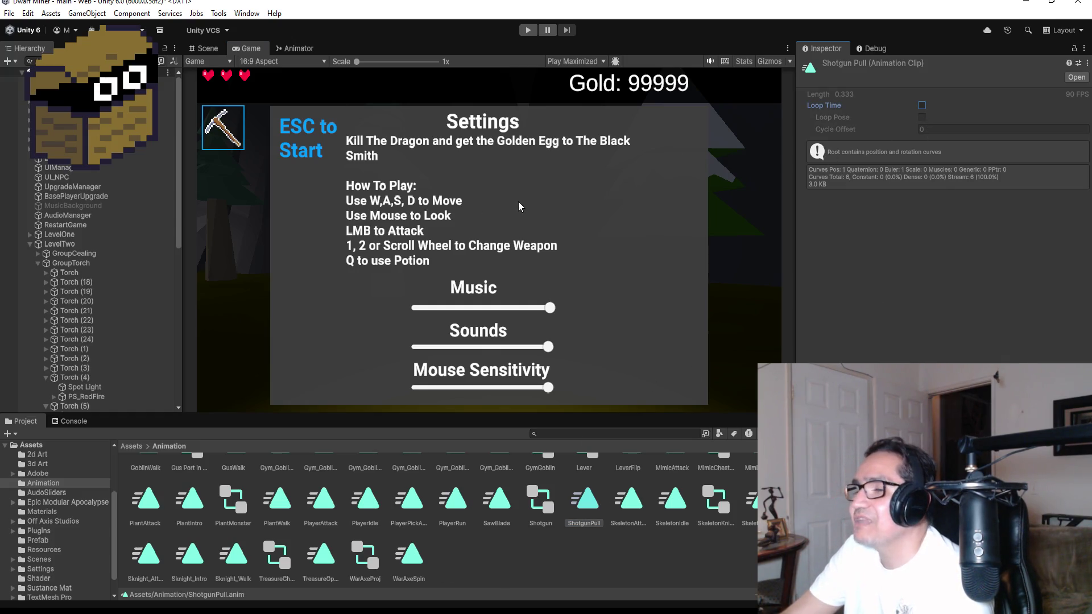
Playtest again, firing the shotgun three times, then stop Play mode
{"action": "left_click", "coordinate": [526, 30]}
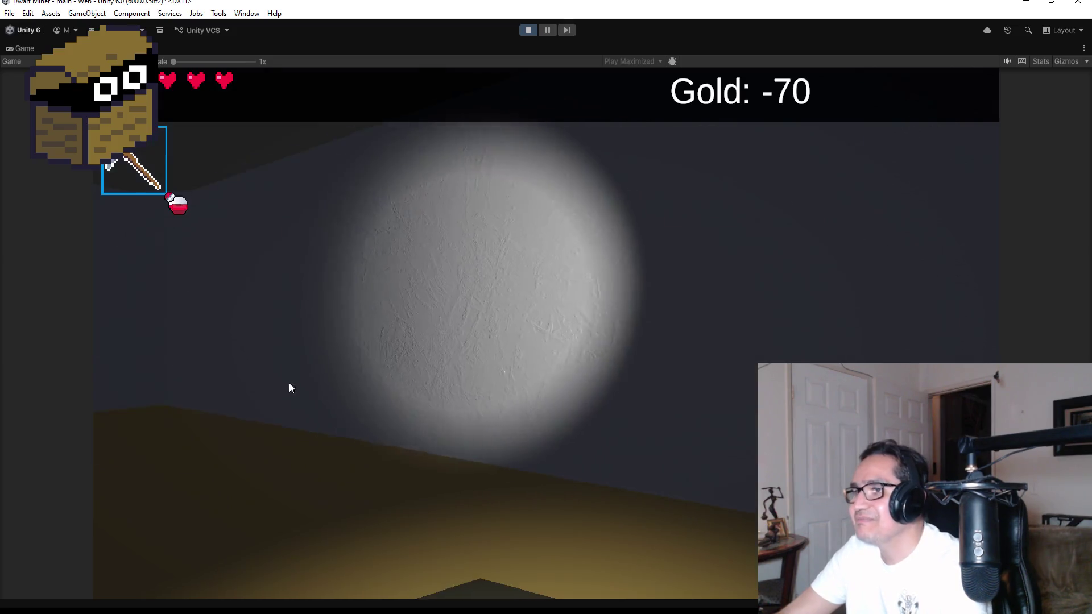
{"action": "left_click", "coordinate": [290, 388]}
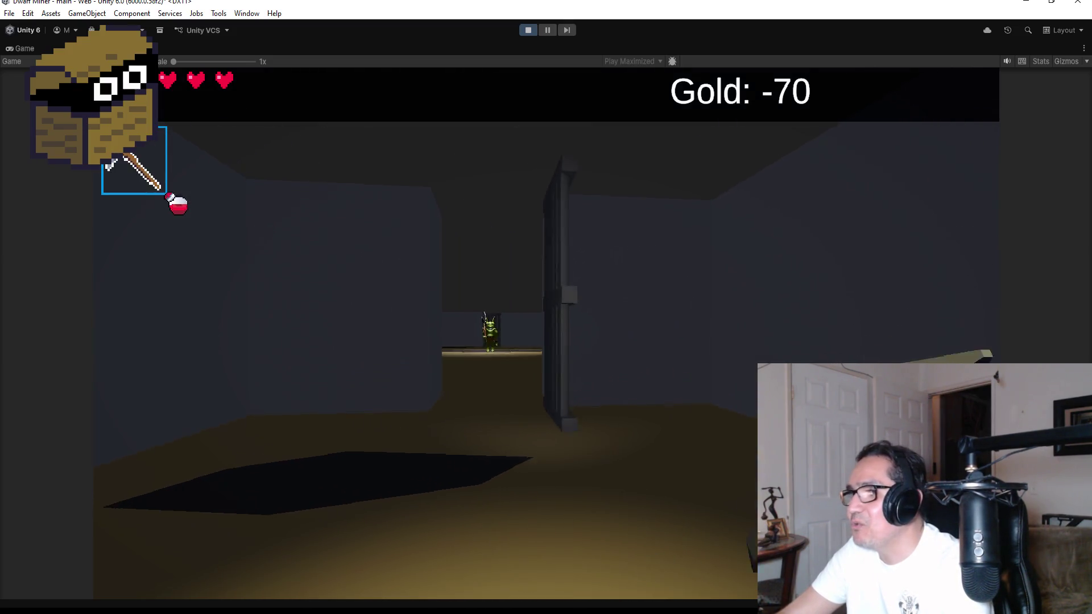
{"action": "scroll", "coordinate": [546, 307], "scroll_direction": "down", "scroll_amount": 1}
{"action": "left_click", "coordinate": [546, 307]}
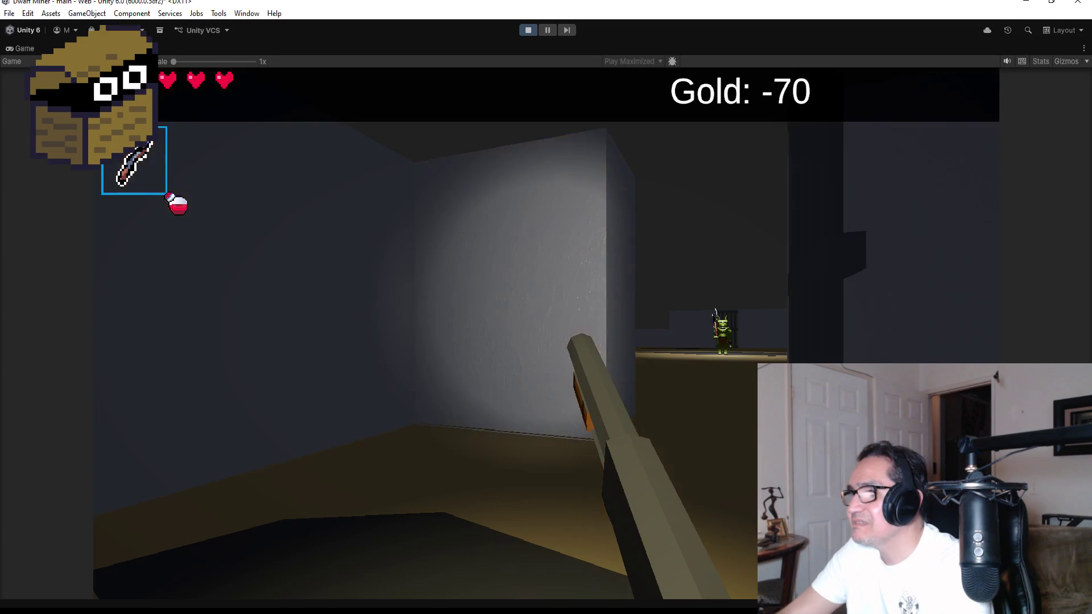
{"action": "left_click", "coordinate": [546, 307]}
{"action": "left_click", "coordinate": [546, 307]}
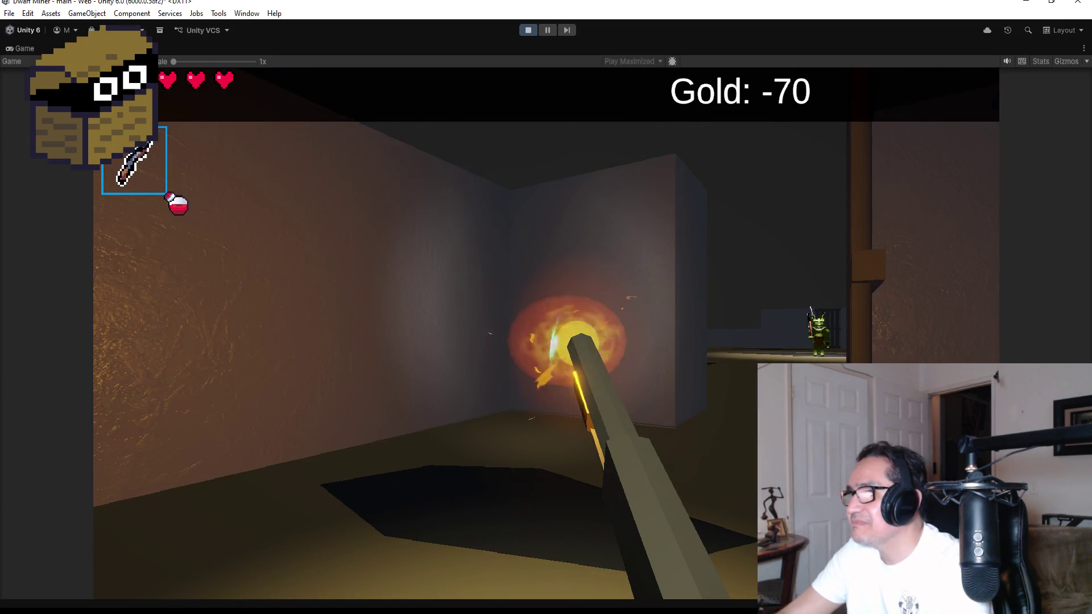
{"action": "key", "text": "Escape"}
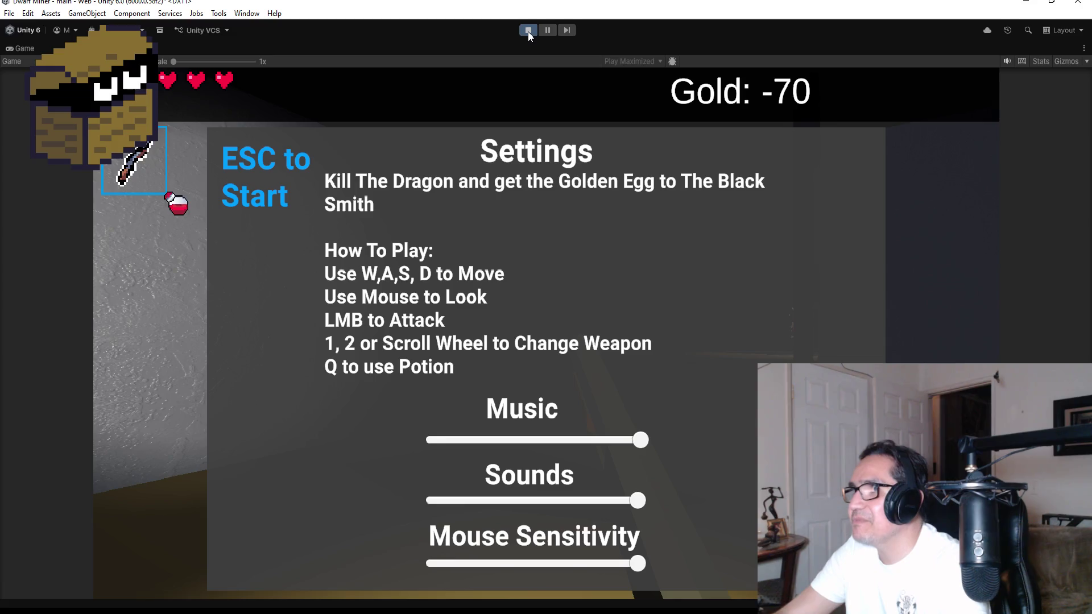
{"action": "left_click", "coordinate": [528, 31]}
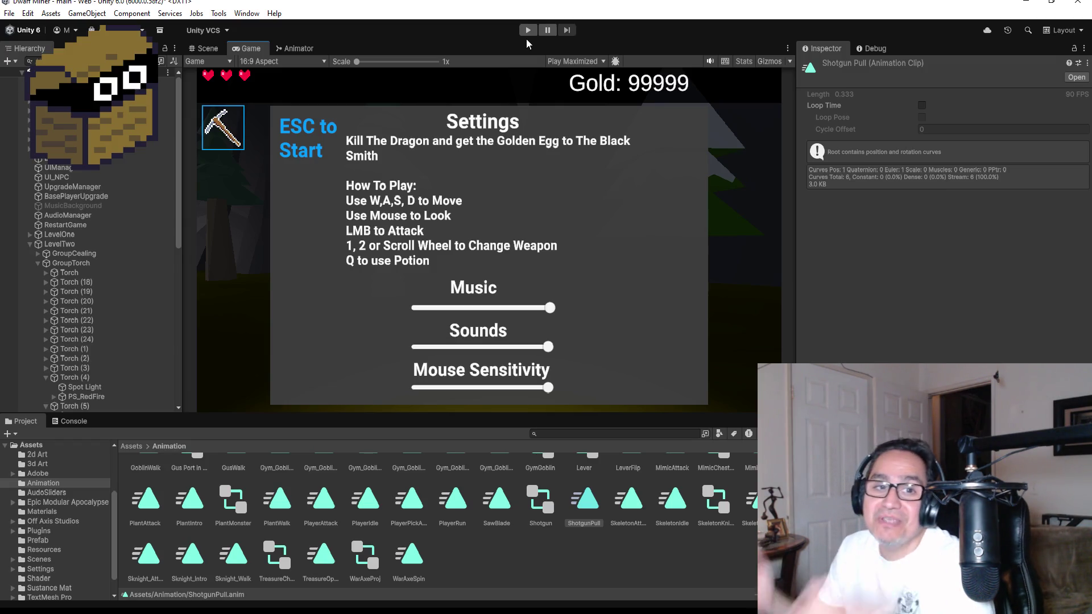
Collapse the GroupTorch and LevelTwo groups in the Hierarchy and select the Shotgun object
{"action": "left_click", "coordinate": [38, 262]}
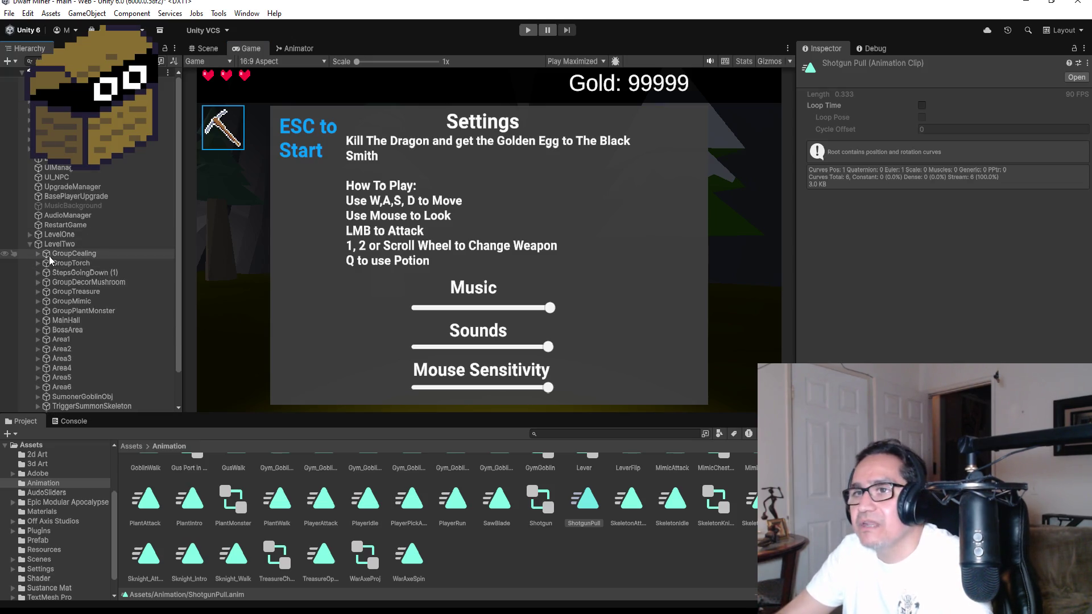
{"action": "left_click", "coordinate": [30, 244]}
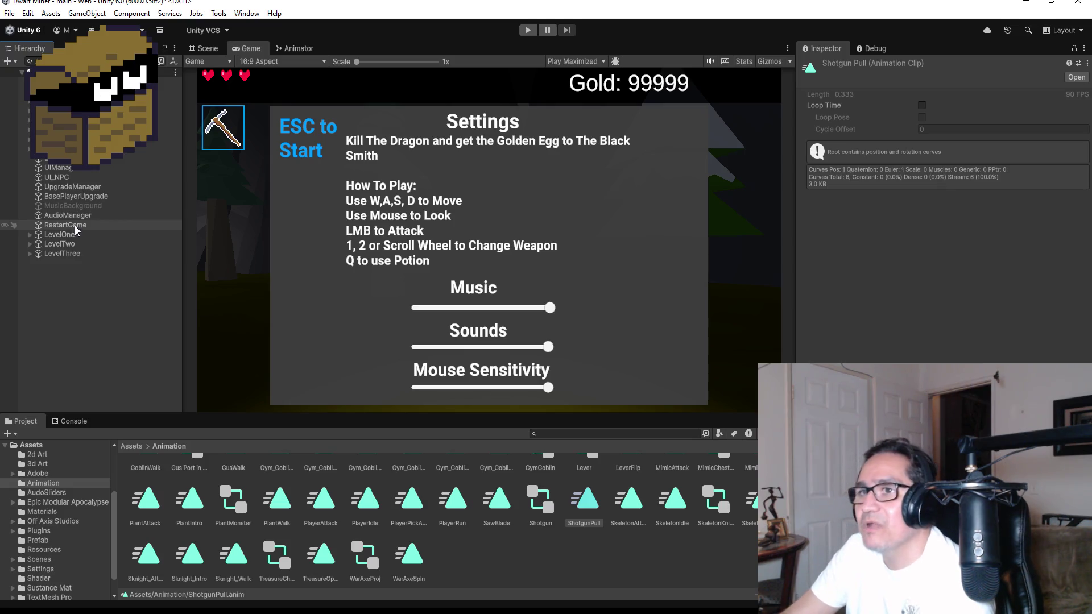
{"action": "left_click", "coordinate": [86, 148]}
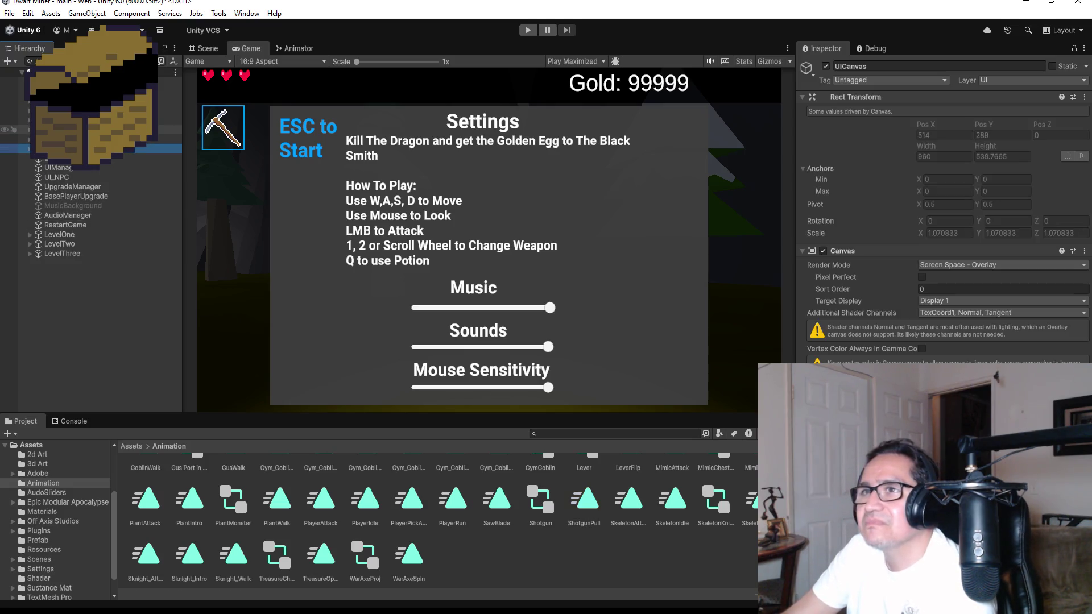
{"action": "scroll", "coordinate": [85, 170], "scroll_direction": "up", "scroll_amount": 3}
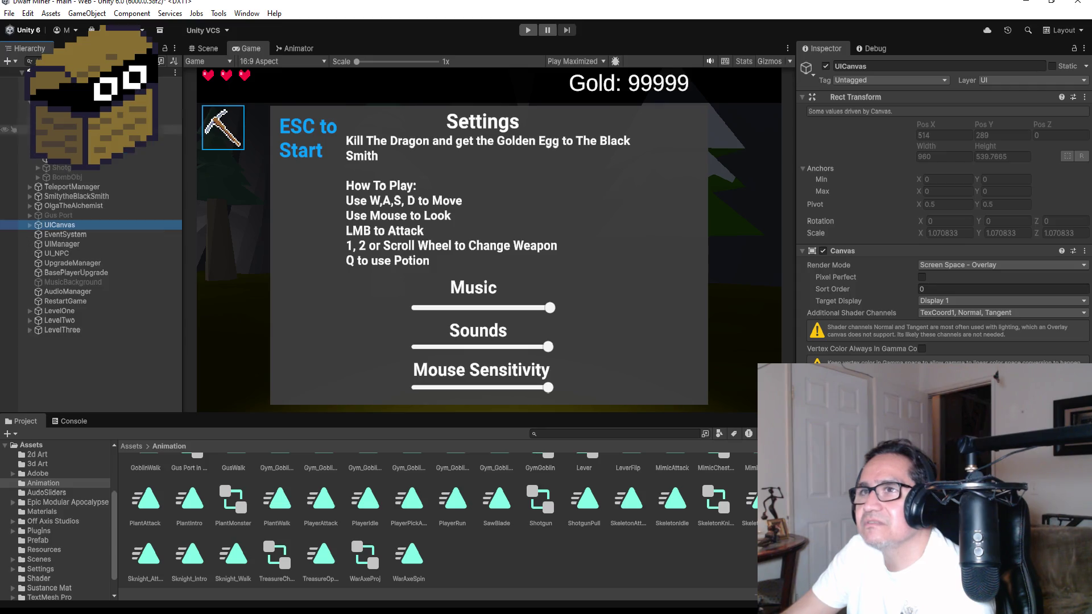
{"action": "left_click", "coordinate": [61, 168]}
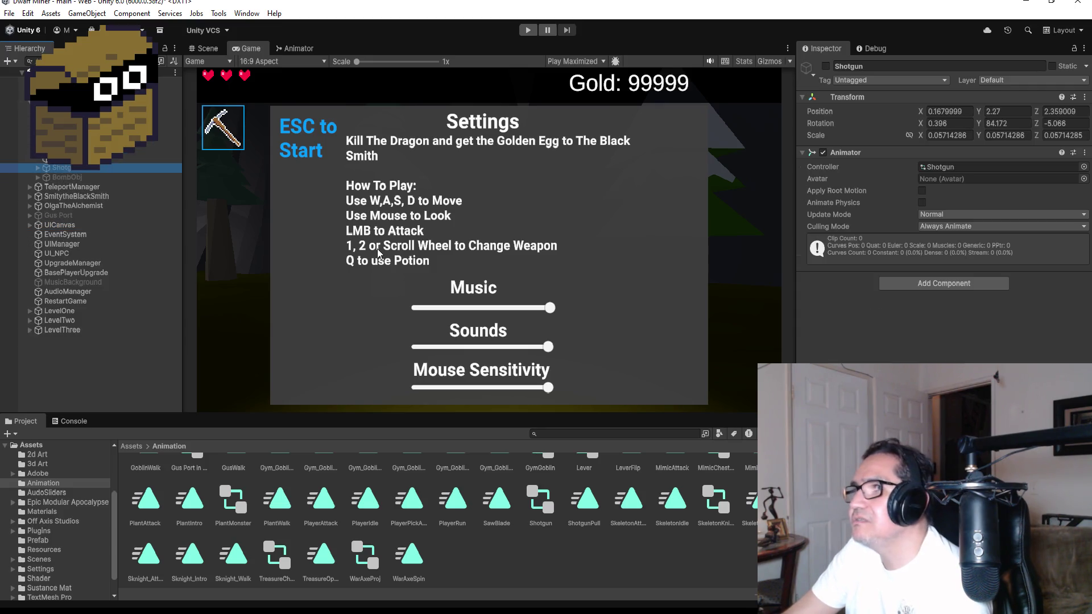
Show the Shotgun's animator graph and check the ShotgunPull state's context menu without changes
{"action": "left_click", "coordinate": [301, 49]}
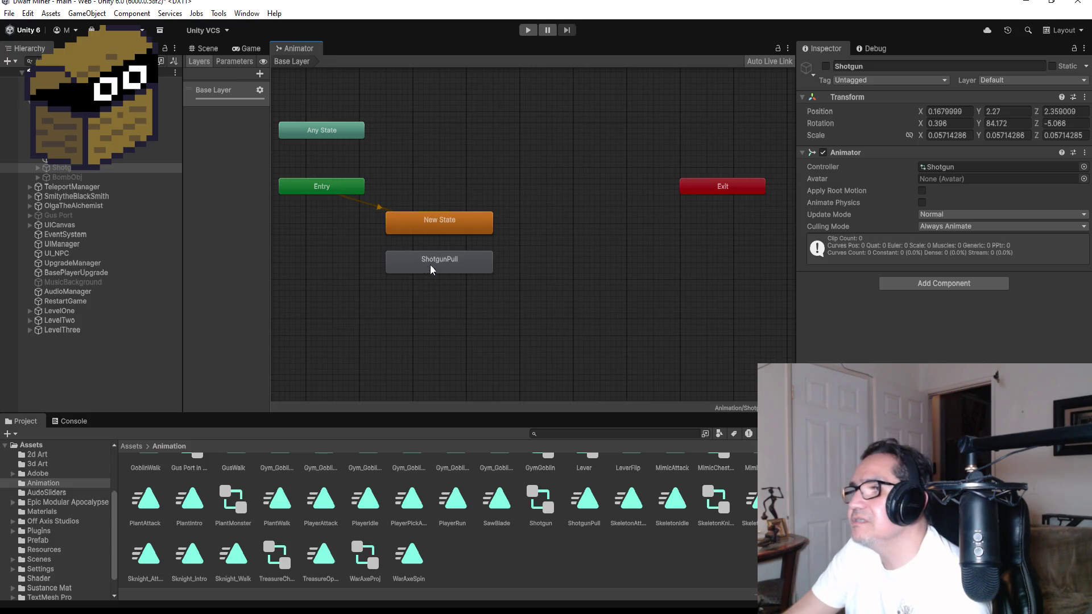
{"action": "right_click", "coordinate": [415, 259]}
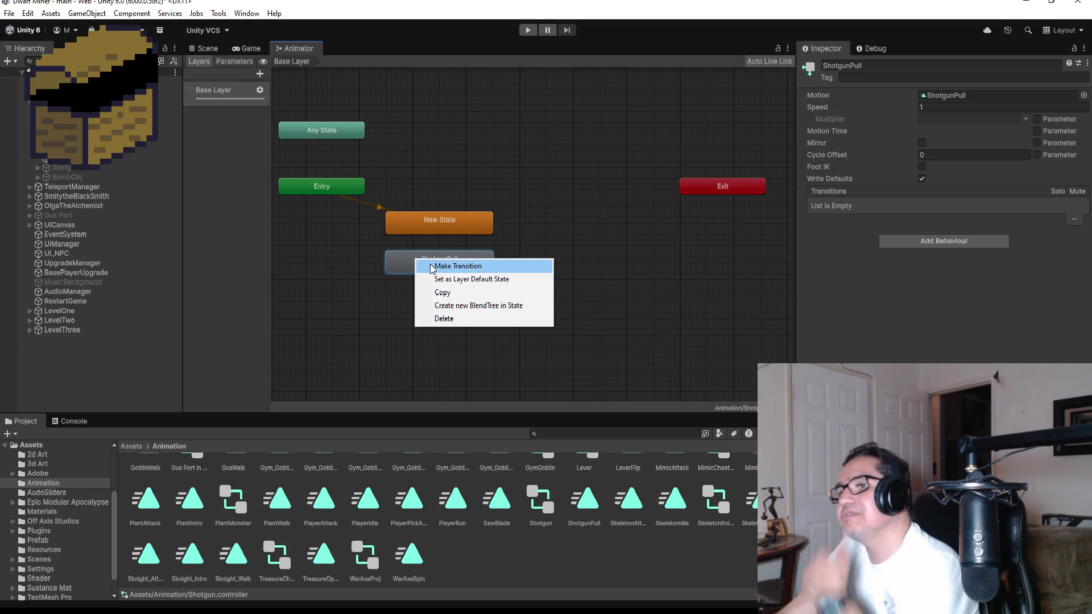
{"action": "left_click", "coordinate": [604, 223]}
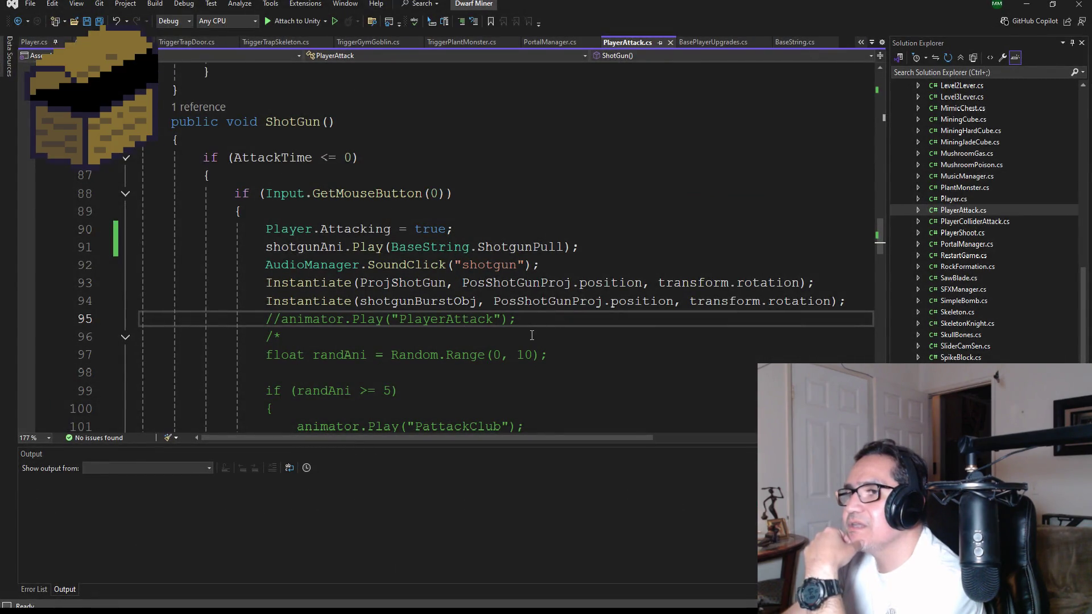
Add shotgunAni.Play(BaseString.ShotgunPull) in ShotGun(), save PlayerAttack.cs, and minimize Visual Studio
{"action": "scroll", "coordinate": [532, 336], "scroll_direction": "down", "scroll_amount": 1}
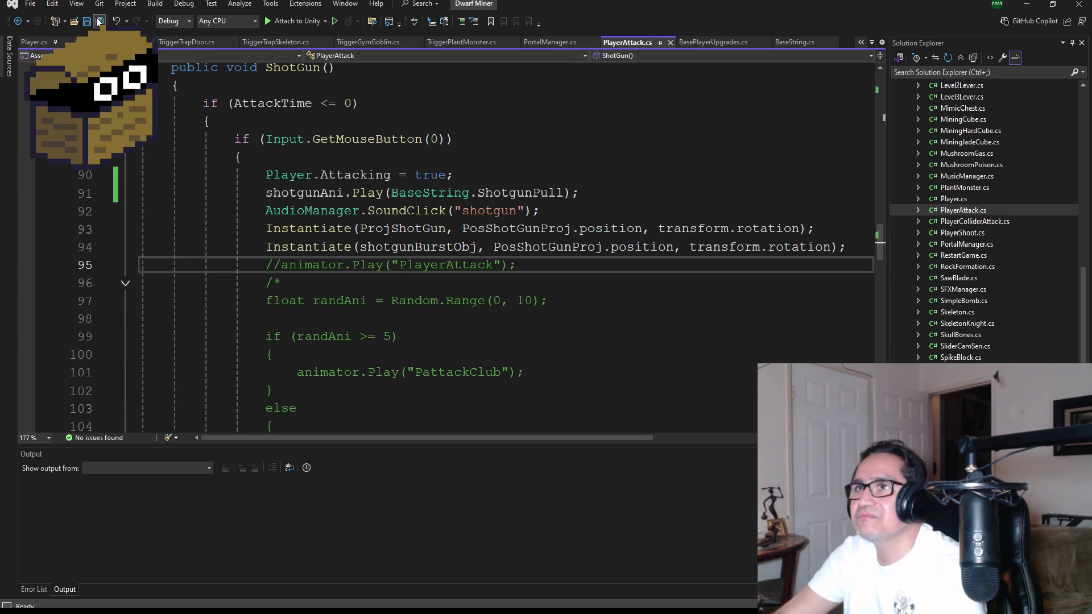
{"action": "scroll", "coordinate": [409, 298], "scroll_direction": "up", "scroll_amount": 2}
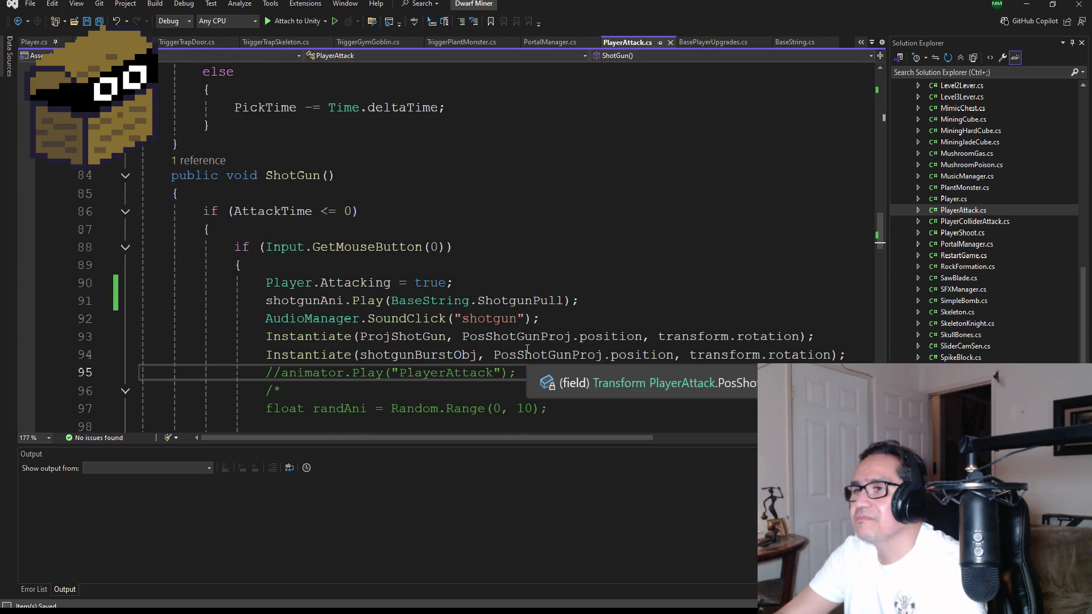
{"action": "scroll", "coordinate": [556, 370], "scroll_direction": "down", "scroll_amount": 1}
{"action": "scroll", "coordinate": [549, 283], "scroll_direction": "down", "scroll_amount": 1}
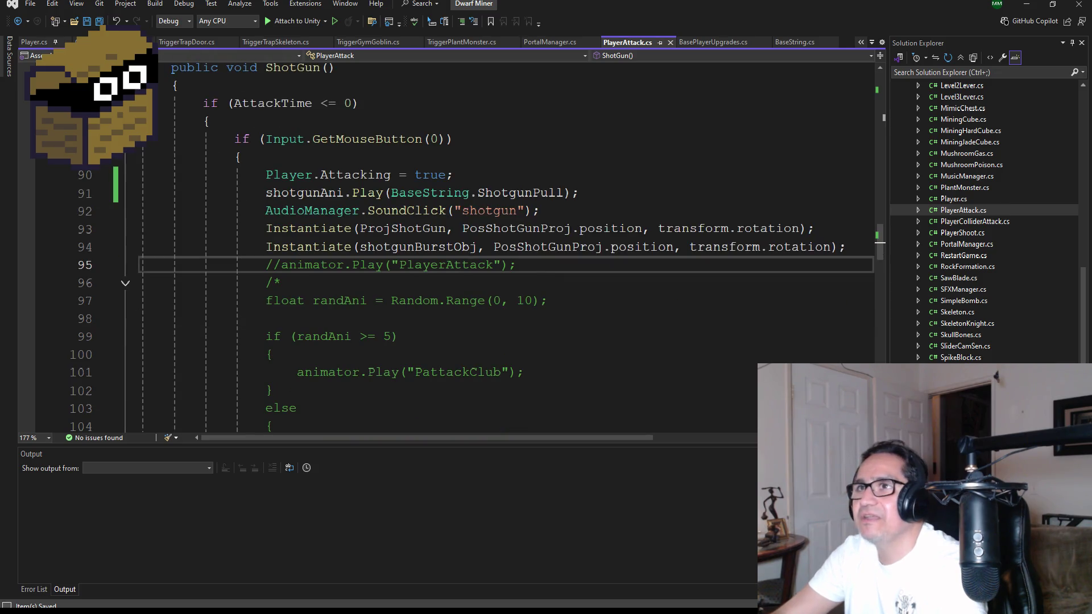
{"action": "left_click", "coordinate": [1029, 3]}
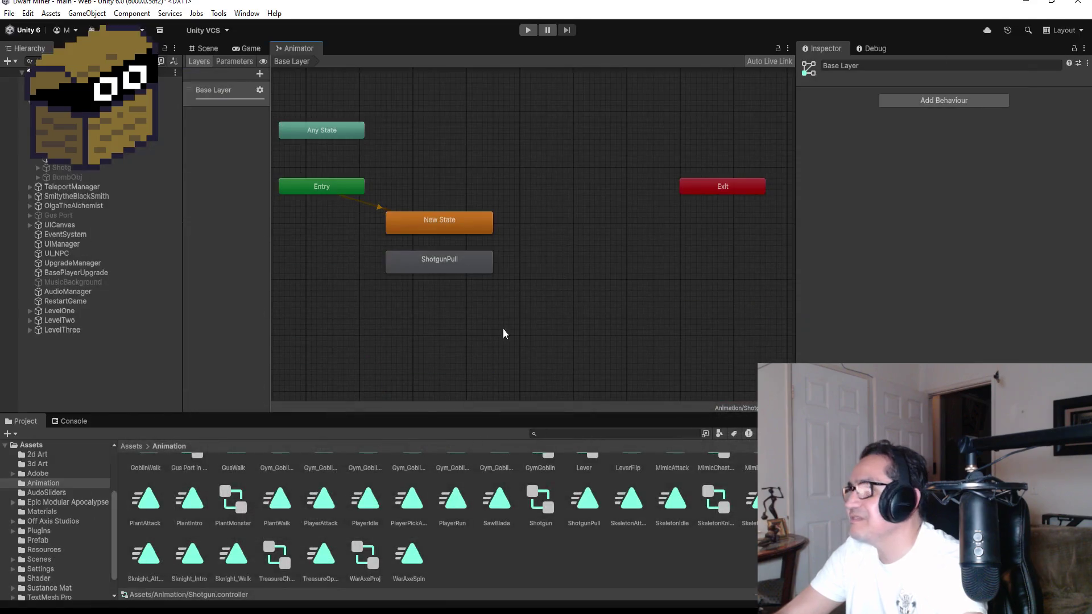
Set ShotgunPull as the Layer Default State in the Shotgun animator, then start the game
{"action": "right_click", "coordinate": [439, 263]}
{"action": "left_click", "coordinate": [461, 271]}
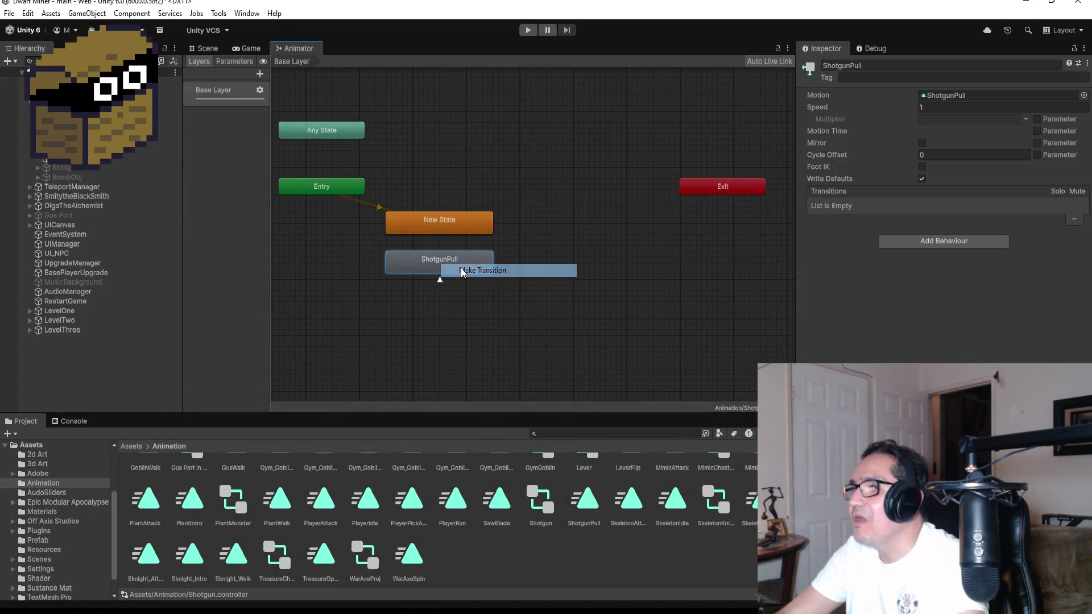
{"action": "right_click", "coordinate": [446, 262]}
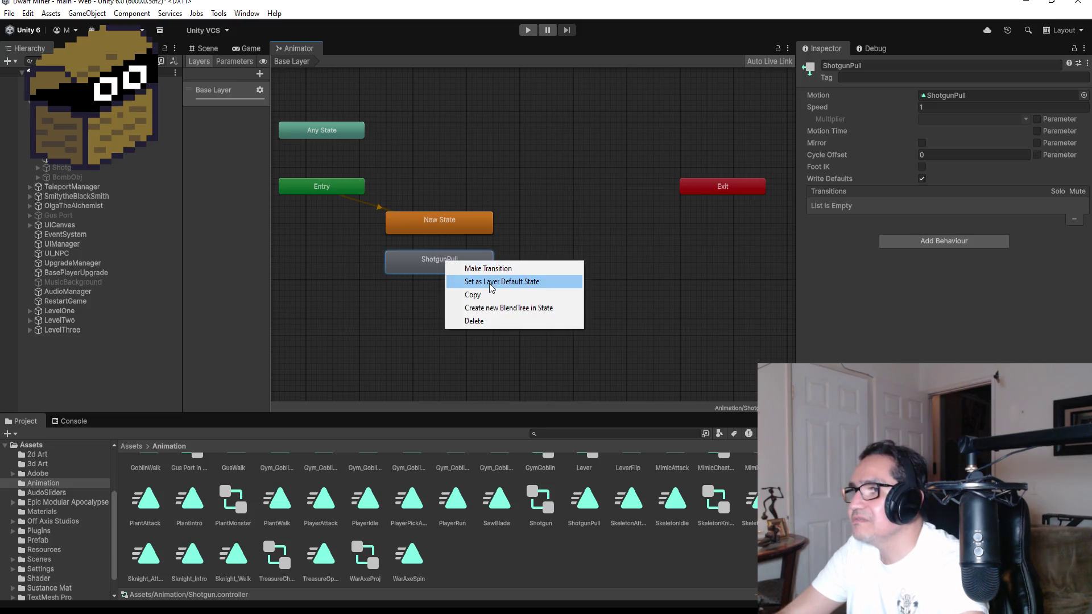
{"action": "left_click", "coordinate": [490, 283]}
{"action": "left_click", "coordinate": [530, 28]}
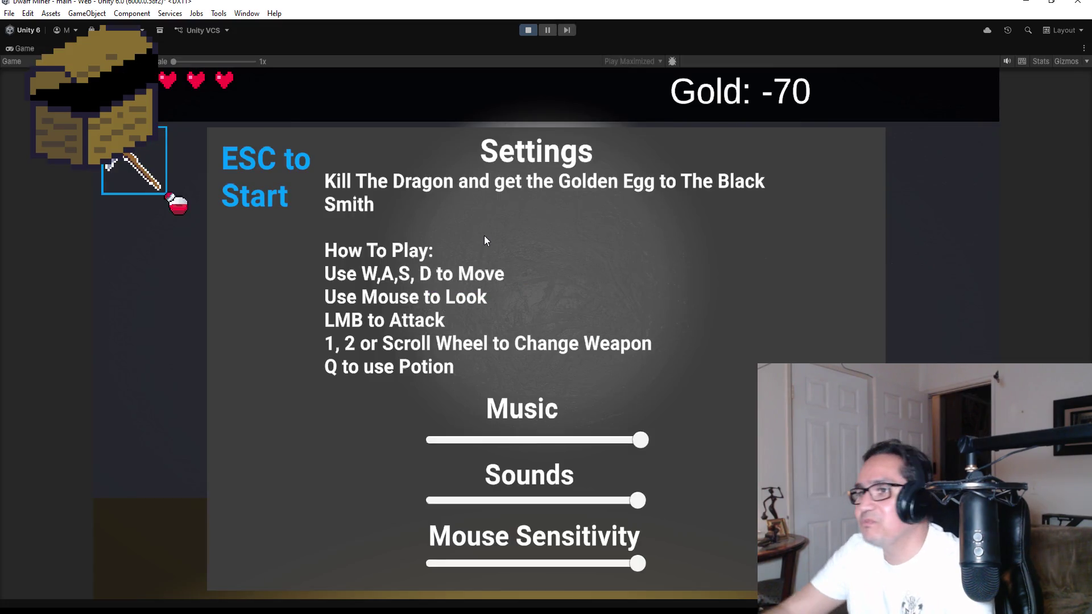
Equip the shotgun with key 2, walk forward down the corridor, then stop Play mode
{"action": "key", "text": "Escape"}
{"action": "key", "text": "2"}
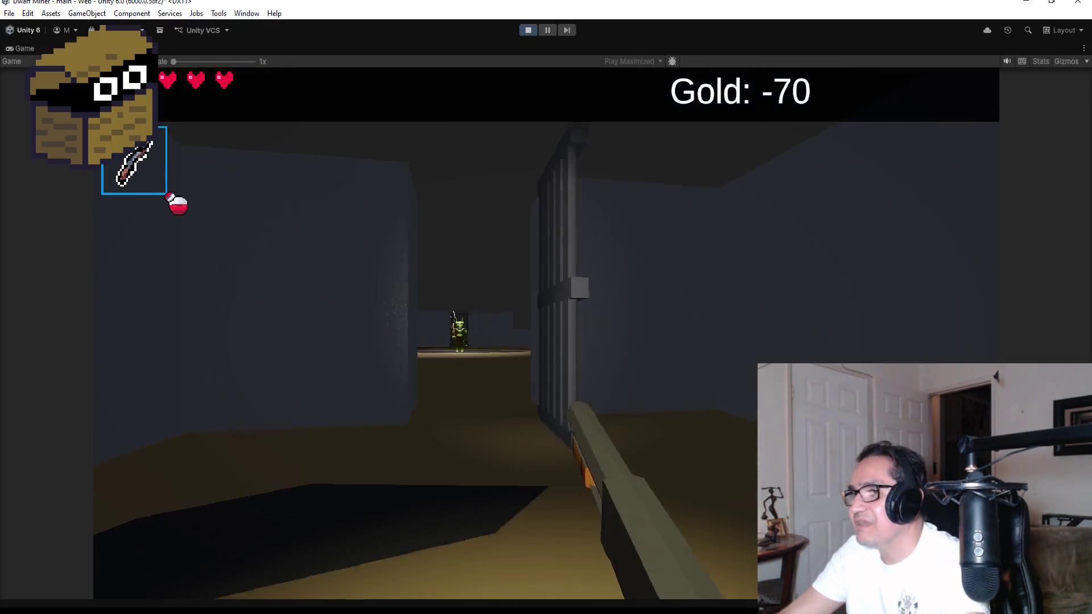
{"action": "key", "text": "w"}
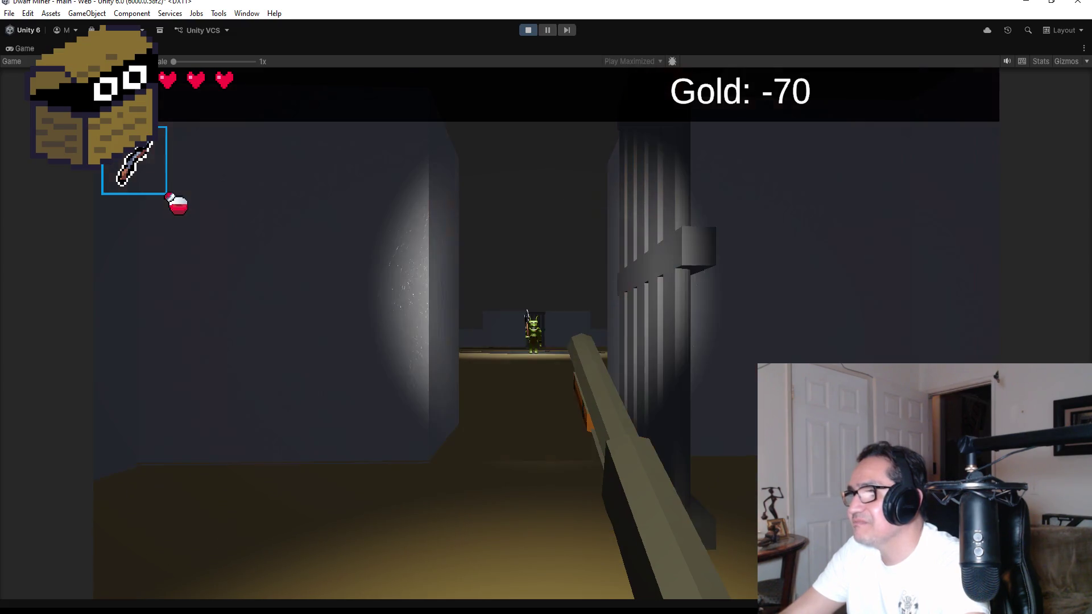
{"action": "key", "text": "Escape"}
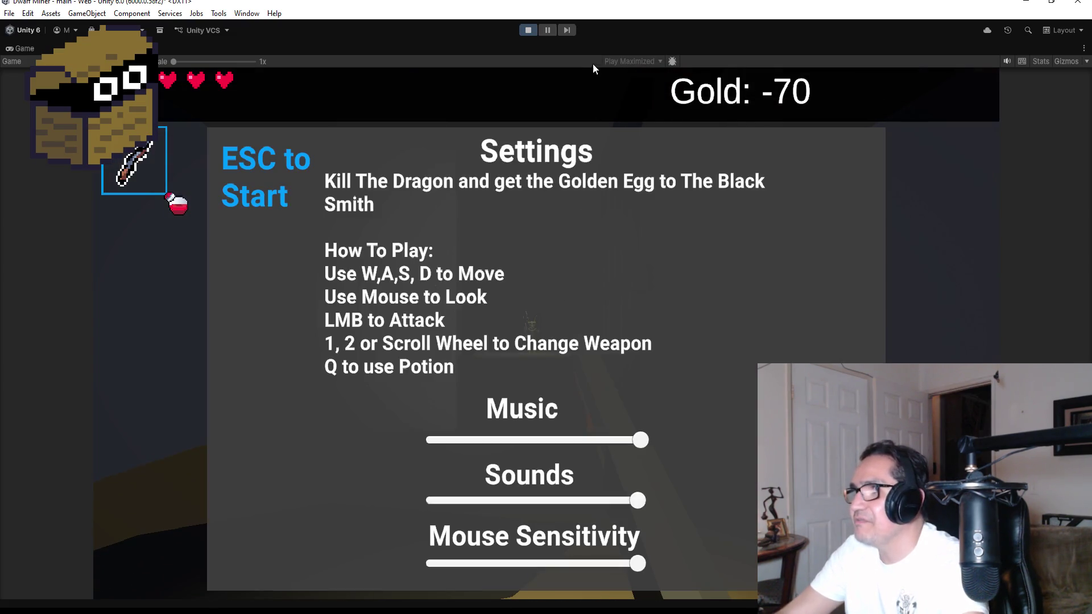
{"action": "left_click", "coordinate": [531, 30]}
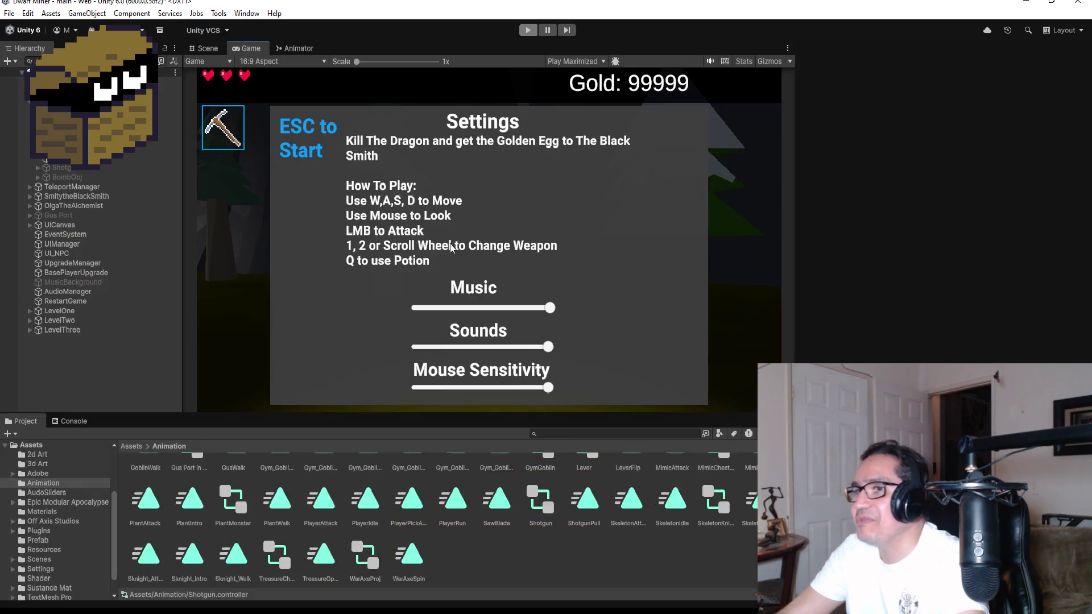
Return to the Scene view and open the Animation window via Window > Animation > Animation
{"action": "left_click", "coordinate": [210, 49]}
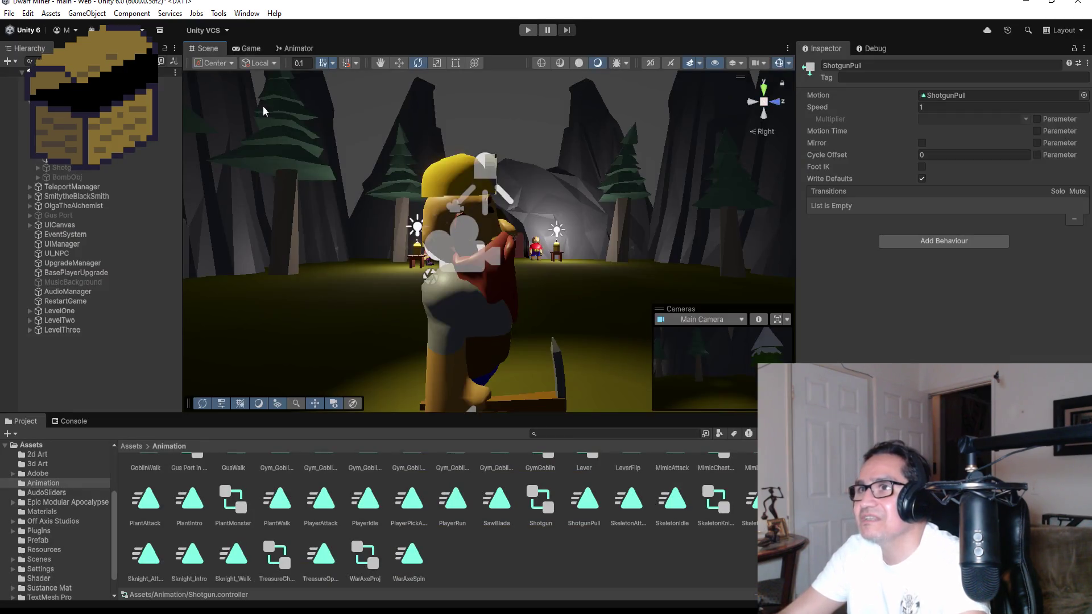
{"action": "left_click", "coordinate": [247, 13]}
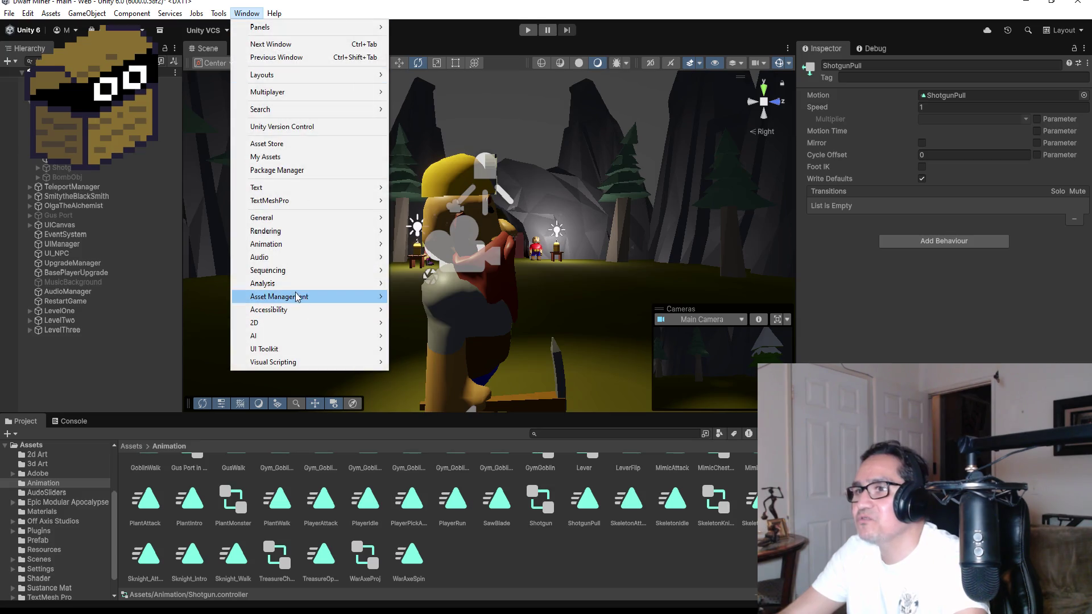
{"action": "mouse_move", "coordinate": [287, 258]}
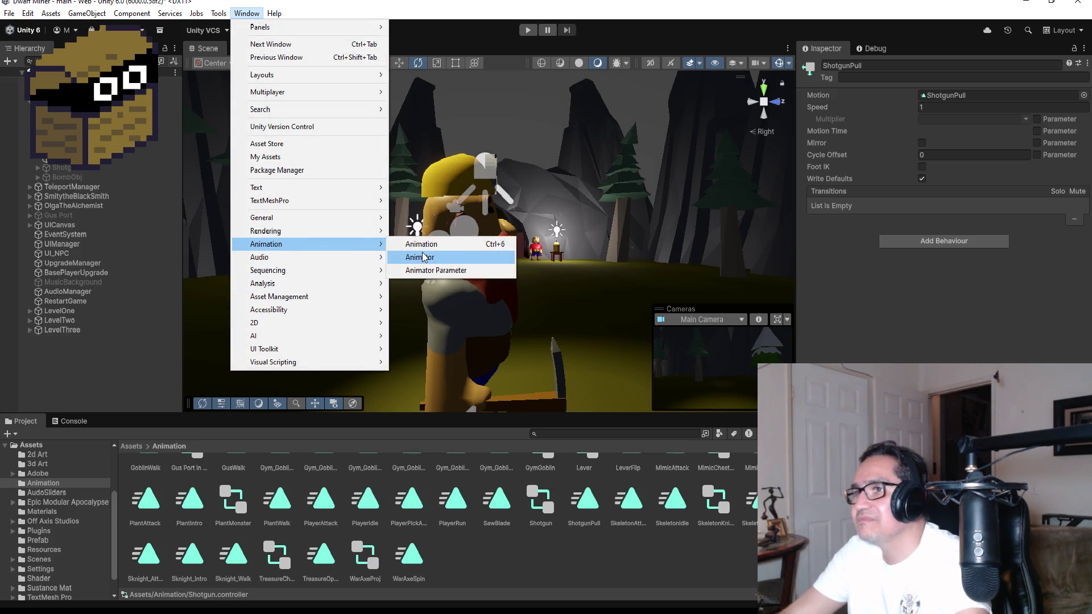
{"action": "left_click", "coordinate": [427, 244]}
{"action": "left_click_drag", "start_coordinate": [316, 323], "coordinate": [393, 305]}
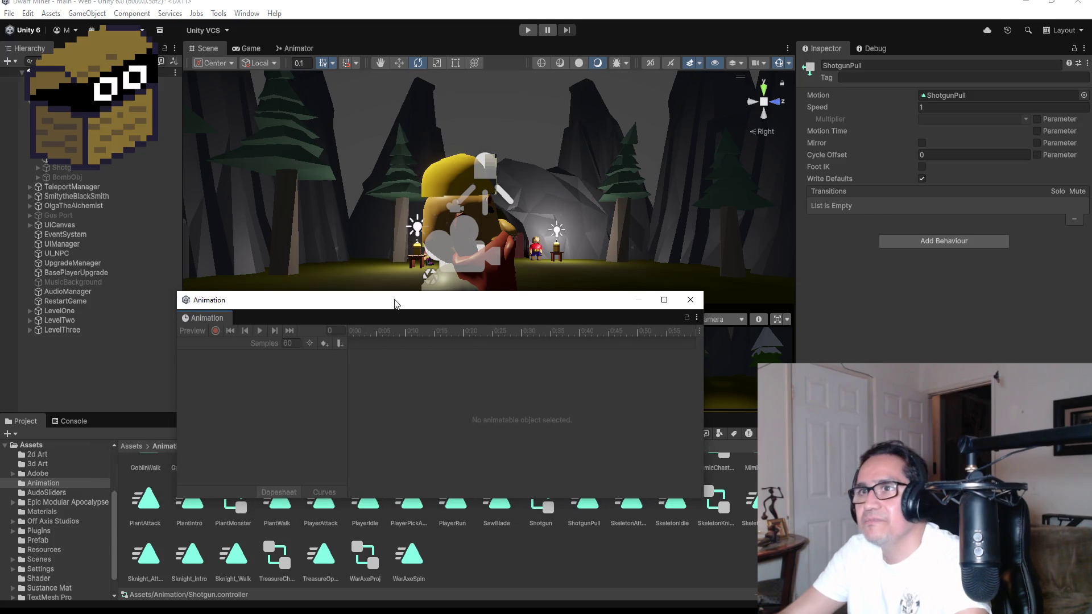
Load the Shotgun's ShotgunPull clip in the Animation window and enable the Shotgun object
{"action": "left_click", "coordinate": [91, 168]}
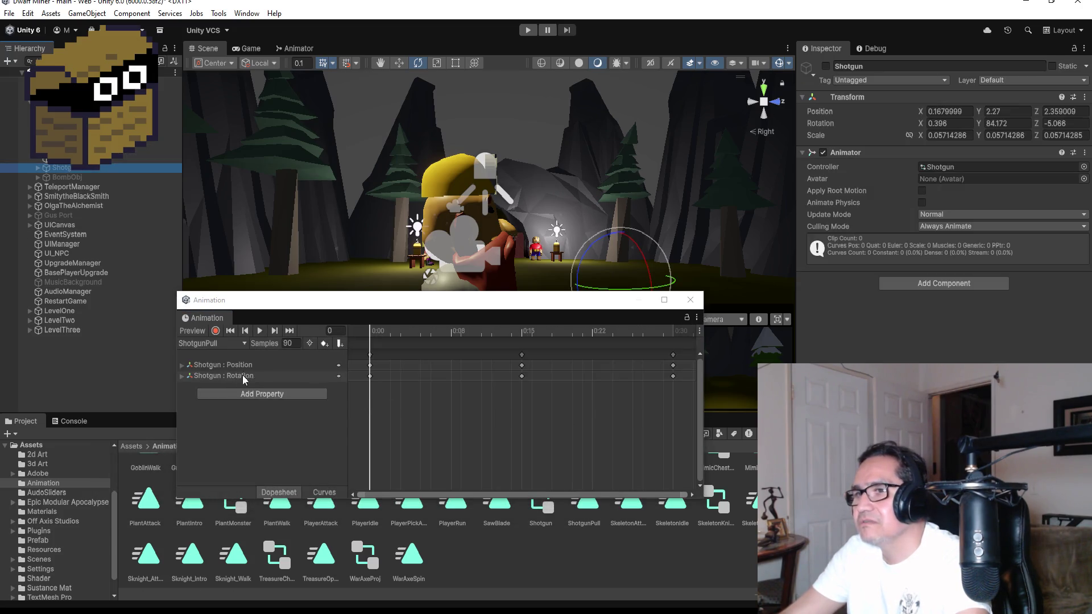
{"action": "left_click", "coordinate": [260, 330]}
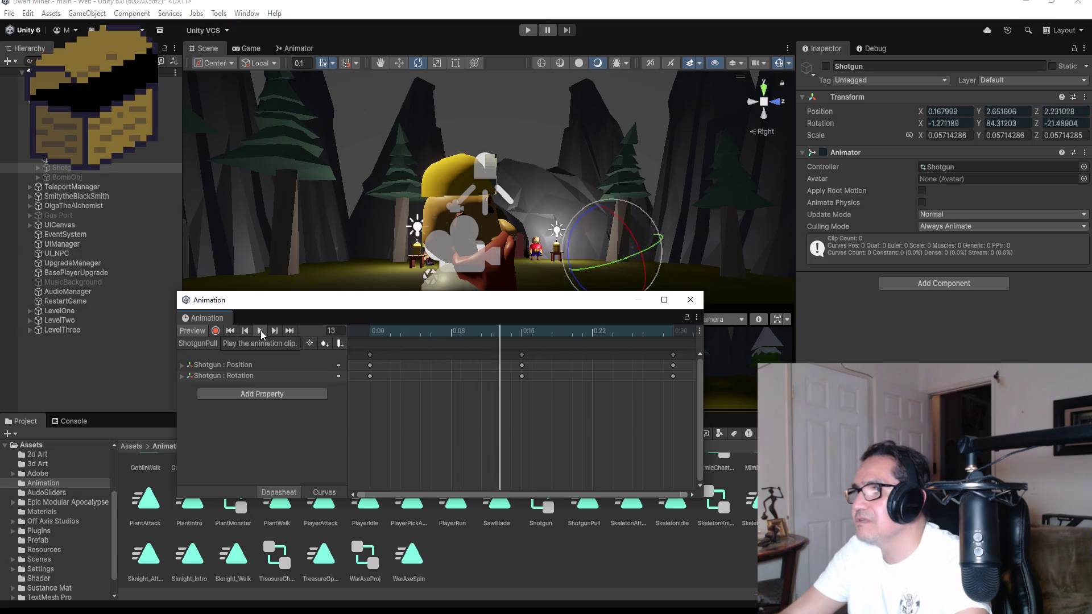
{"action": "scroll", "coordinate": [524, 424], "scroll_direction": "down", "scroll_amount": 2}
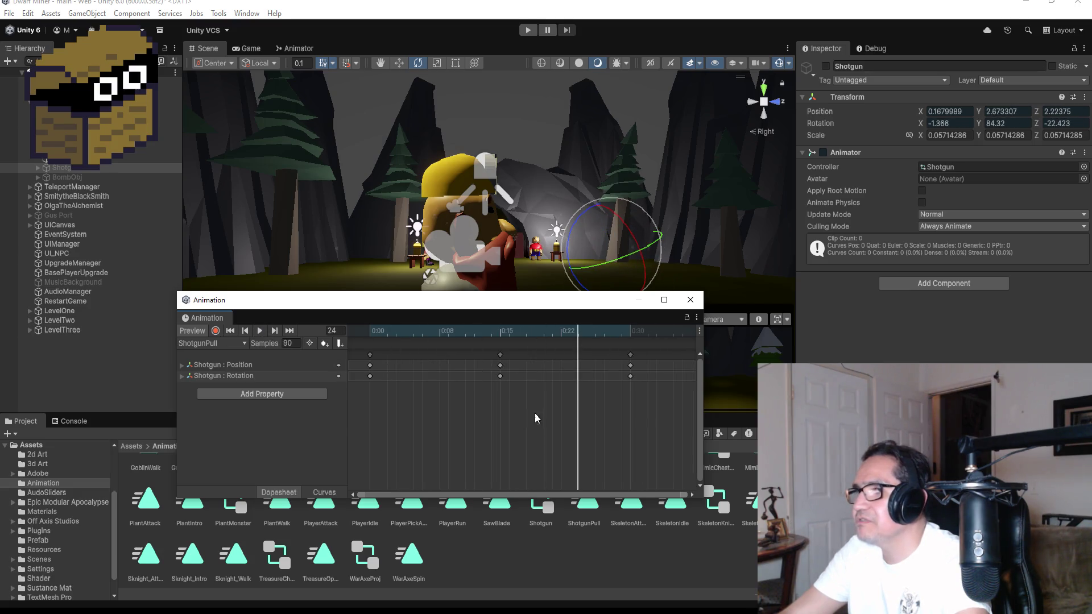
{"action": "mouse_move", "coordinate": [595, 303]}
{"action": "left_mouse_down"}
{"action": "mouse_move", "coordinate": [596, 387]}
{"action": "mouse_move", "coordinate": [604, 378]}
{"action": "left_mouse_up"}
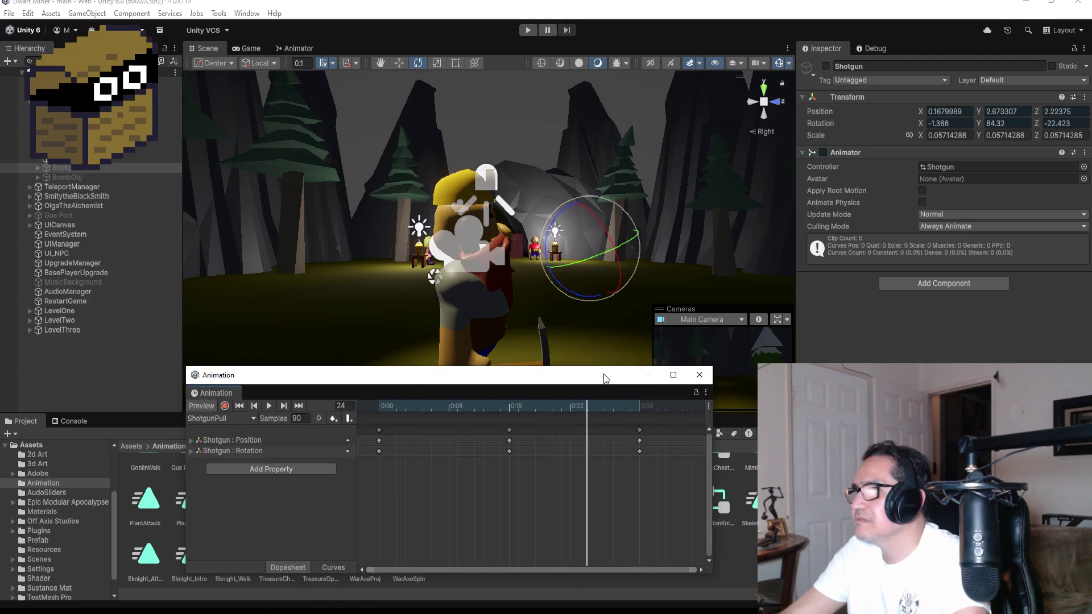
{"action": "left_click", "coordinate": [826, 67]}
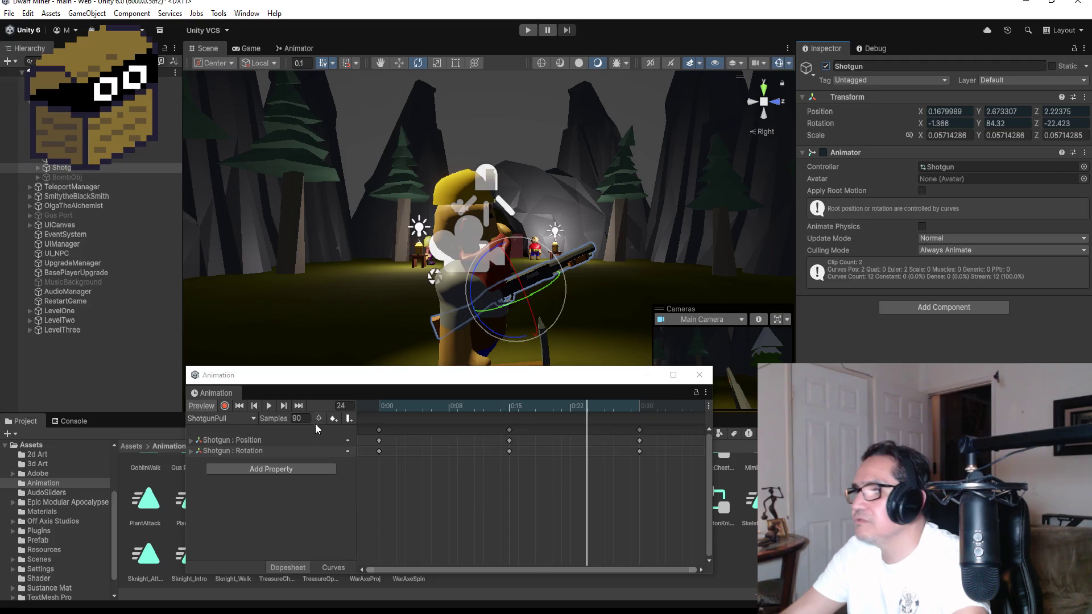
Replace the 0:30 keyframes with new keys that copy the frame-0 starting pose
{"action": "left_click", "coordinate": [302, 406]}
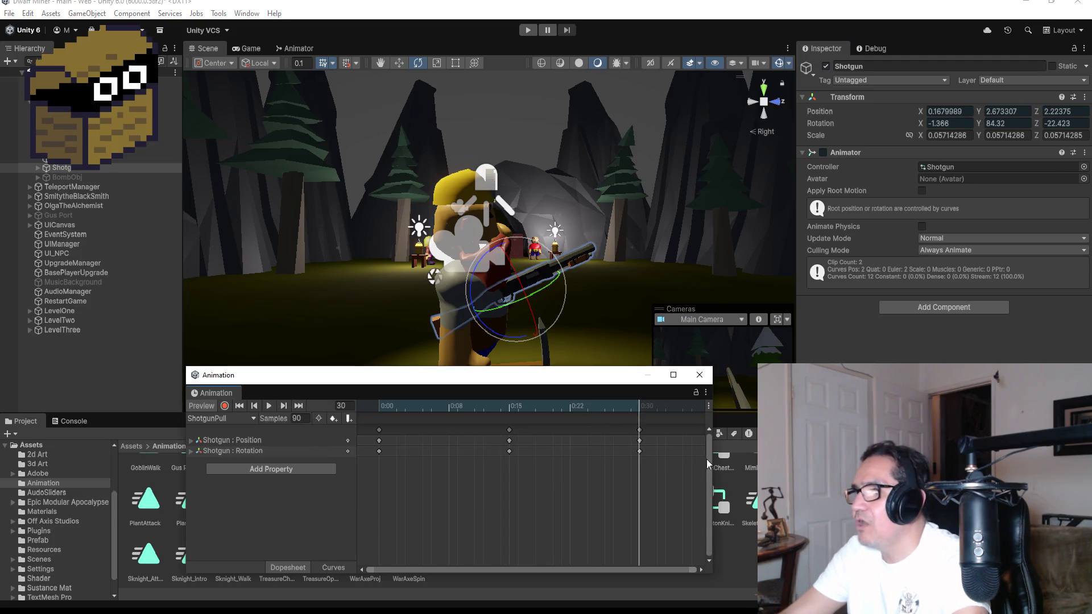
{"action": "left_click", "coordinate": [642, 430]}
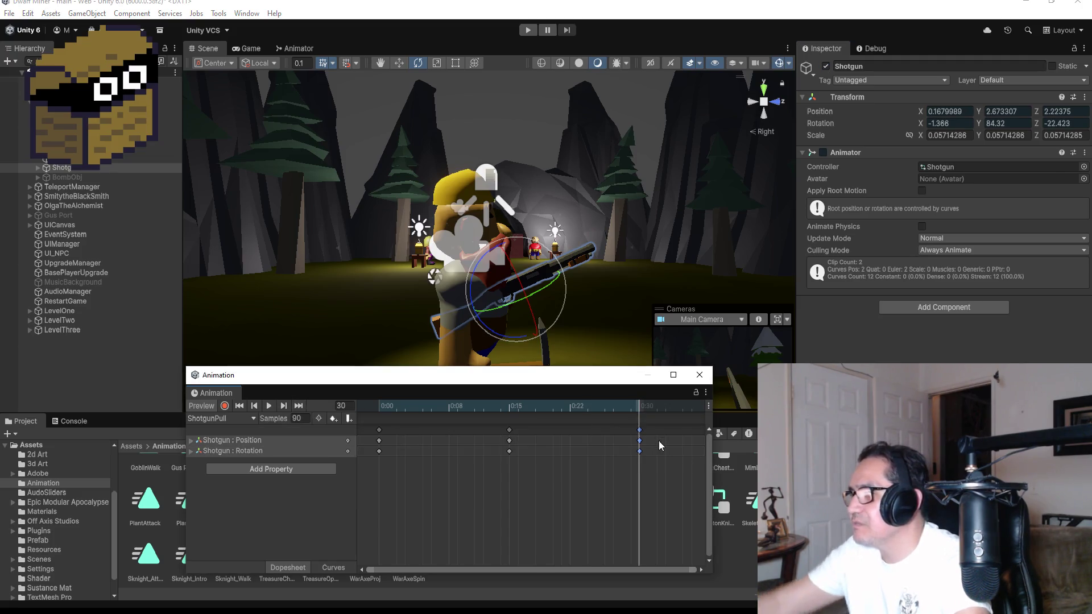
{"action": "key", "text": "Delete"}
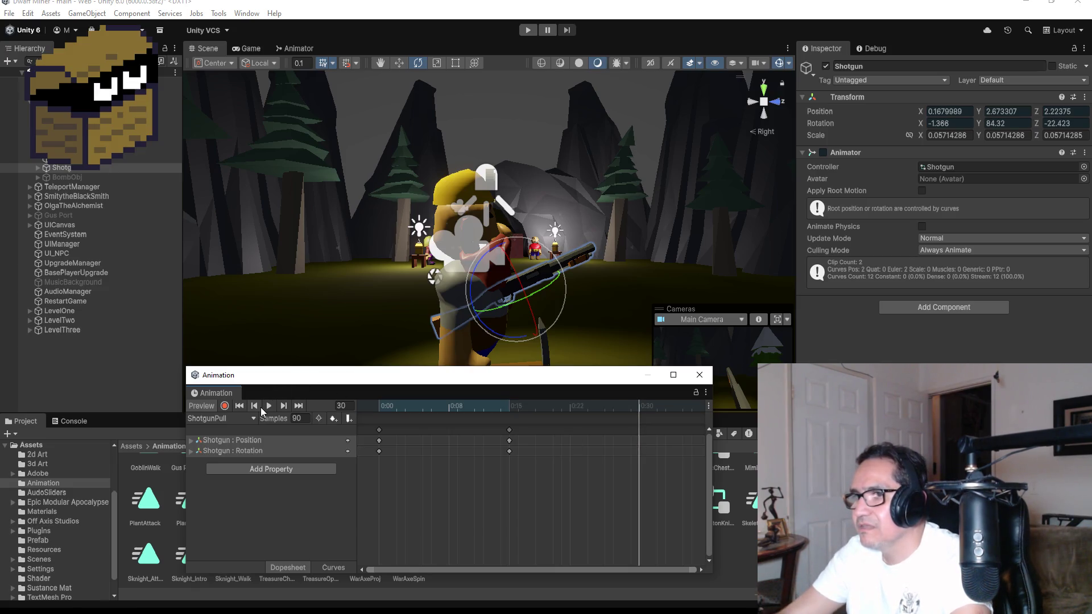
{"action": "left_click", "coordinate": [260, 407]}
{"action": "left_click", "coordinate": [257, 406]}
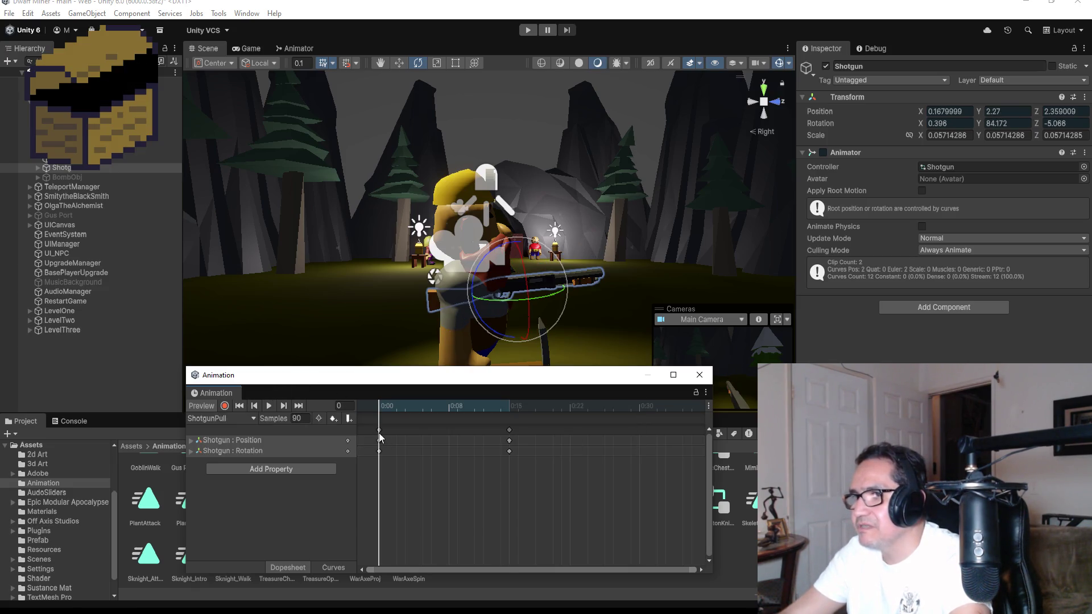
{"action": "right_click", "coordinate": [638, 431]}
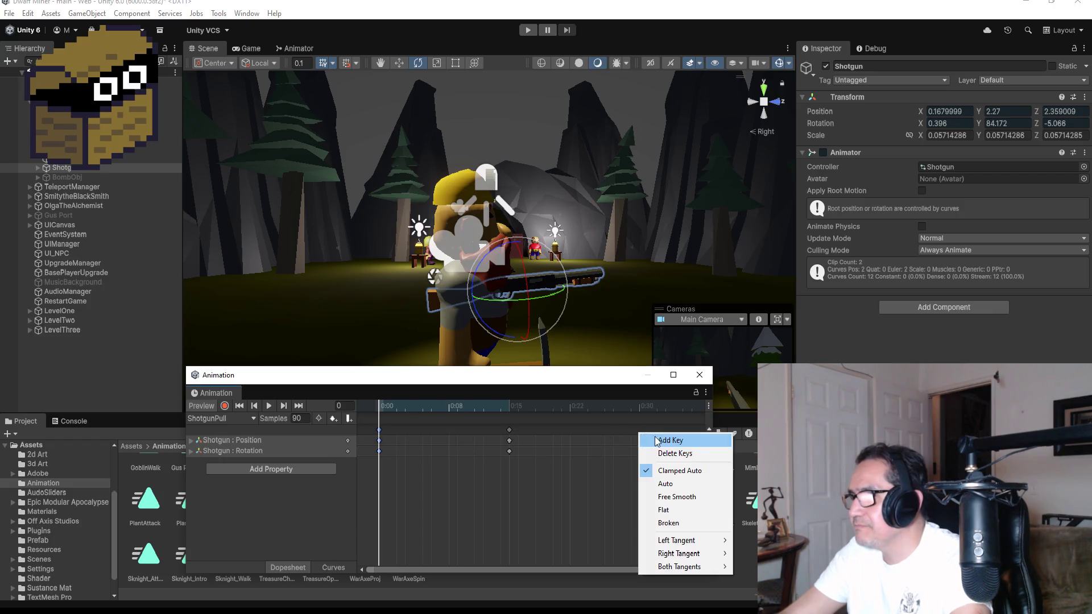
{"action": "left_click", "coordinate": [654, 438]}
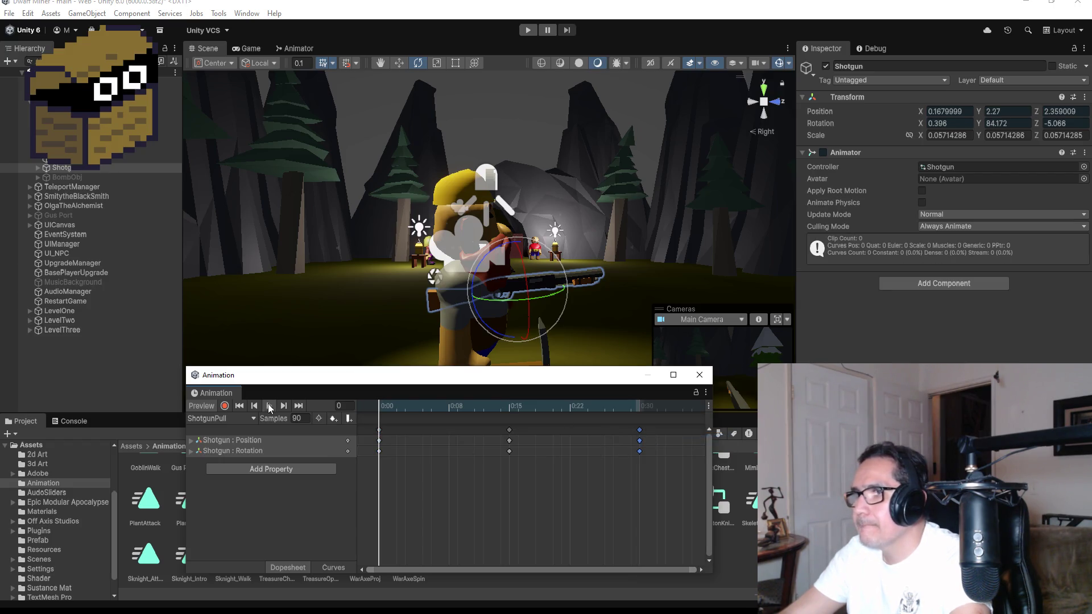
Preview the revised ShotgunPull clip, close the Animation window, and select the clip asset
{"action": "left_click", "coordinate": [270, 406]}
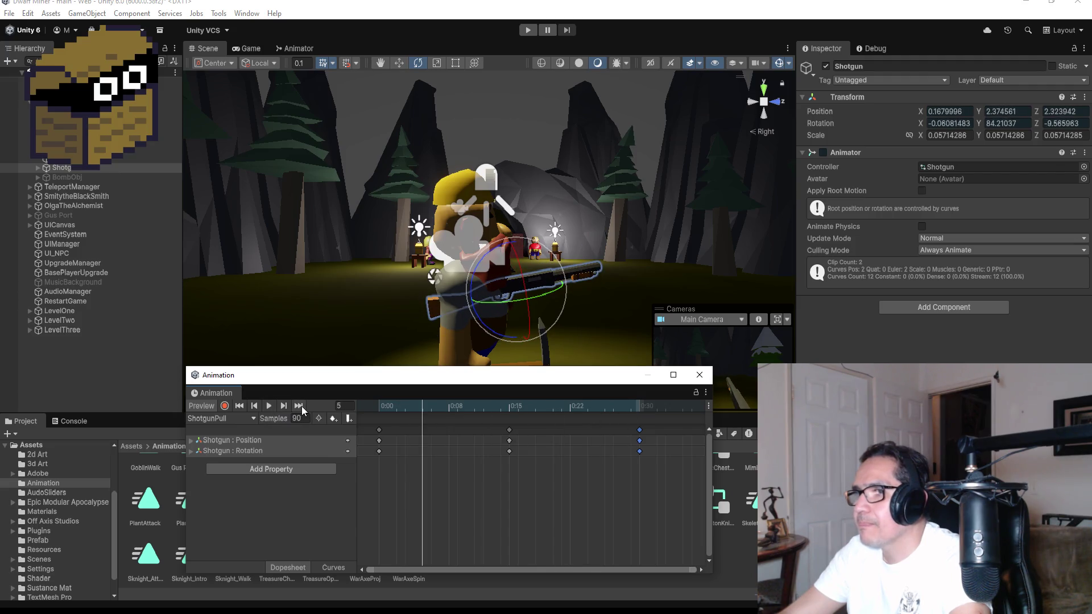
{"action": "left_click", "coordinate": [301, 406]}
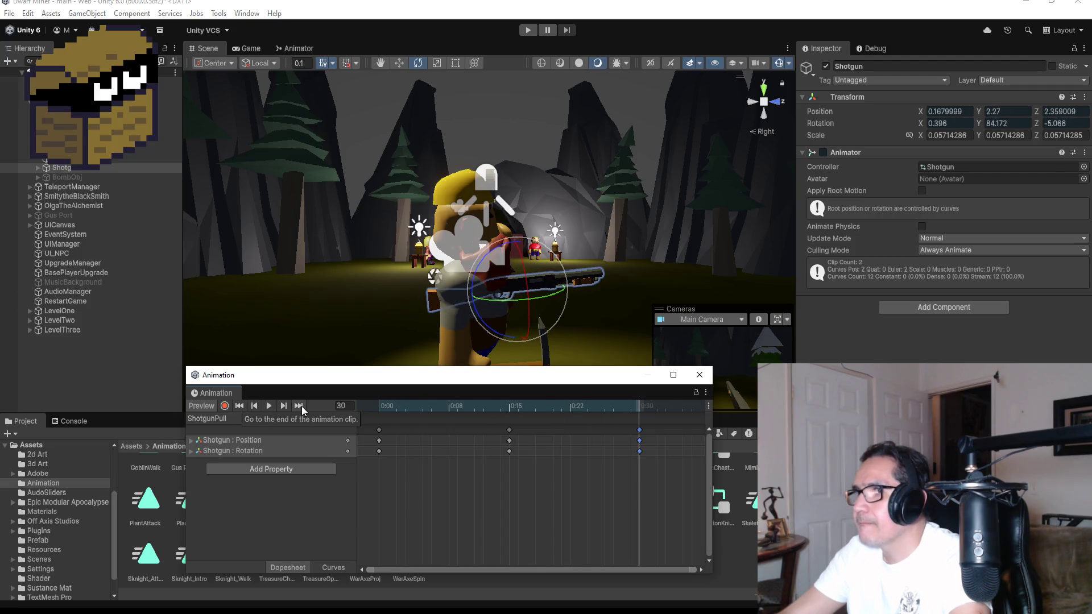
{"action": "left_click", "coordinate": [269, 406]}
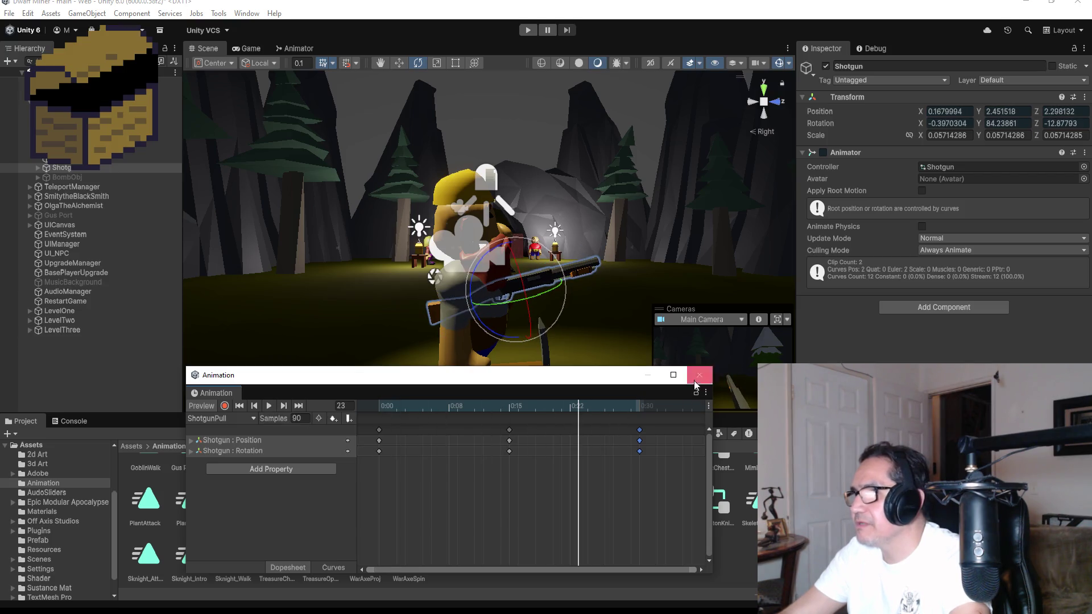
{"action": "left_click", "coordinate": [699, 376]}
{"action": "left_click", "coordinate": [586, 500]}
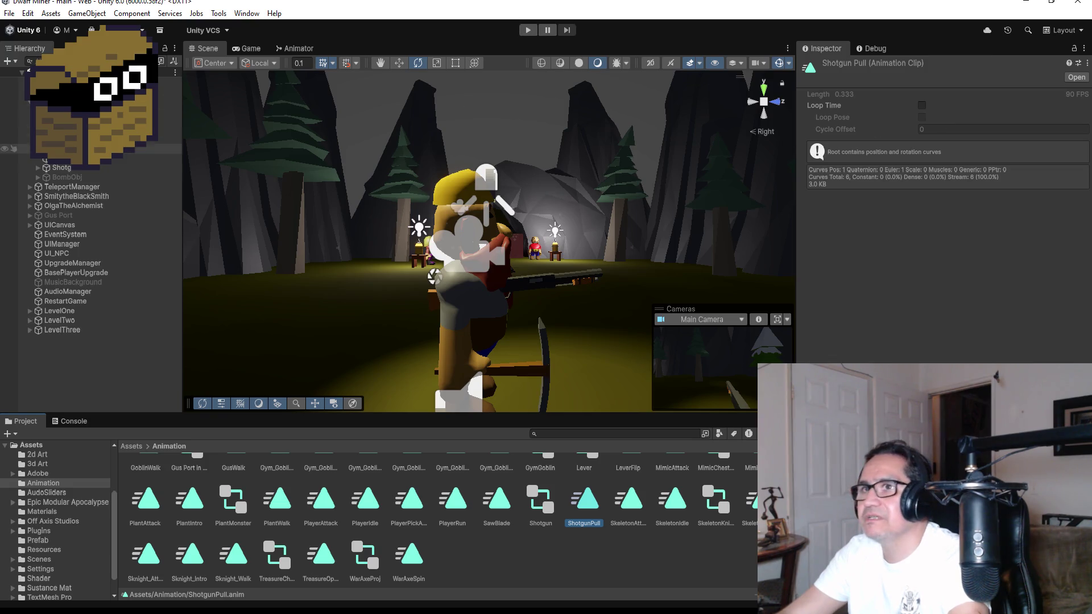
Disable the Shotgun object again and start the game to test the change
{"action": "left_click", "coordinate": [68, 168]}
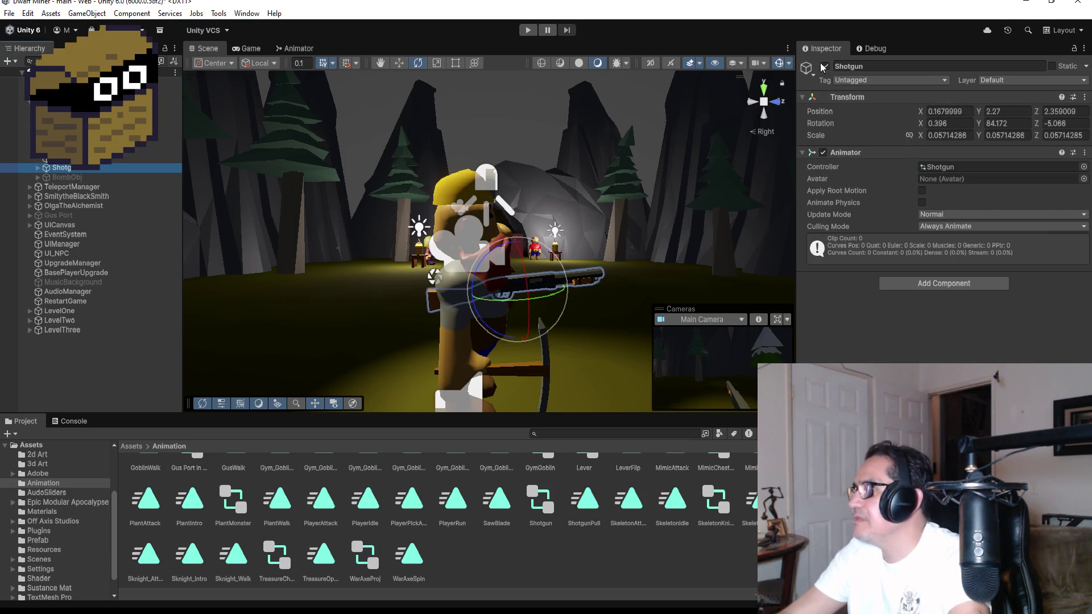
{"action": "left_click", "coordinate": [826, 66]}
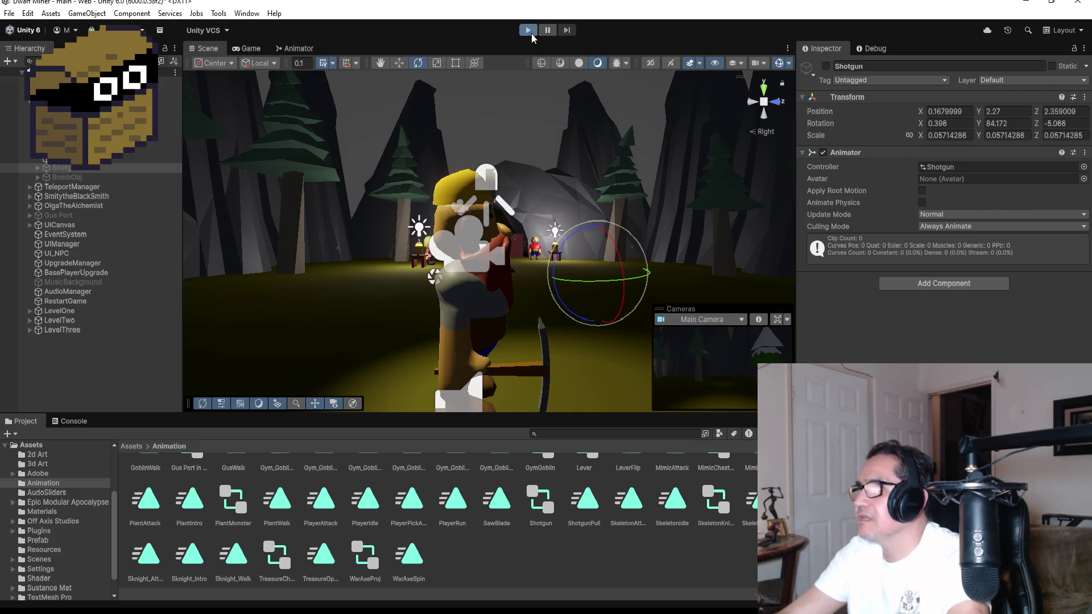
{"action": "left_click", "coordinate": [529, 32]}
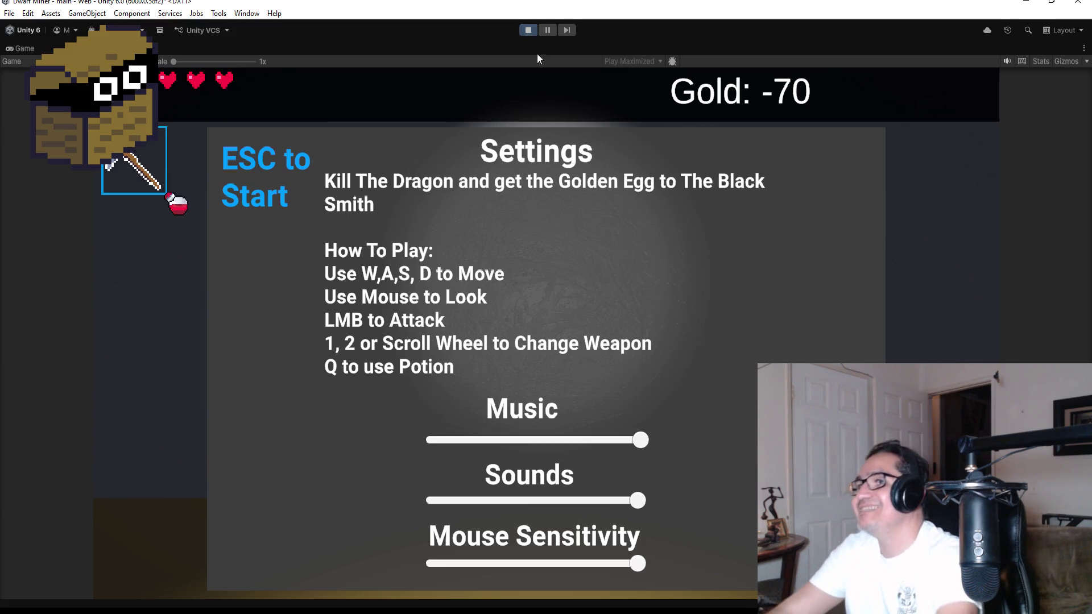
Equip the weapon with key 2, fire seven times, stop Play mode, and switch to Visual Studio
{"action": "key", "text": "Escape"}
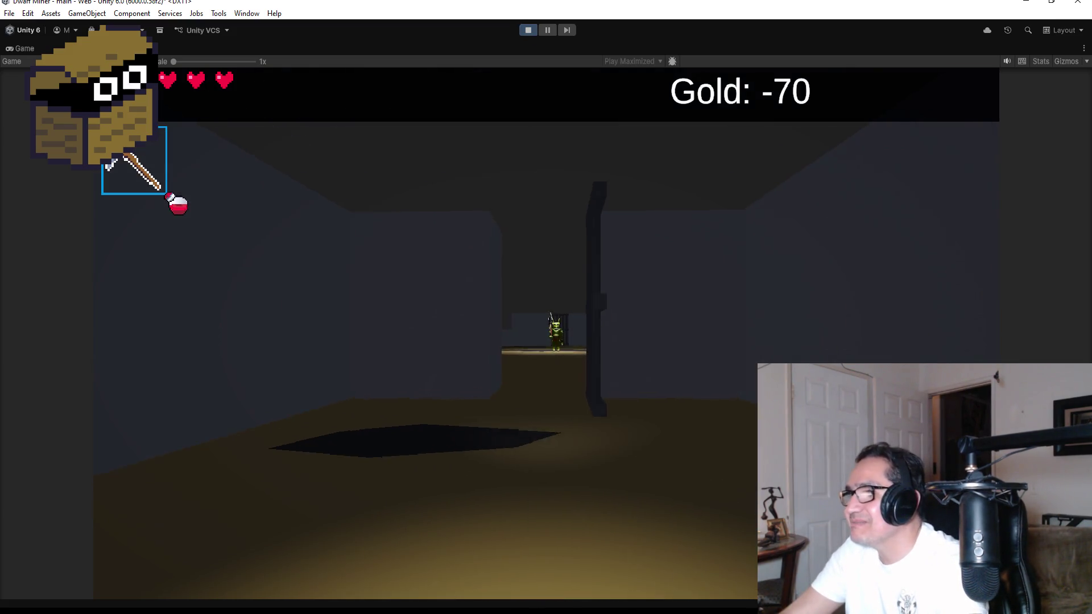
{"action": "key", "text": "2"}
{"action": "left_click", "coordinate": [546, 334]}
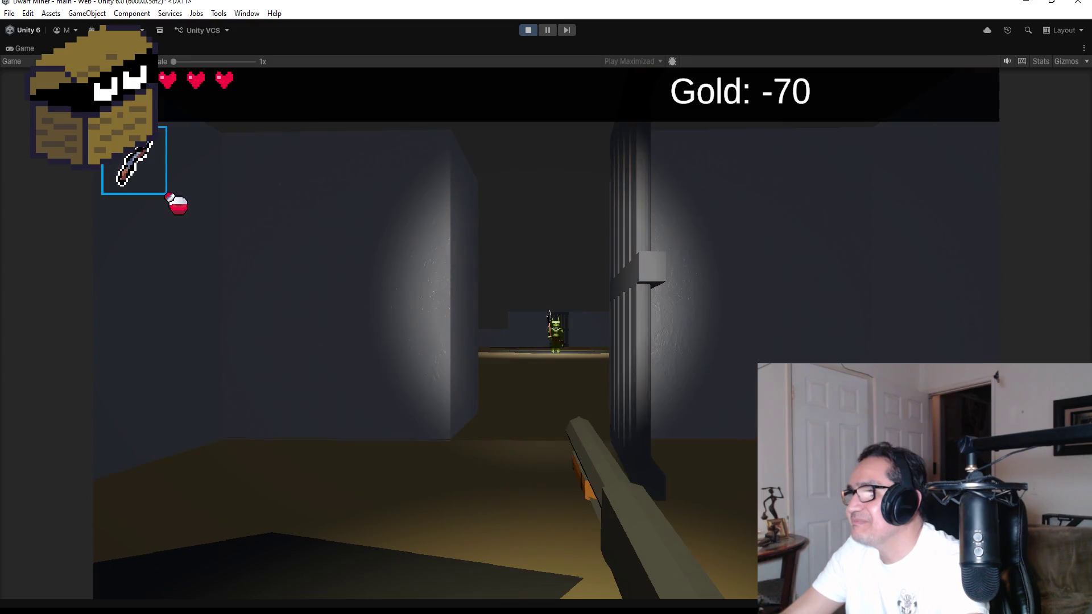
{"action": "left_click", "coordinate": [546, 333]}
{"action": "left_click", "coordinate": [546, 334]}
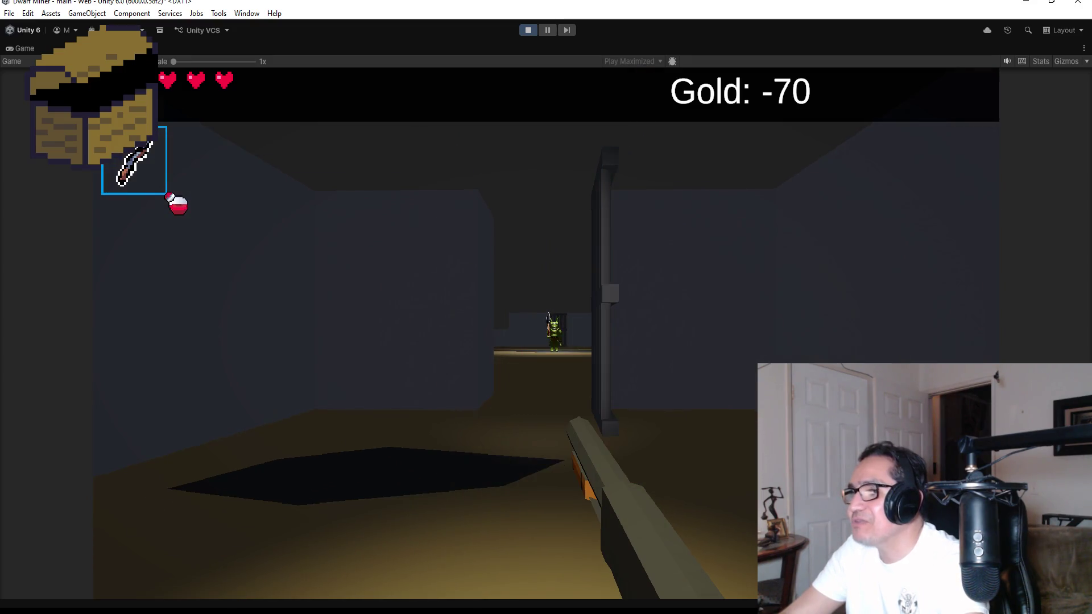
{"action": "left_click", "coordinate": [546, 333]}
{"action": "left_click", "coordinate": [545, 334]}
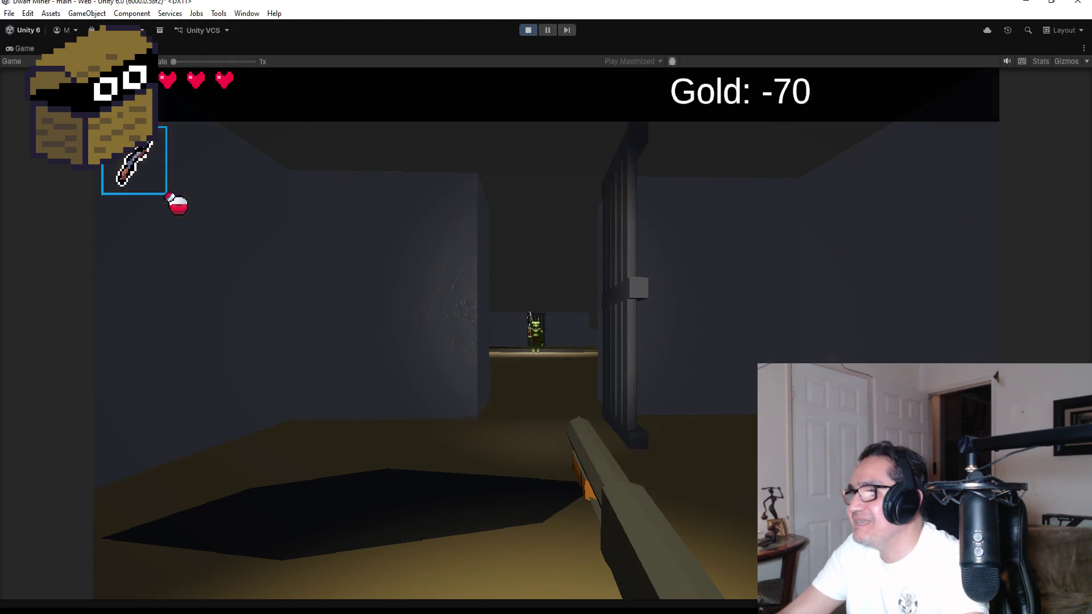
{"action": "left_click", "coordinate": [545, 334]}
{"action": "left_click", "coordinate": [546, 334]}
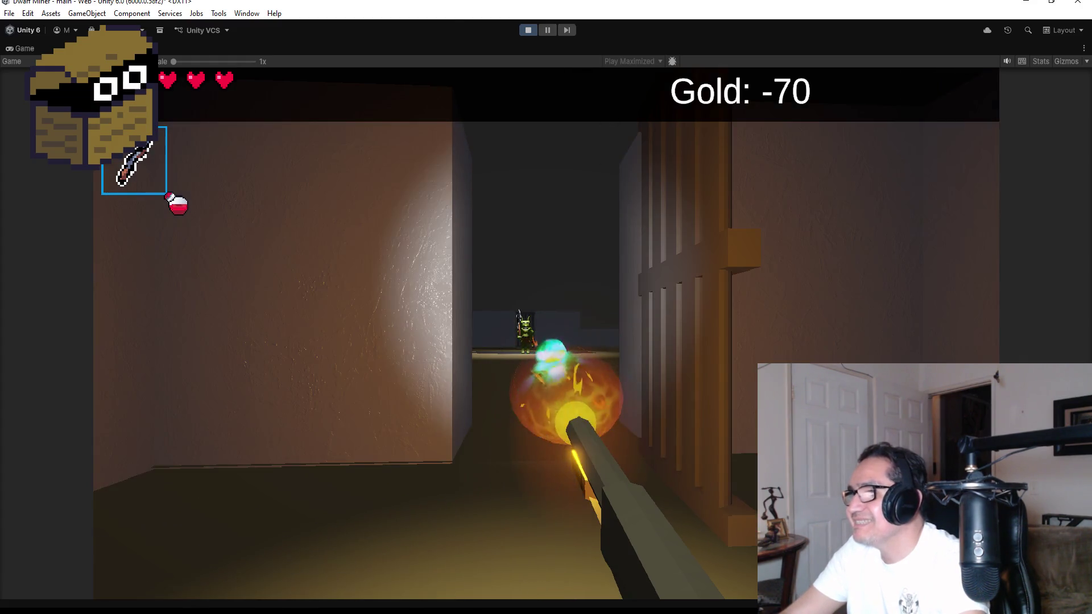
{"action": "key", "text": "Escape"}
{"action": "left_click", "coordinate": [528, 32]}
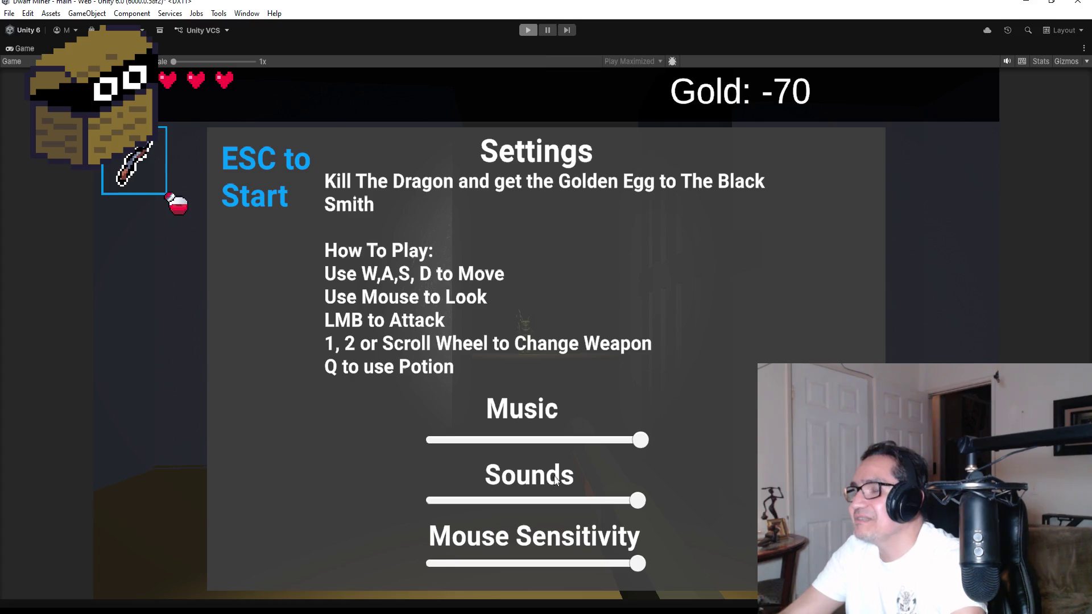
{"action": "key", "text": "alt+Tab"}
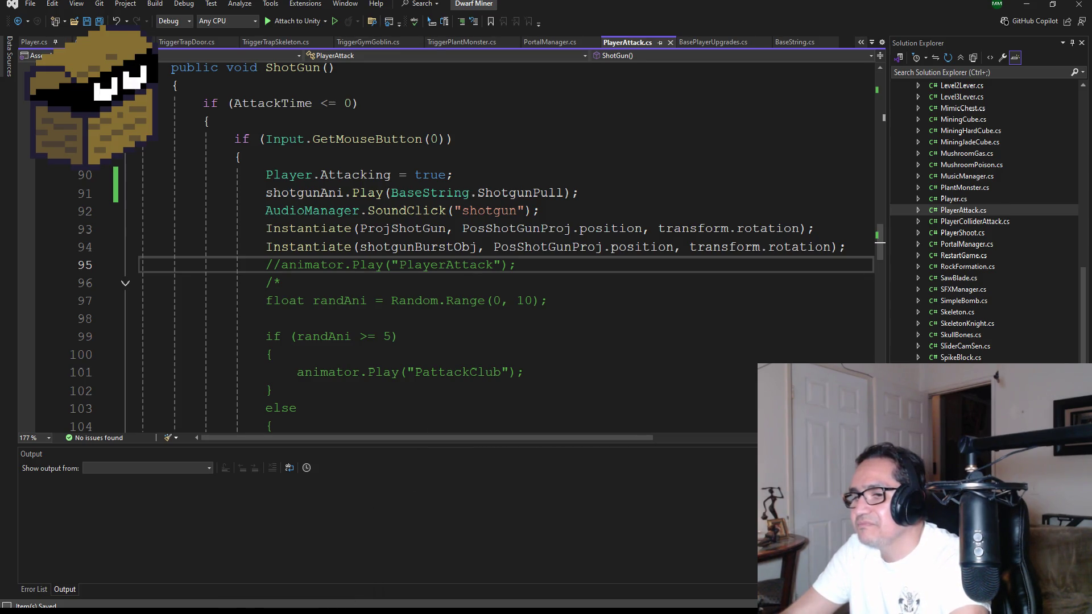
Review the ShotGun() method in PlayerAttack.cs, then switch back to the Unity editor
{"action": "mouse_move", "coordinate": [182, 612]}
{"action": "mouse_move", "coordinate": [320, 612]}
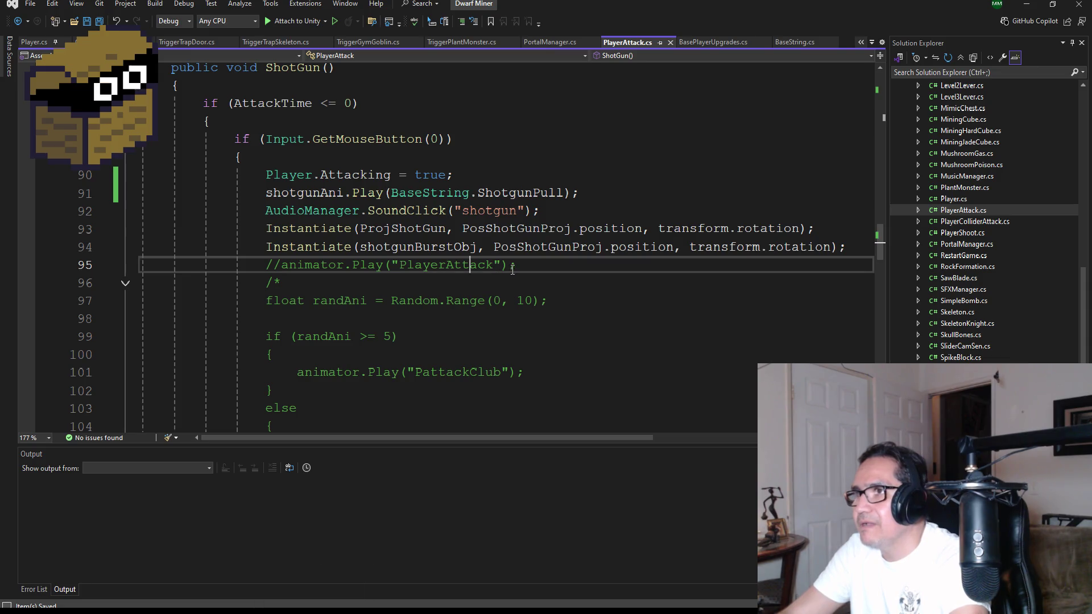
{"action": "key", "text": "alt+Tab"}
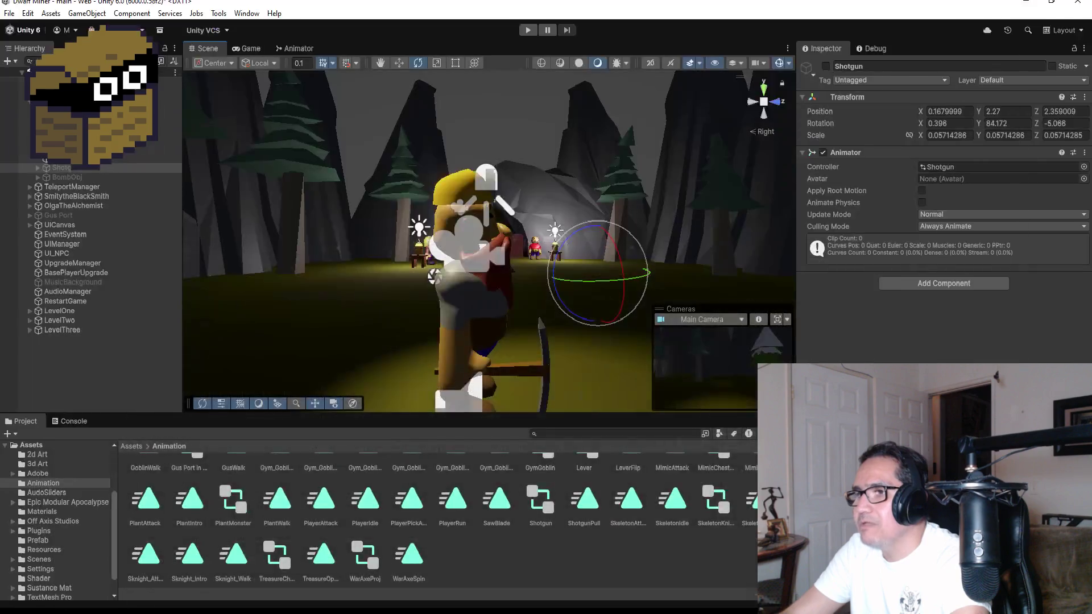
{"action": "key", "text": "alt+Tab"}
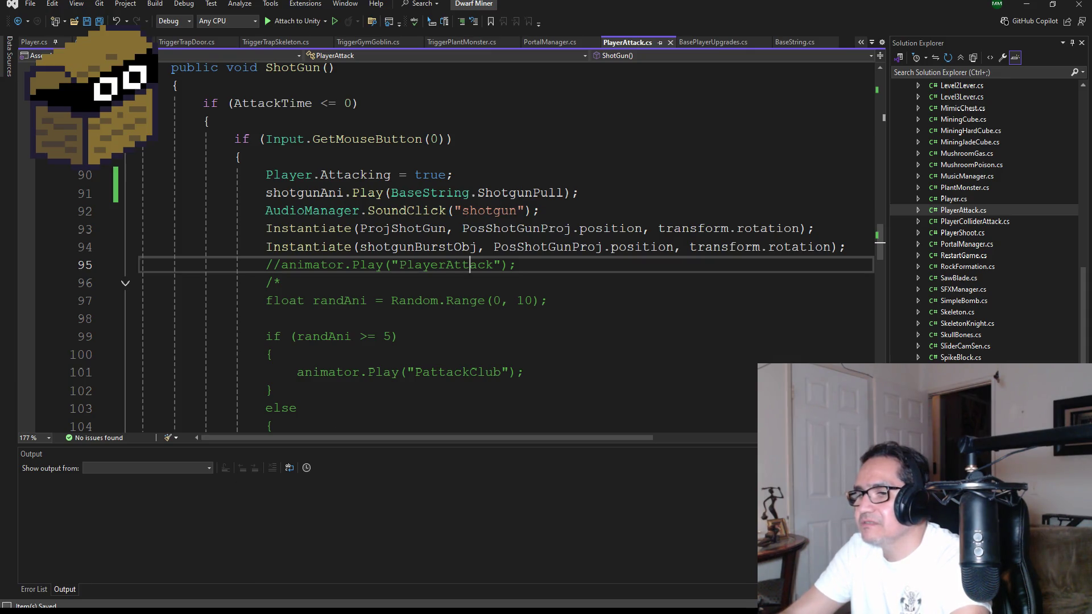
{"action": "key", "text": "alt+Tab"}
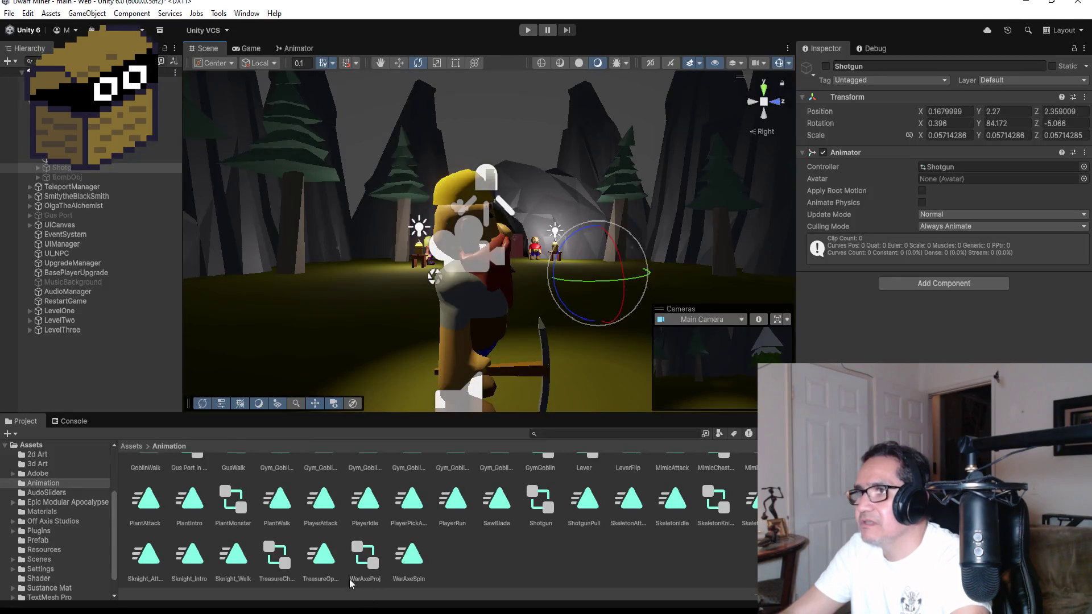
Check the ShotgunPull state and its clip's Loop Time setting in the Shotgun Animator, then enter Play mode
{"action": "left_click", "coordinate": [295, 49]}
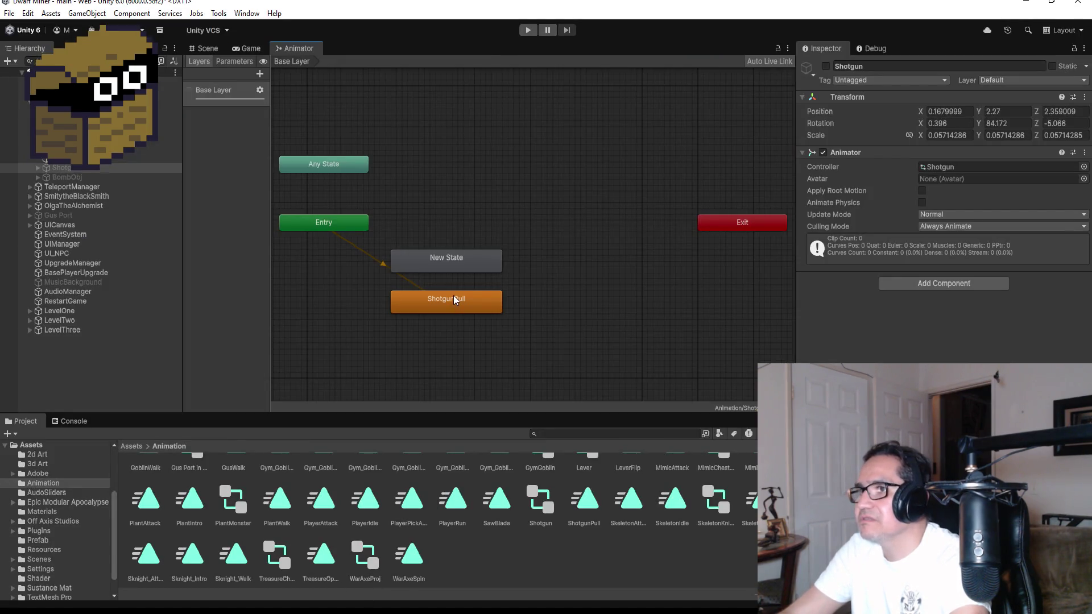
{"action": "right_click", "coordinate": [454, 297]}
{"action": "left_click", "coordinate": [580, 509]}
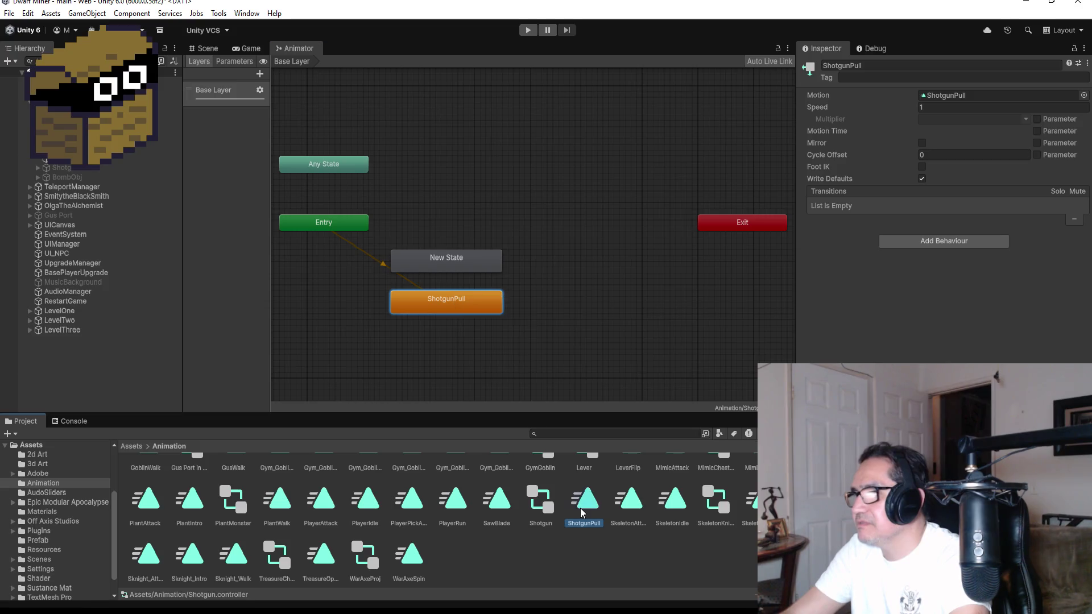
{"action": "left_click", "coordinate": [528, 29]}
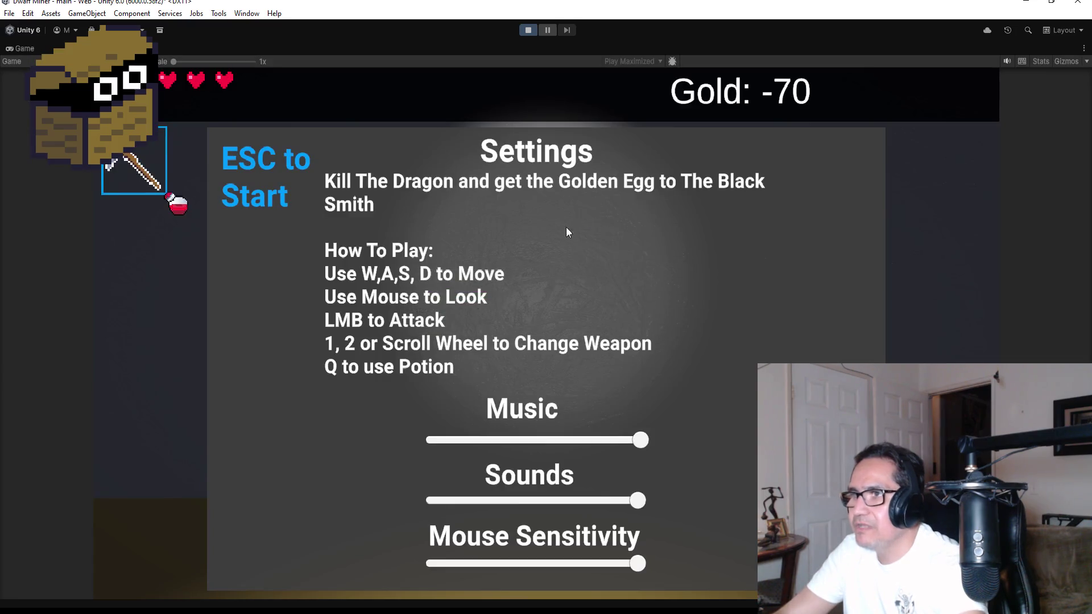
Switch to the gun with key 2, fire two shots, then pause and stop Play mode
{"action": "key", "text": "Escape"}
{"action": "key", "text": "2"}
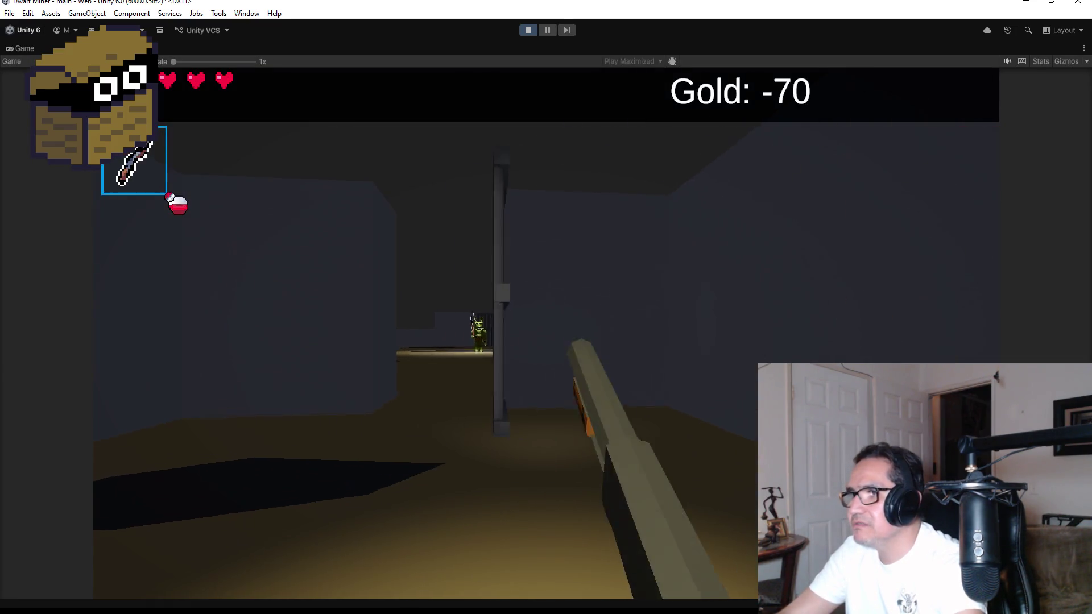
{"action": "left_click", "coordinate": [544, 335]}
{"action": "left_click", "coordinate": [545, 336]}
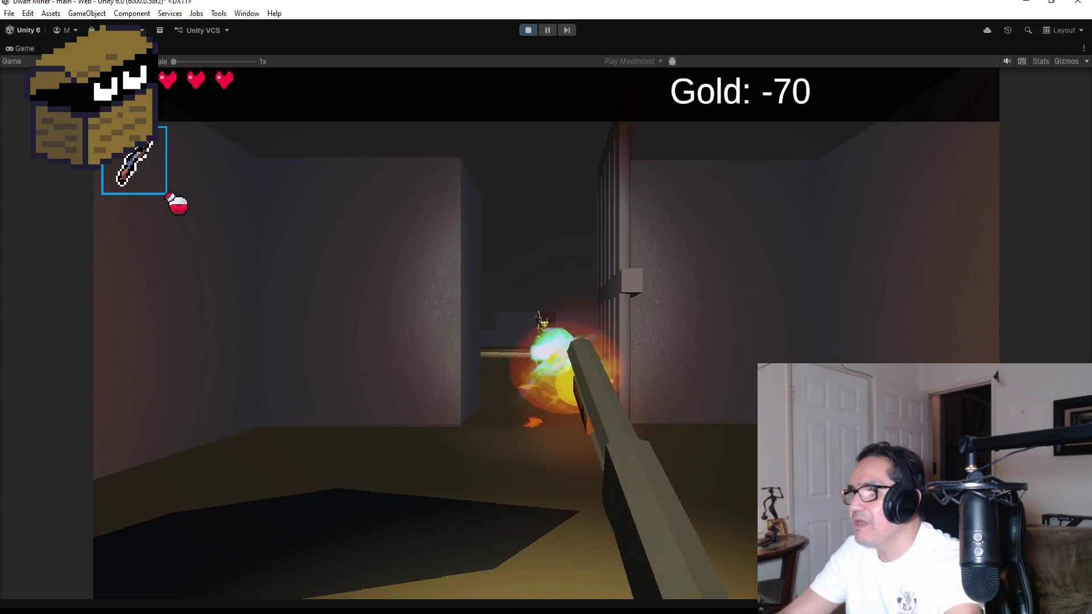
{"action": "key", "text": "Escape"}
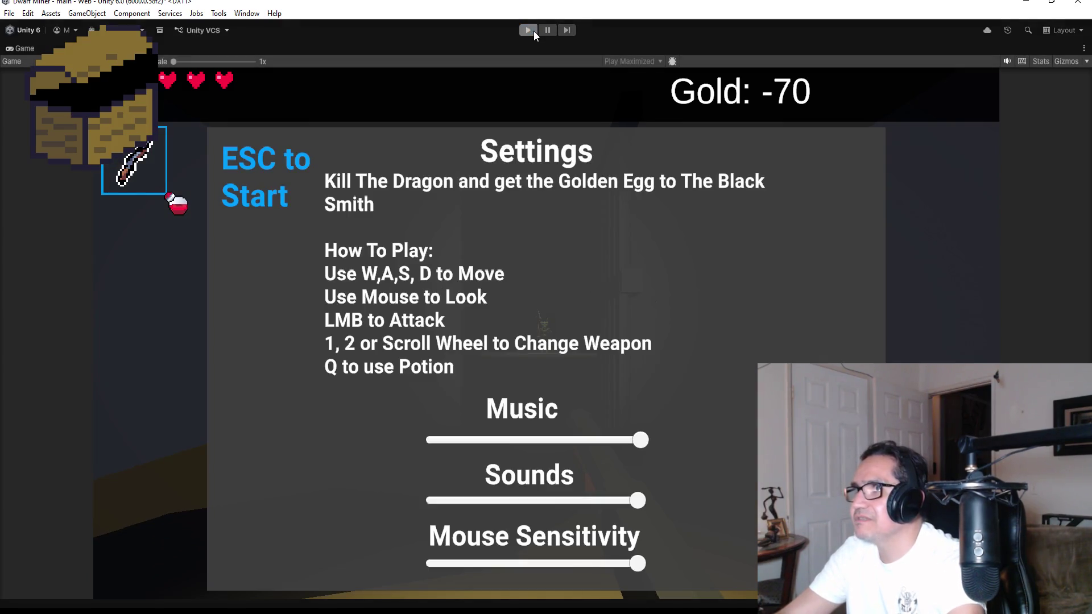
{"action": "left_click", "coordinate": [533, 31]}
Review the shotgun code in Visual Studio and return to Unity
{"action": "key", "text": "alt+Tab"}
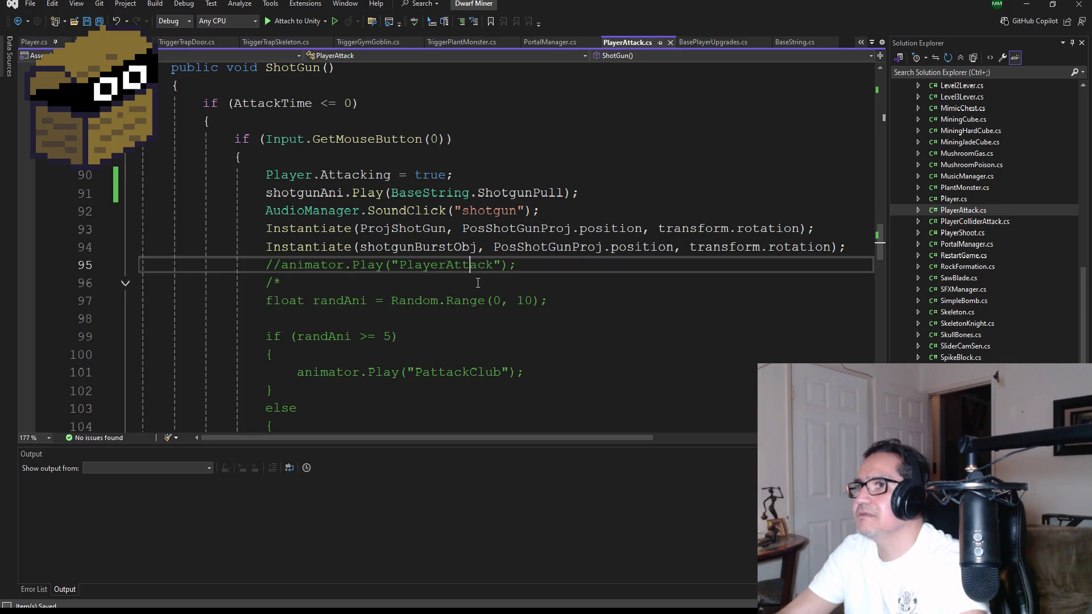
{"action": "scroll", "coordinate": [478, 283], "scroll_direction": "up", "scroll_amount": 1}
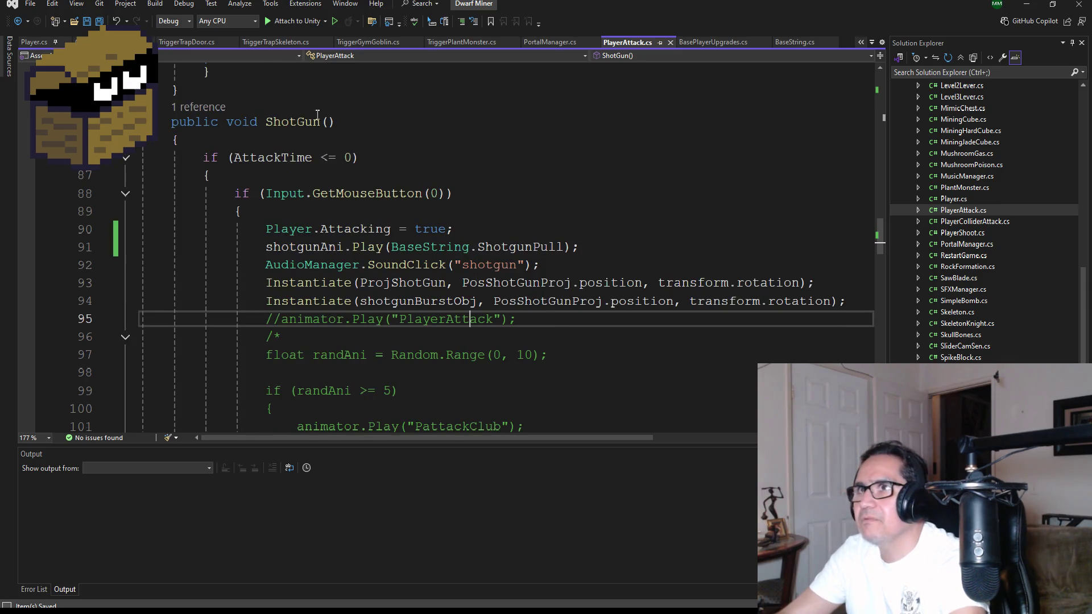
{"action": "key", "text": "alt+Tab"}
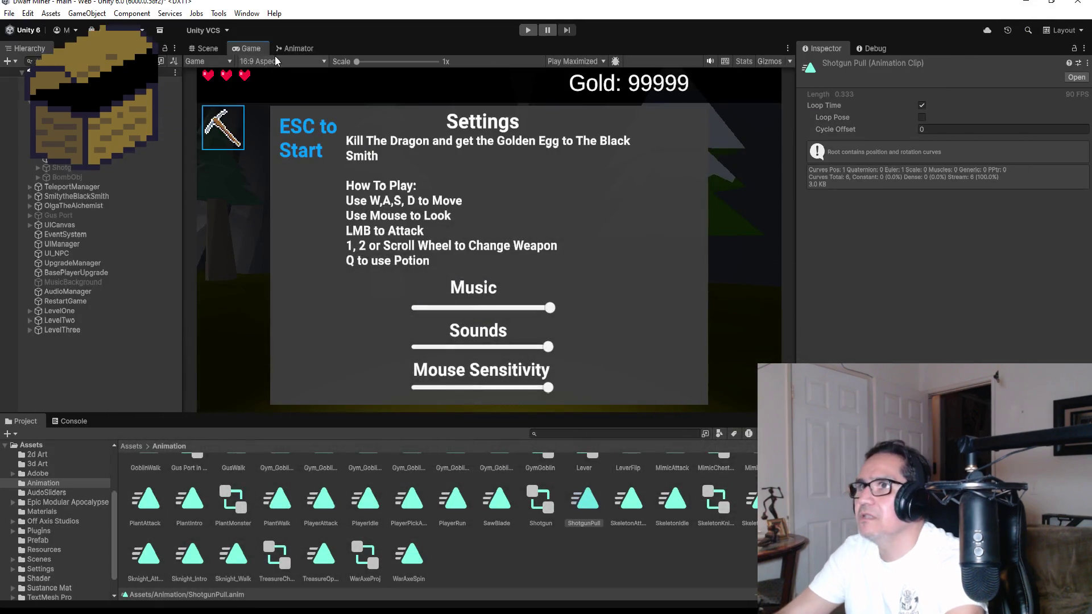
Set New State as the Shotgun controller's layer default state
{"action": "left_click", "coordinate": [299, 49]}
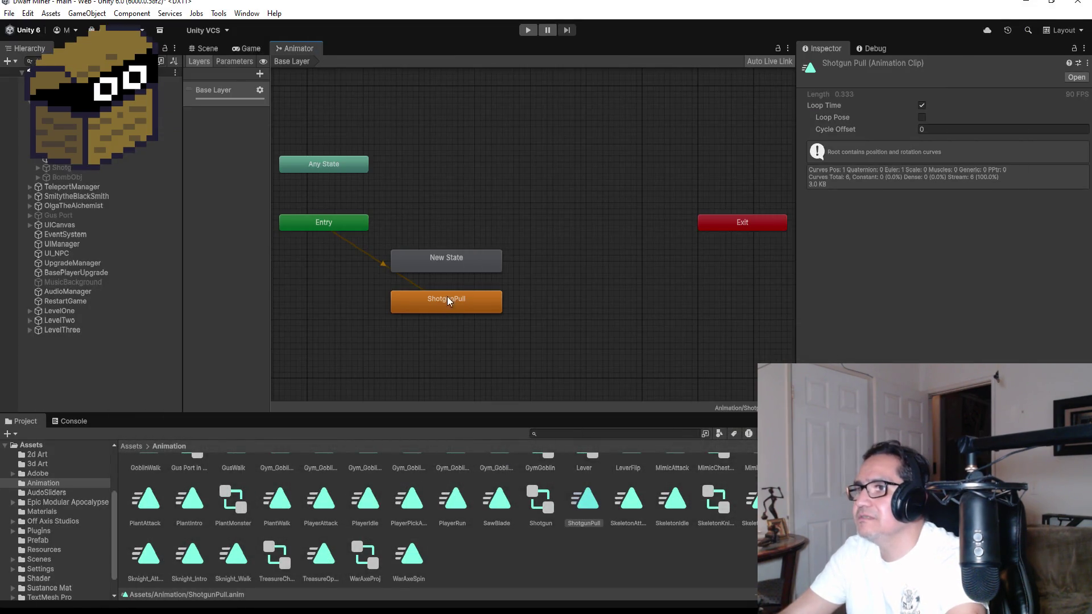
{"action": "right_click", "coordinate": [451, 254]}
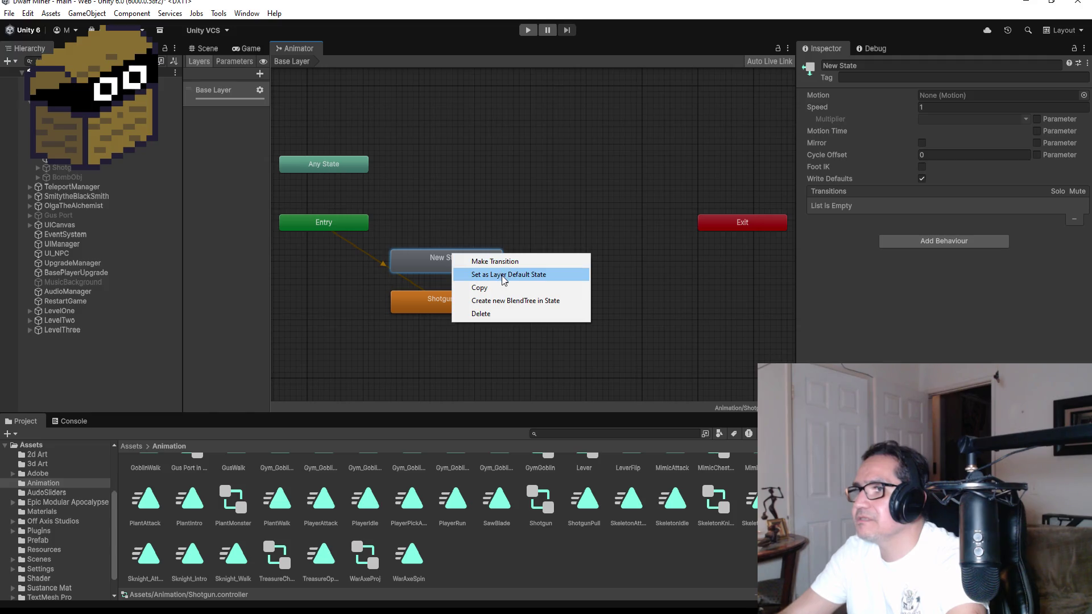
{"action": "left_click", "coordinate": [503, 275]}
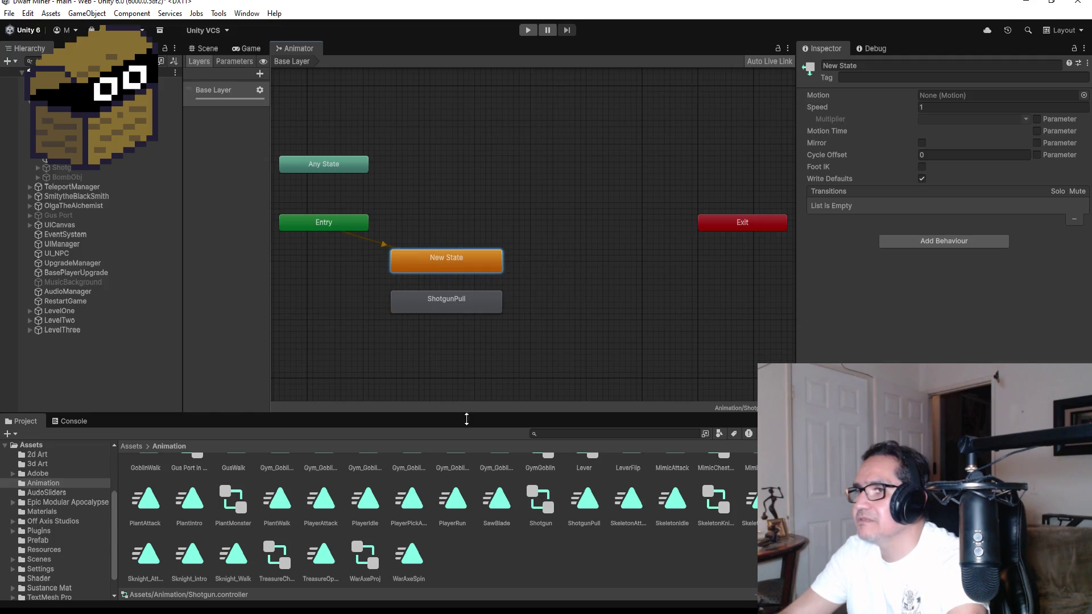
{"action": "key", "text": "alt+Tab"}
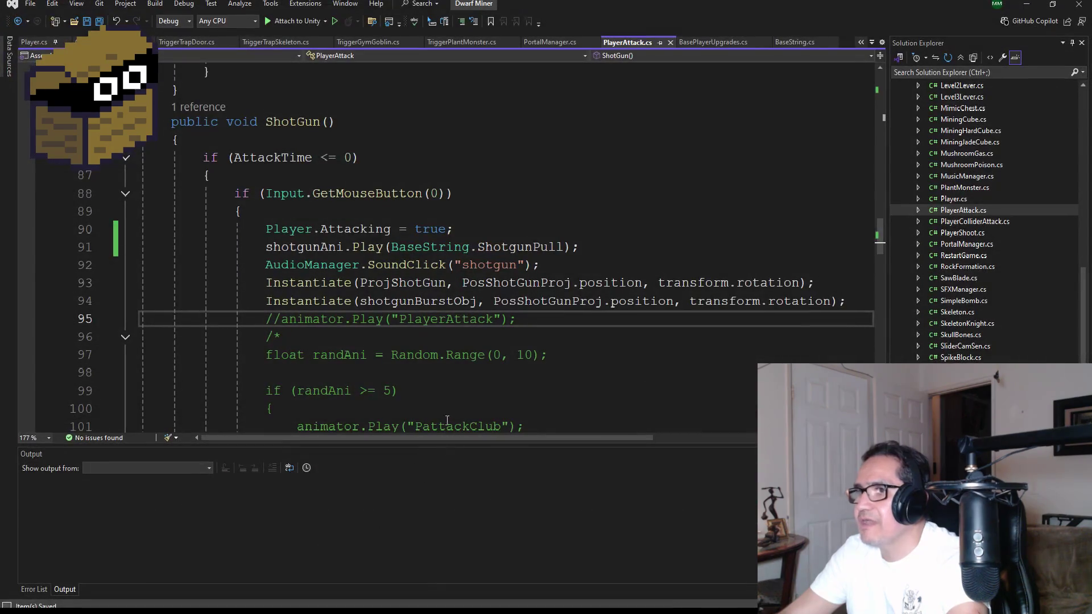
{"action": "left_click", "coordinate": [1035, 4]}
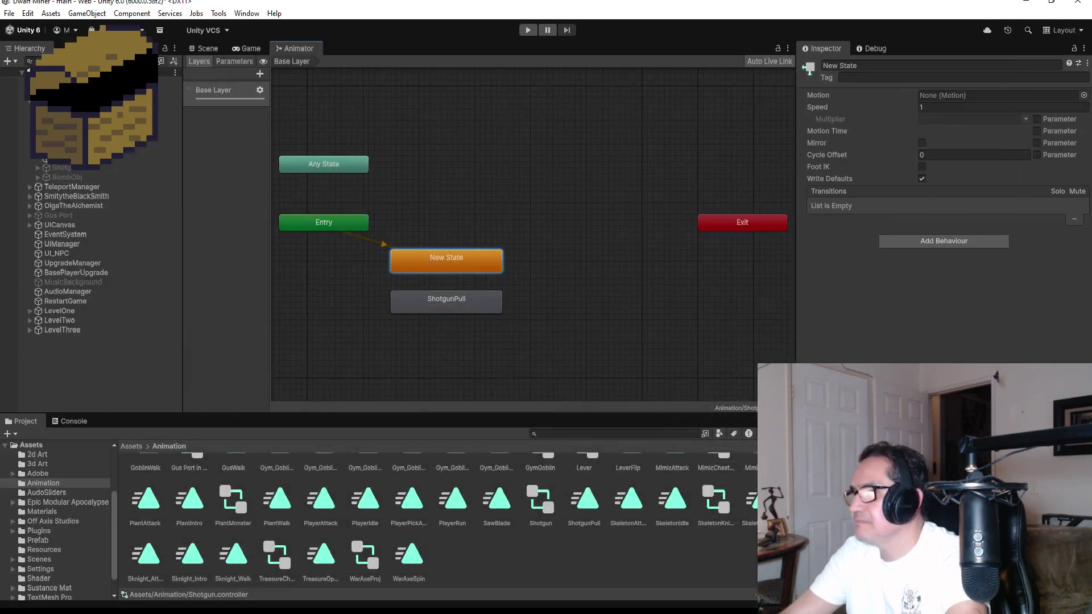
Turn off Loop Time on the ShotgunPull clip and enter Play mode
{"action": "left_click", "coordinate": [584, 503]}
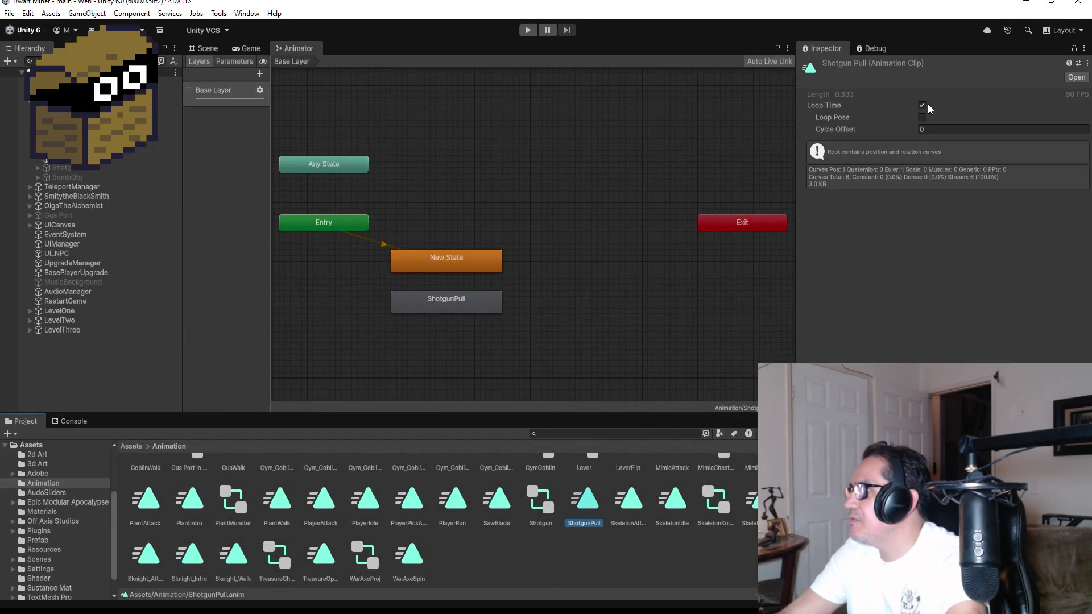
{"action": "left_click", "coordinate": [923, 105]}
{"action": "left_click", "coordinate": [527, 30]}
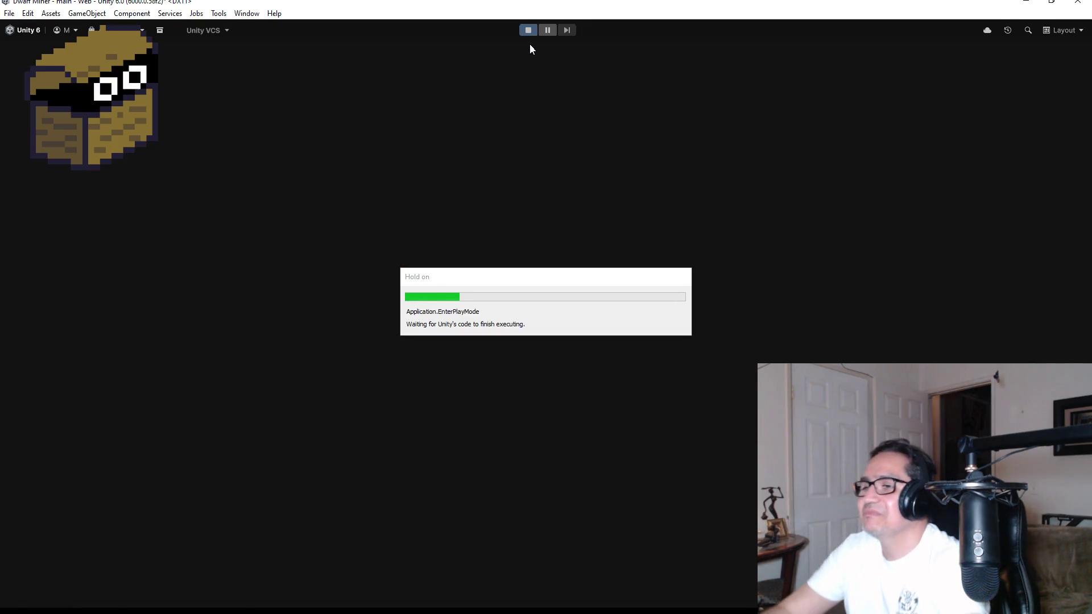
Dismiss the start panel and fire 17 shotgun shots down the corridor
{"action": "key", "text": "Escape"}
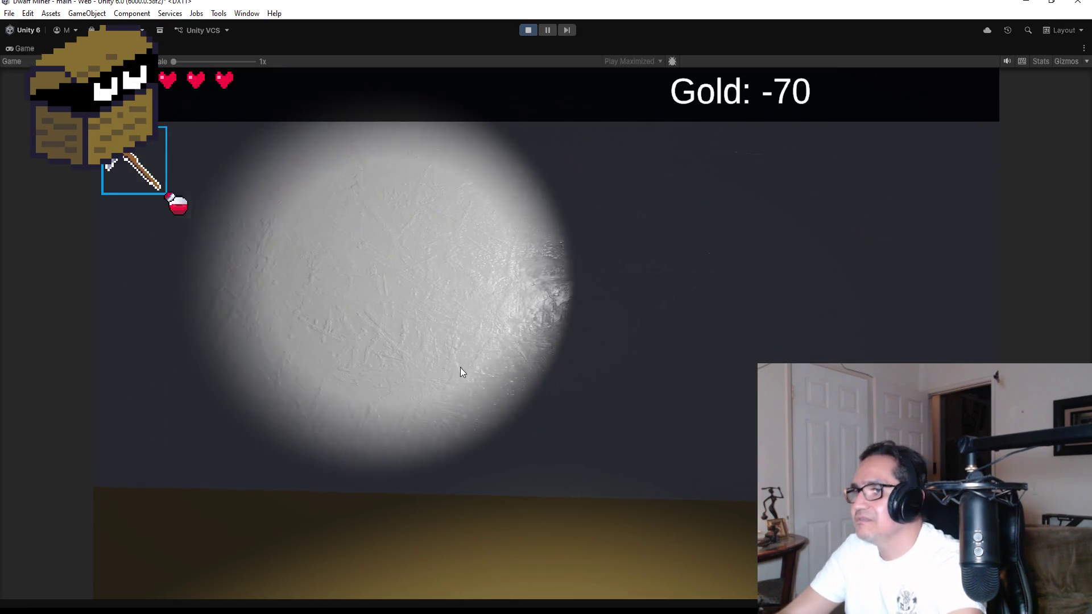
{"action": "left_click", "coordinate": [461, 372]}
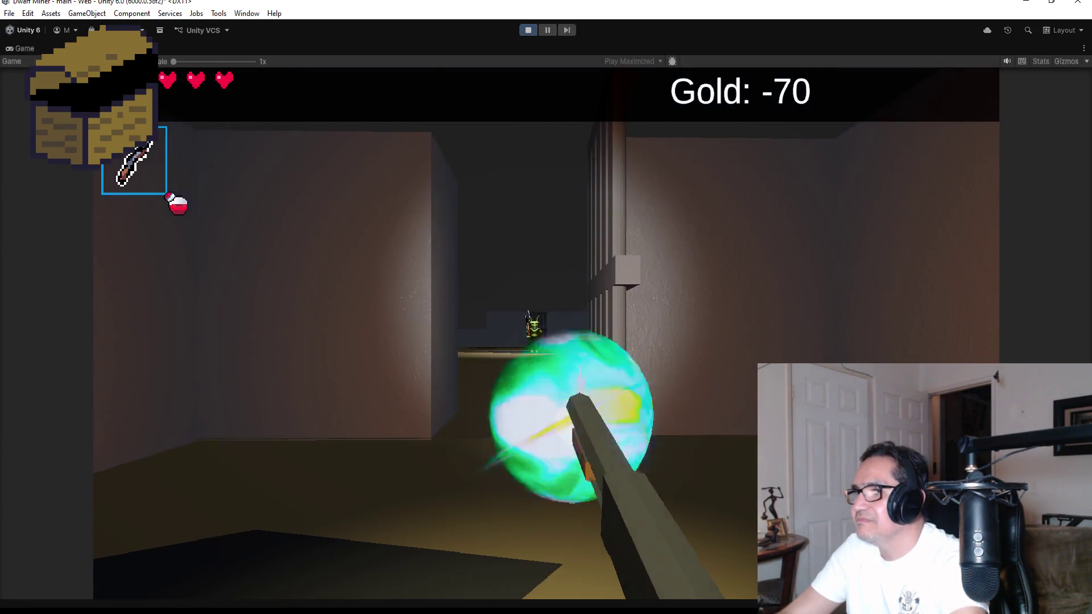
{"action": "left_click", "coordinate": [546, 333]}
{"action": "left_click", "coordinate": [546, 333]}
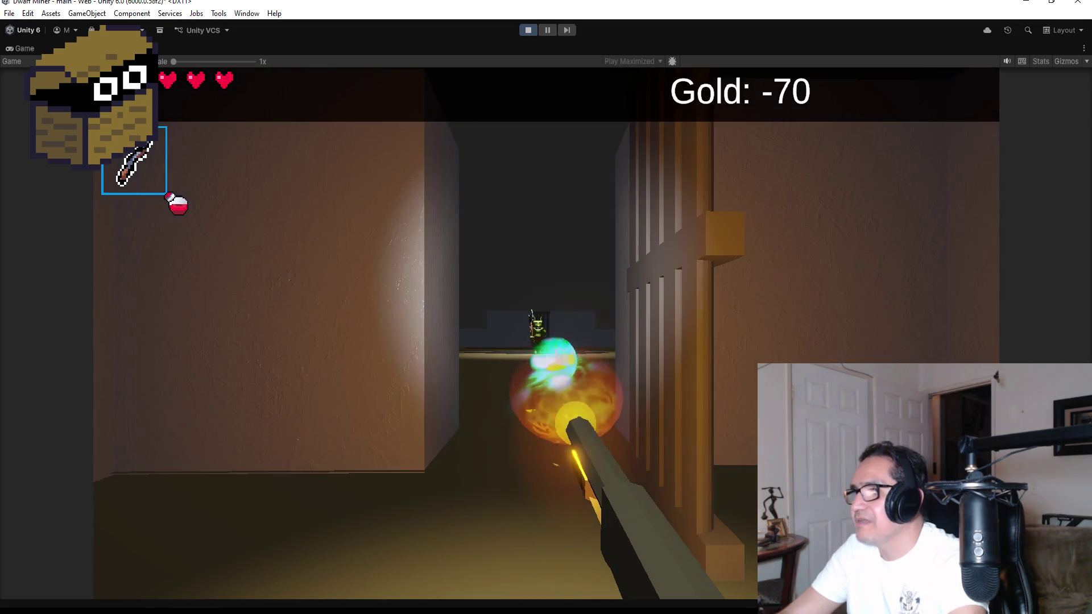
{"action": "left_click", "coordinate": [546, 333]}
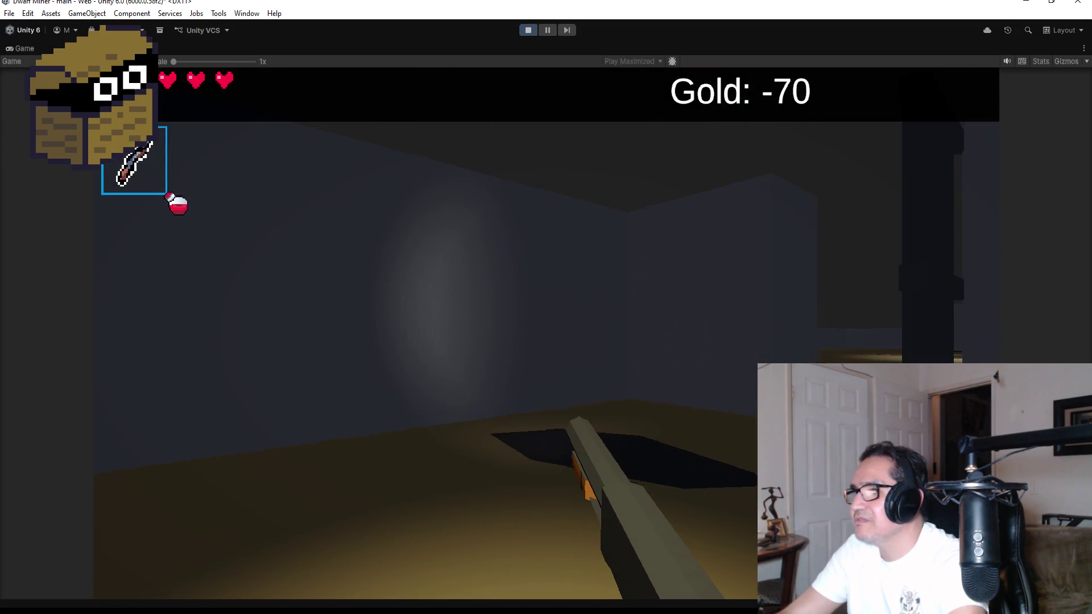
{"action": "left_click", "coordinate": [546, 333]}
{"action": "left_click", "coordinate": [546, 333]}
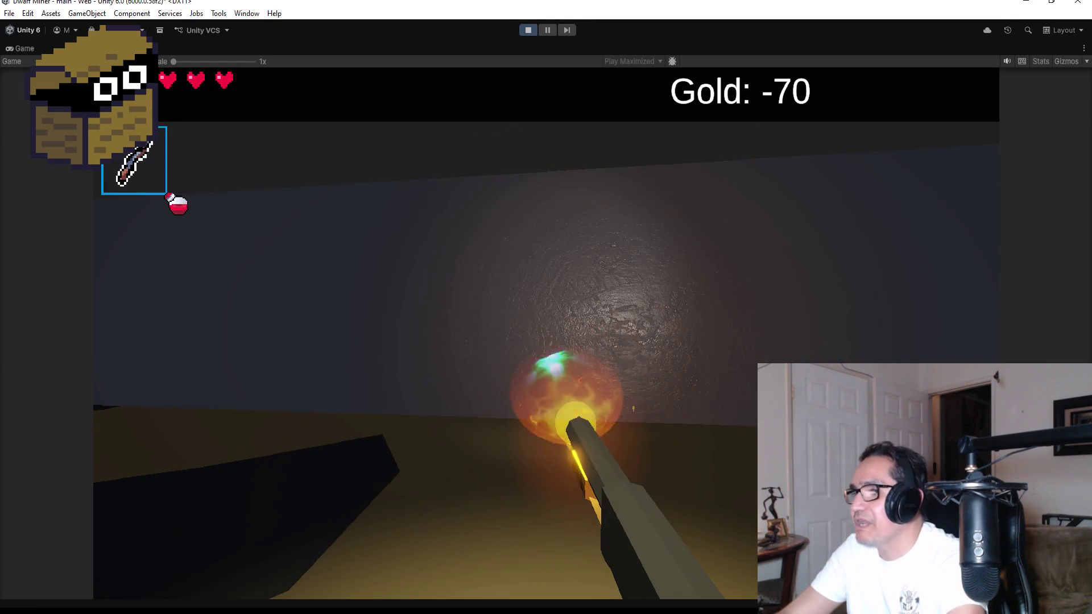
{"action": "left_click", "coordinate": [546, 333]}
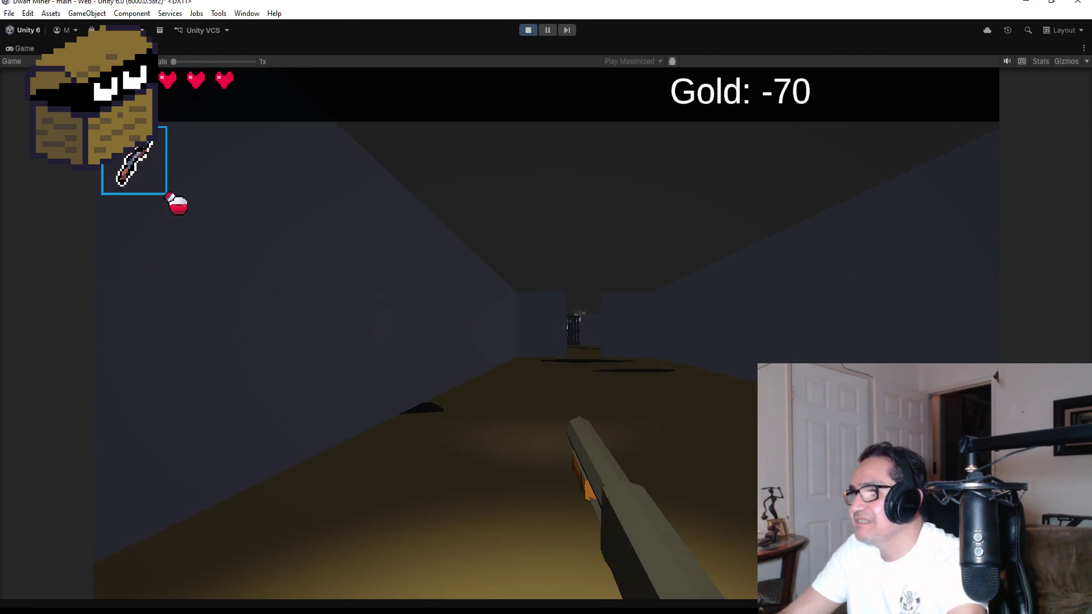
{"action": "left_click", "coordinate": [546, 334]}
{"action": "left_click", "coordinate": [546, 333]}
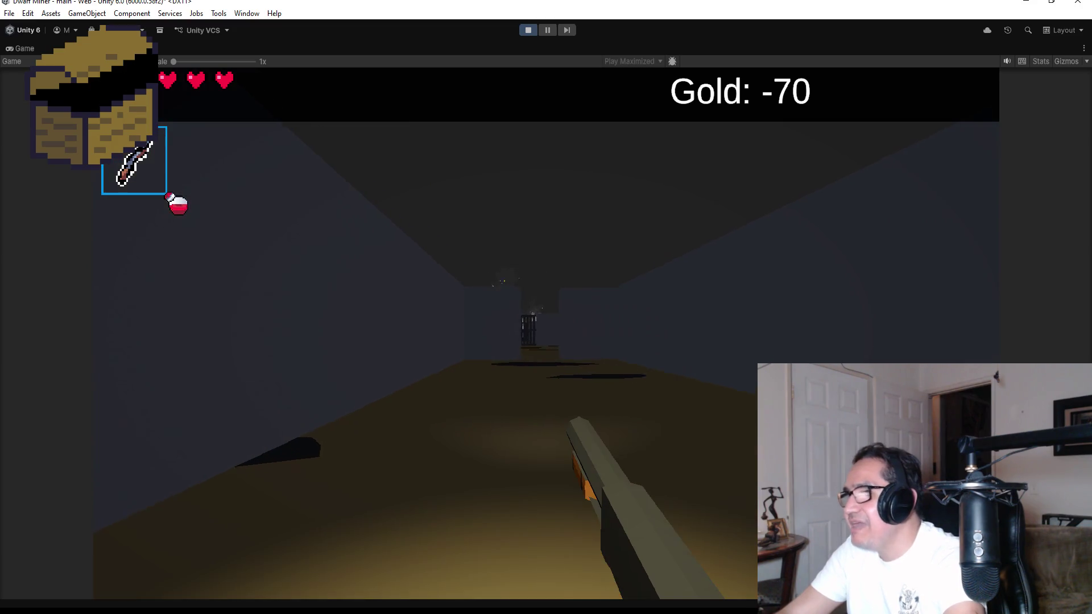
{"action": "left_click", "coordinate": [546, 334]}
{"action": "left_click", "coordinate": [546, 333]}
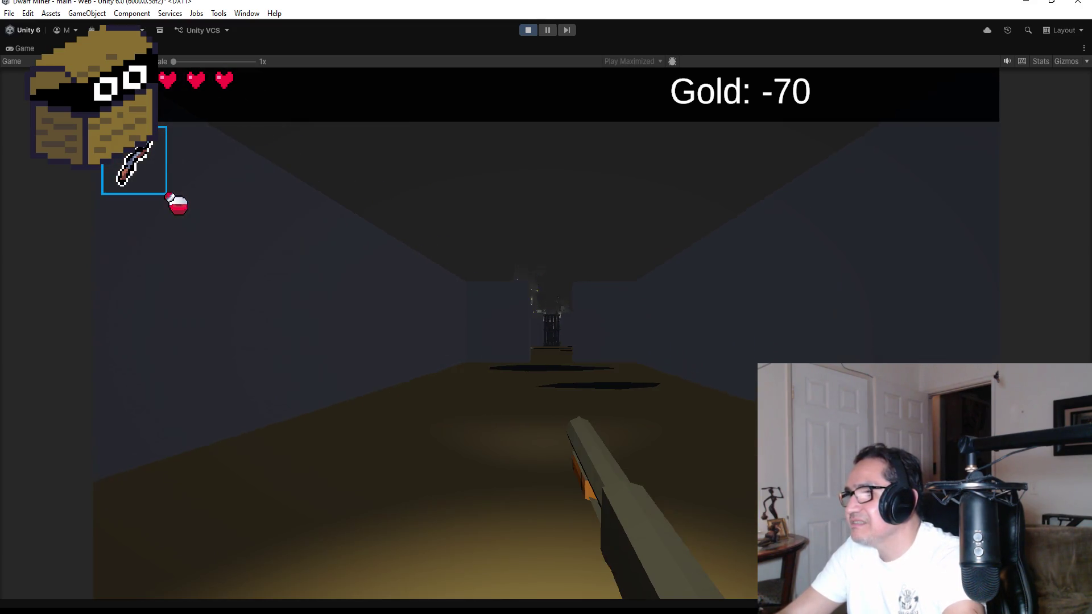
{"action": "left_click", "coordinate": [546, 333]}
{"action": "left_click", "coordinate": [546, 333]}
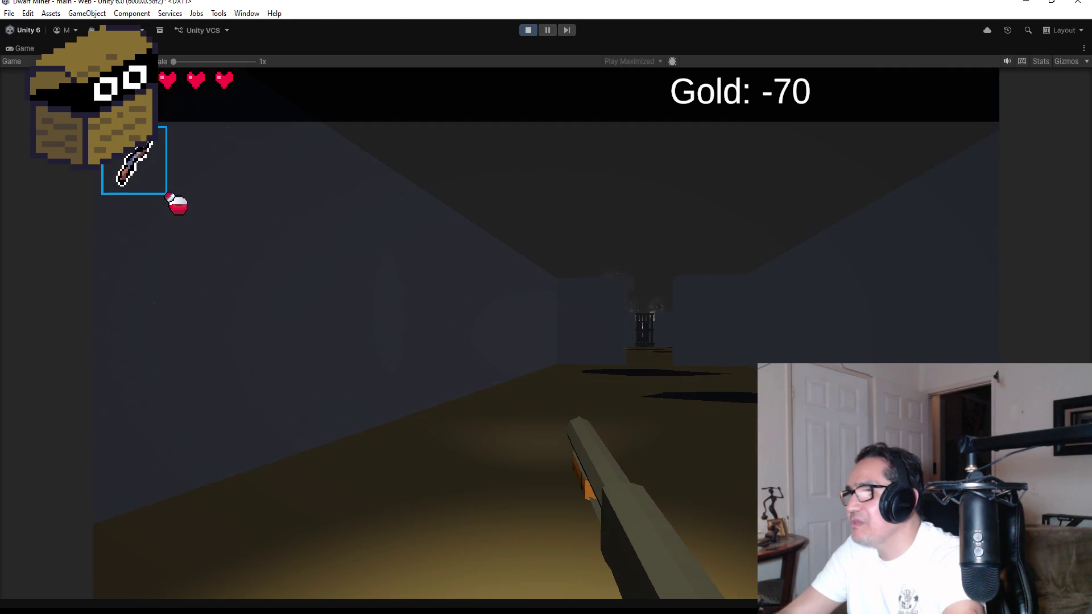
{"action": "left_click", "coordinate": [546, 333]}
{"action": "left_click", "coordinate": [546, 333]}
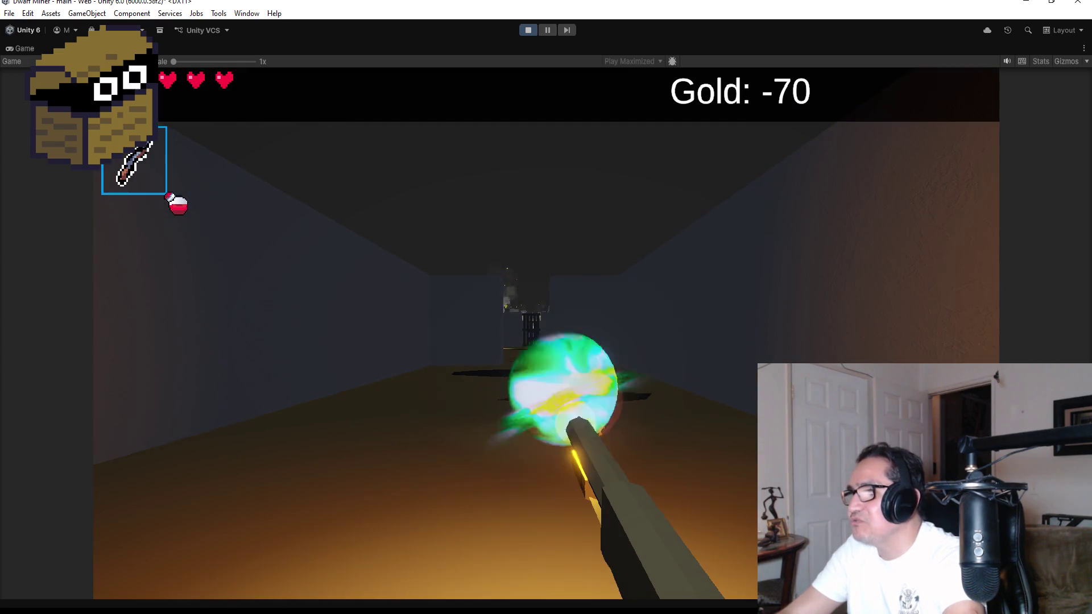
{"action": "left_click", "coordinate": [546, 334]}
{"action": "left_click", "coordinate": [545, 333]}
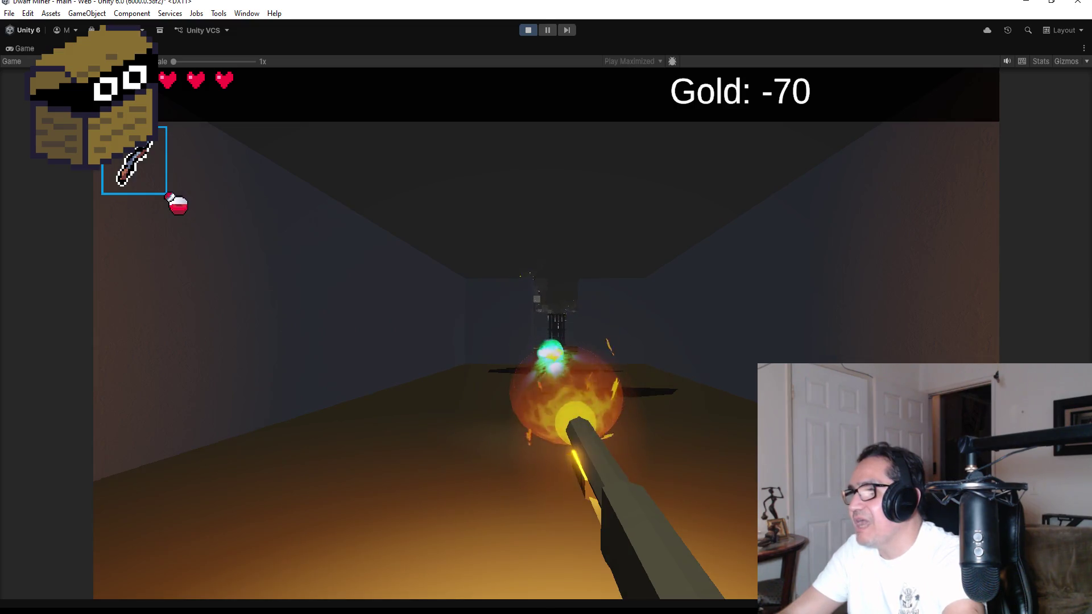
Pause the game, stop Play mode, and switch to PlayerAttack.cs in Visual Studio
{"action": "key", "text": "Escape"}
{"action": "left_click", "coordinate": [529, 31]}
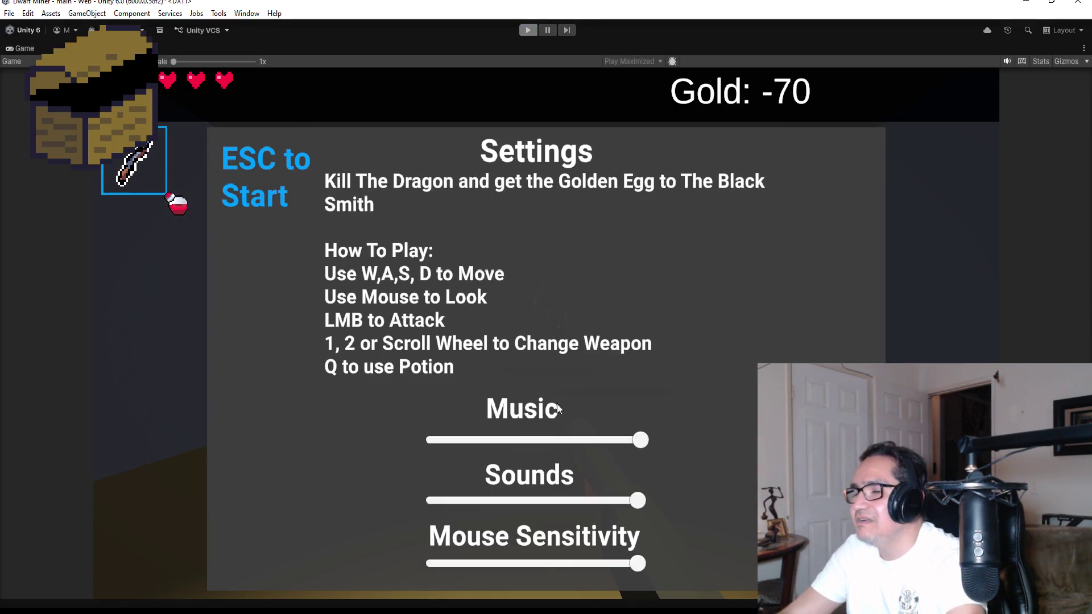
{"action": "key", "text": "alt+Tab"}
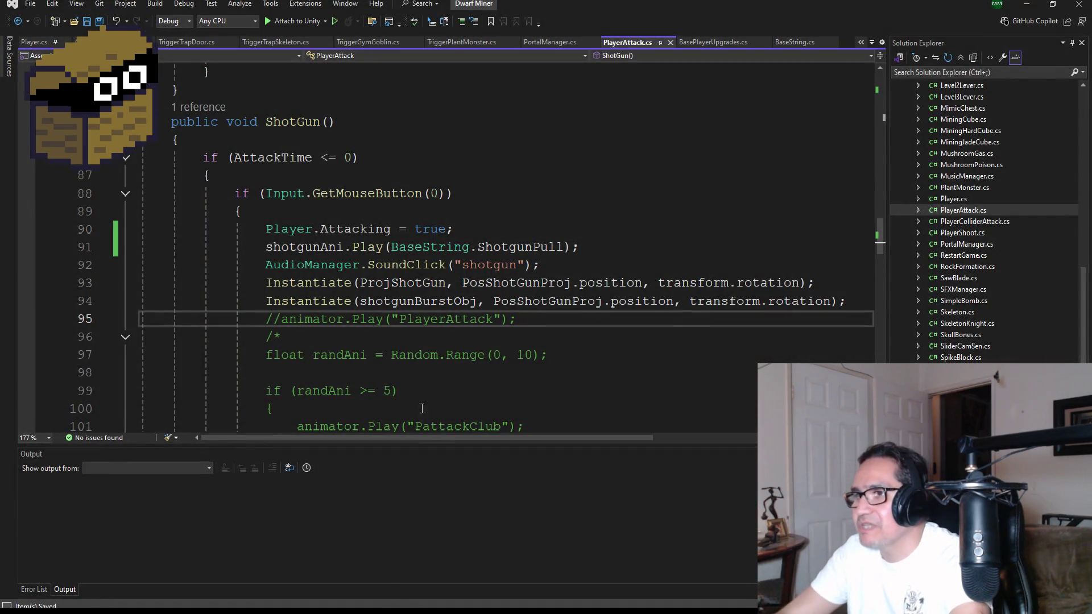
Insert an empty line after line 113 in ShotGun()'s else branch
{"action": "scroll", "coordinate": [508, 348], "scroll_direction": "down", "scroll_amount": 5}
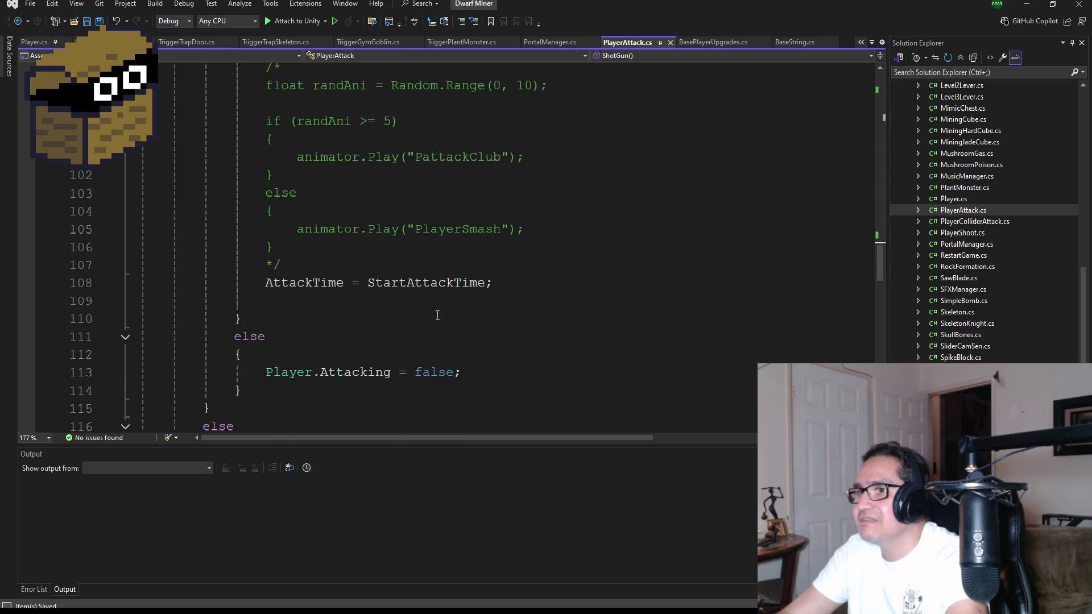
{"action": "scroll", "coordinate": [414, 370], "scroll_direction": "down", "scroll_amount": 1}
{"action": "left_click", "coordinate": [479, 323]}
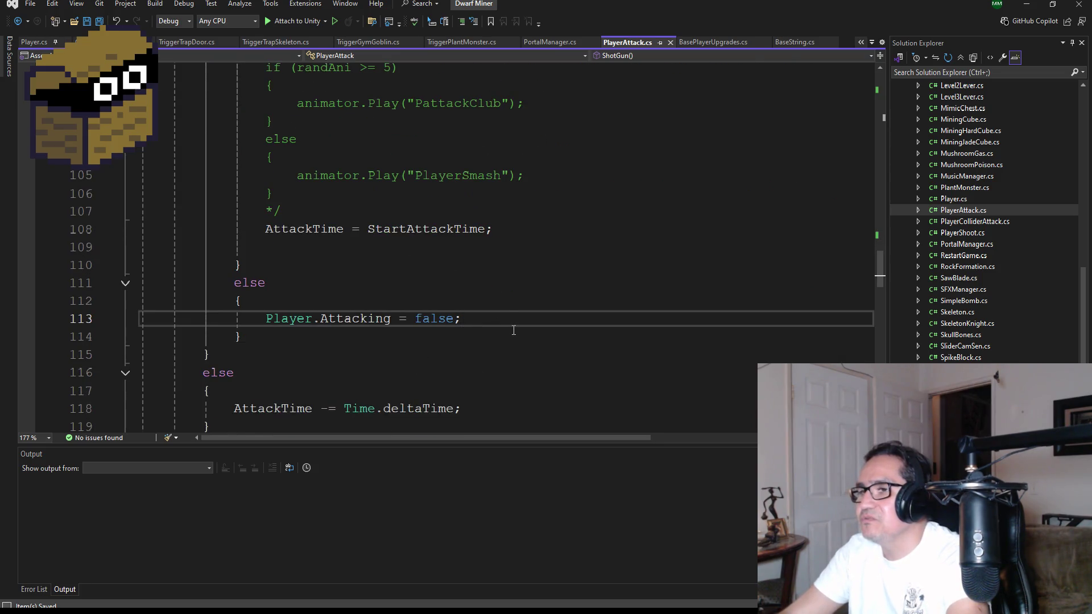
{"action": "key", "text": "Return"}
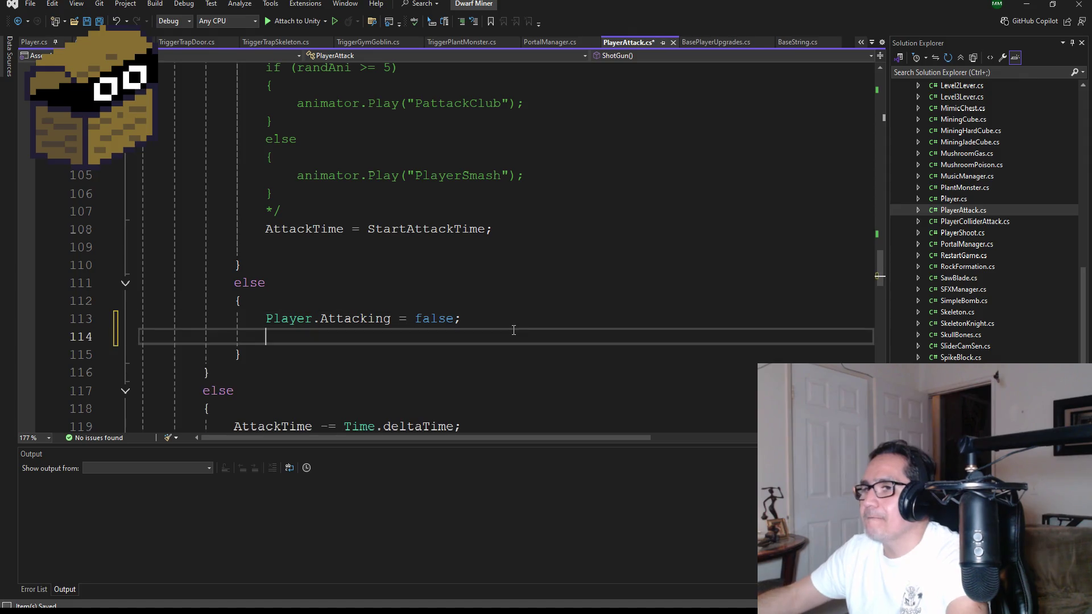
Copy the shotgunAni.Play statement from line 91 onto new line 114
{"action": "scroll", "coordinate": [513, 329], "scroll_direction": "up", "scroll_amount": 5}
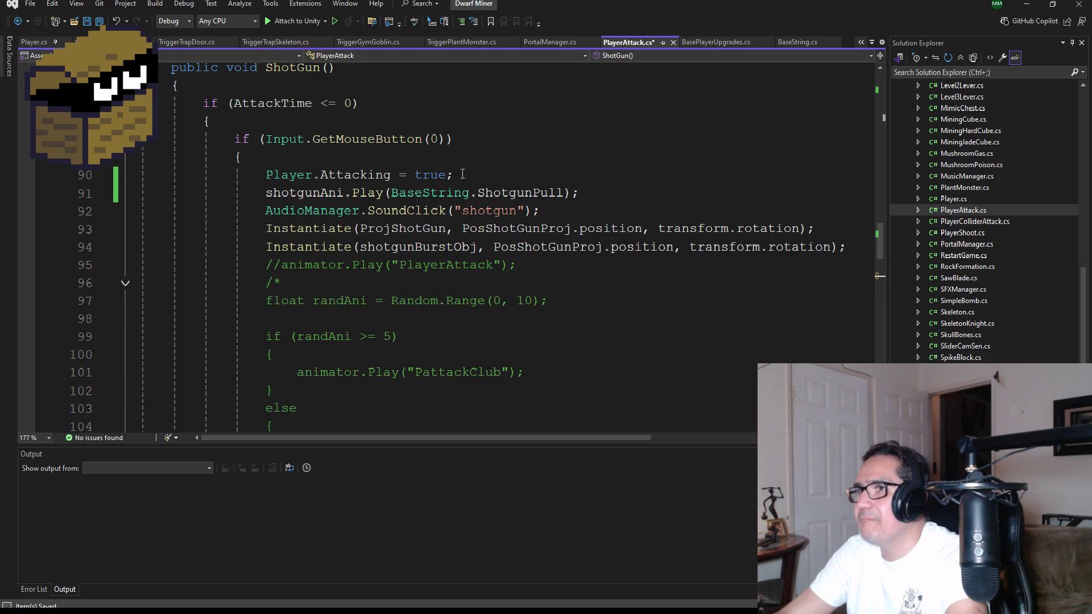
{"action": "left_click_drag", "start_coordinate": [536, 211], "coordinate": [265, 211]}
{"action": "left_click", "coordinate": [514, 228]}
{"action": "left_click_drag", "start_coordinate": [587, 193], "coordinate": [267, 197]}
{"action": "key", "text": "ctrl+c"}
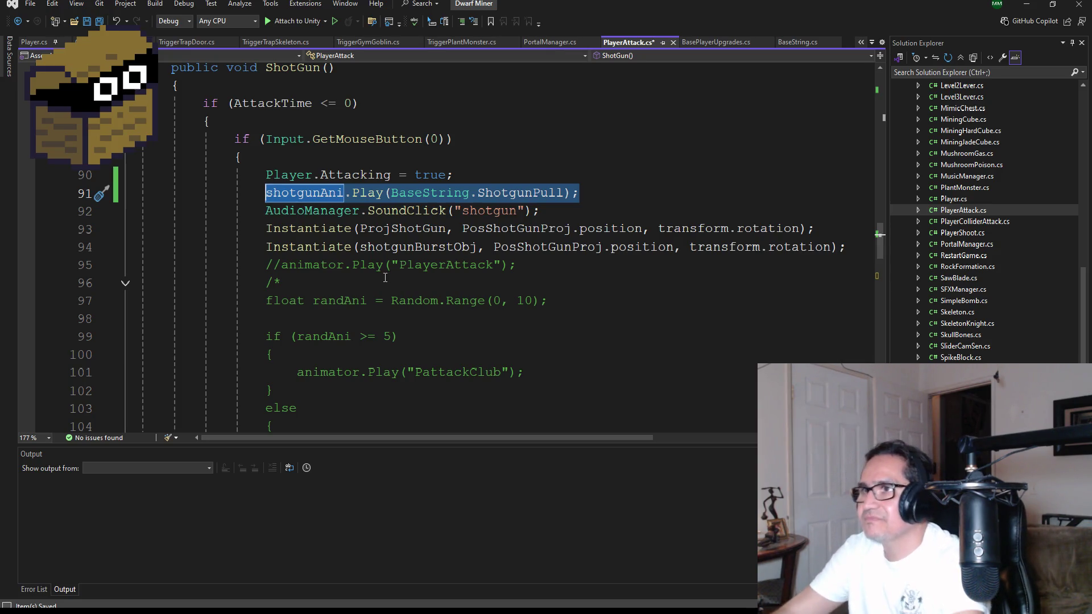
{"action": "scroll", "coordinate": [385, 278], "scroll_direction": "down", "scroll_amount": 7}
{"action": "left_click", "coordinate": [307, 288]}
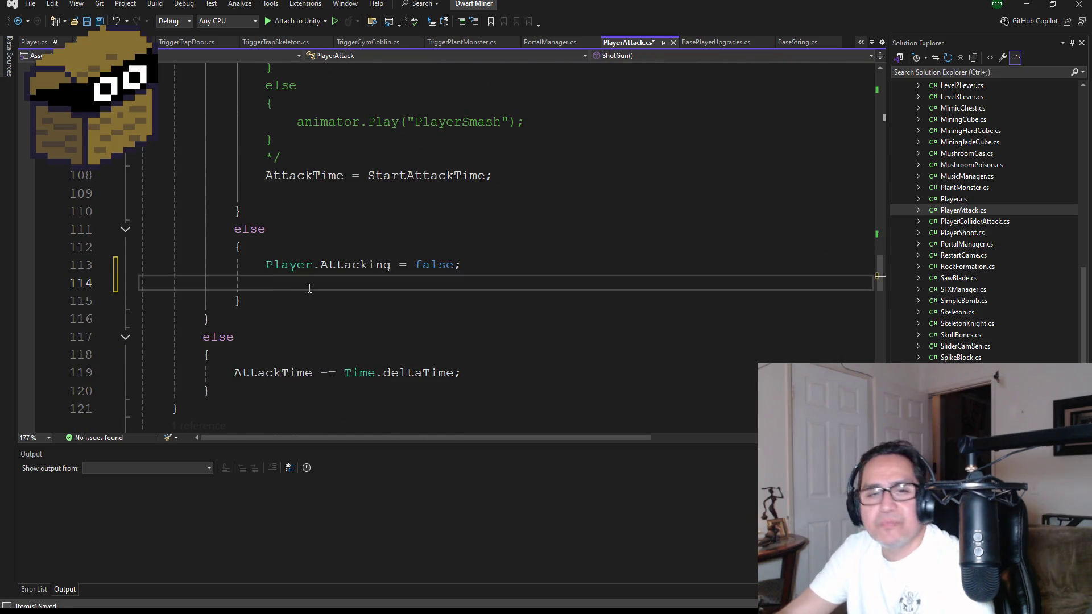
{"action": "key", "text": "ctrl+v"}
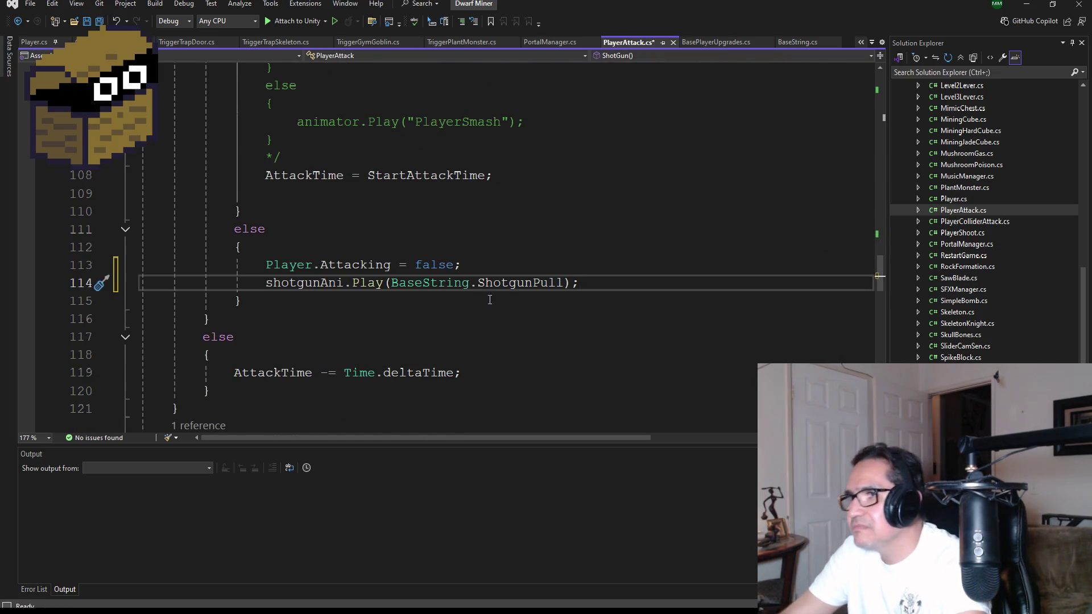
Change the pasted call to shotgunAni.Play(null), save PlayerAttack.cs, and return to Unity
{"action": "double_click", "coordinate": [517, 283]}
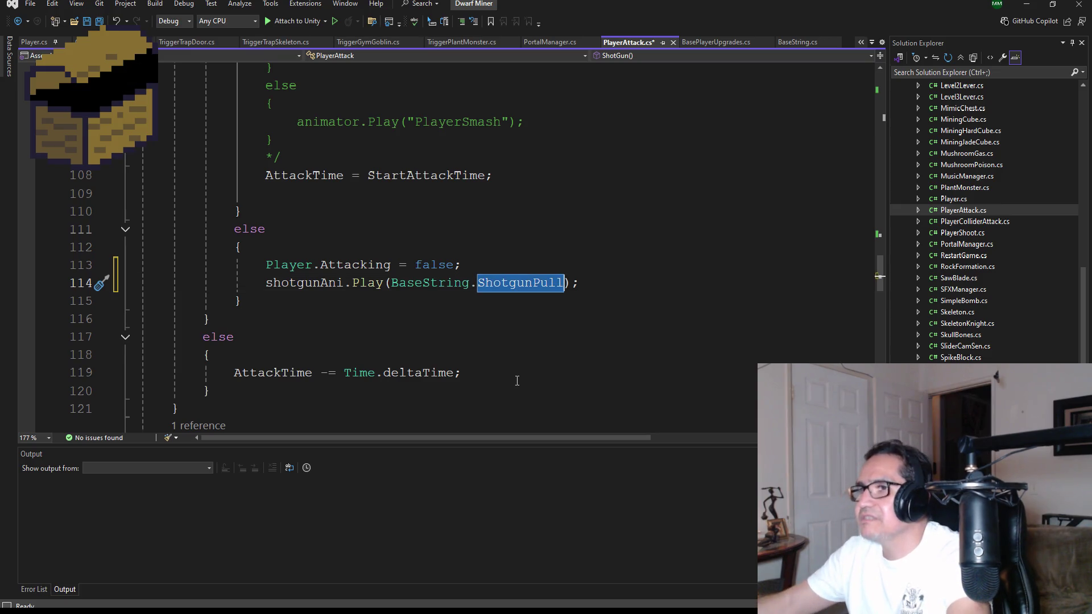
{"action": "key", "text": "BackSpace"}
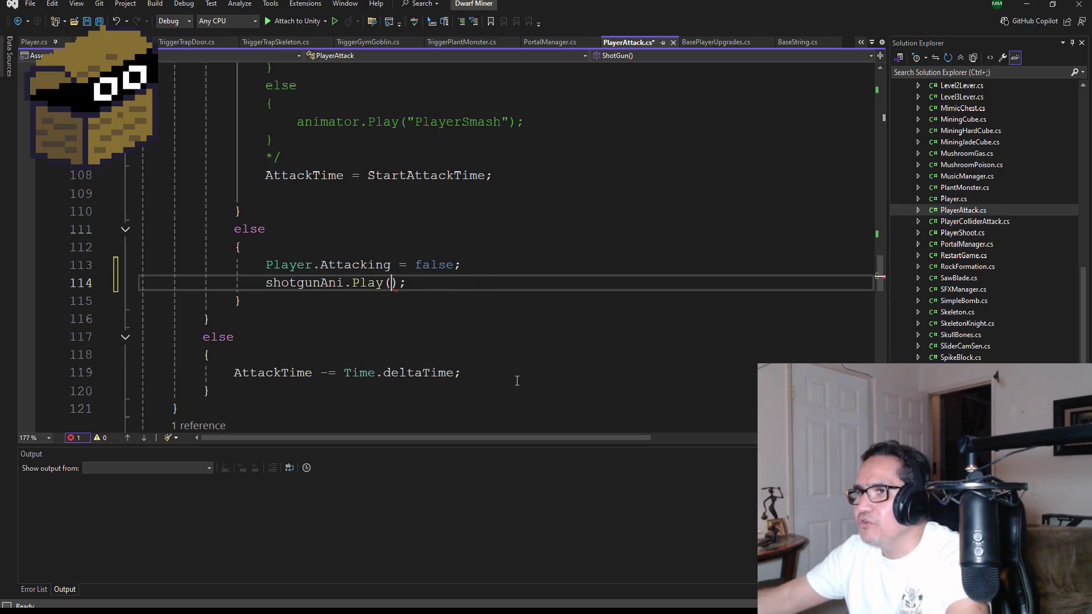
{"action": "type", "text": "null"}
{"action": "key", "text": "Tab"}
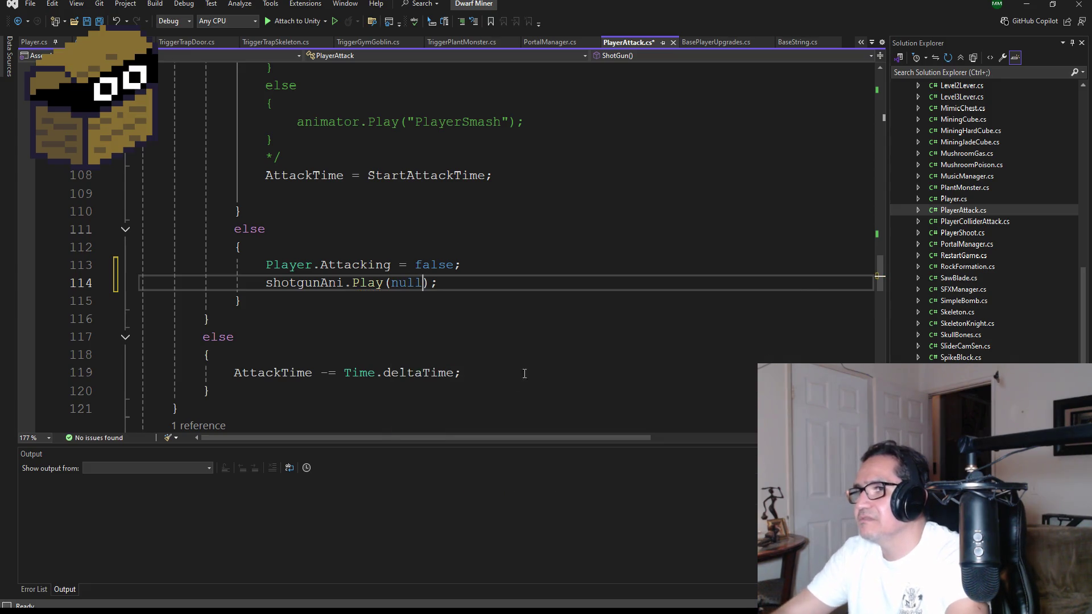
{"action": "left_click", "coordinate": [106, 21]}
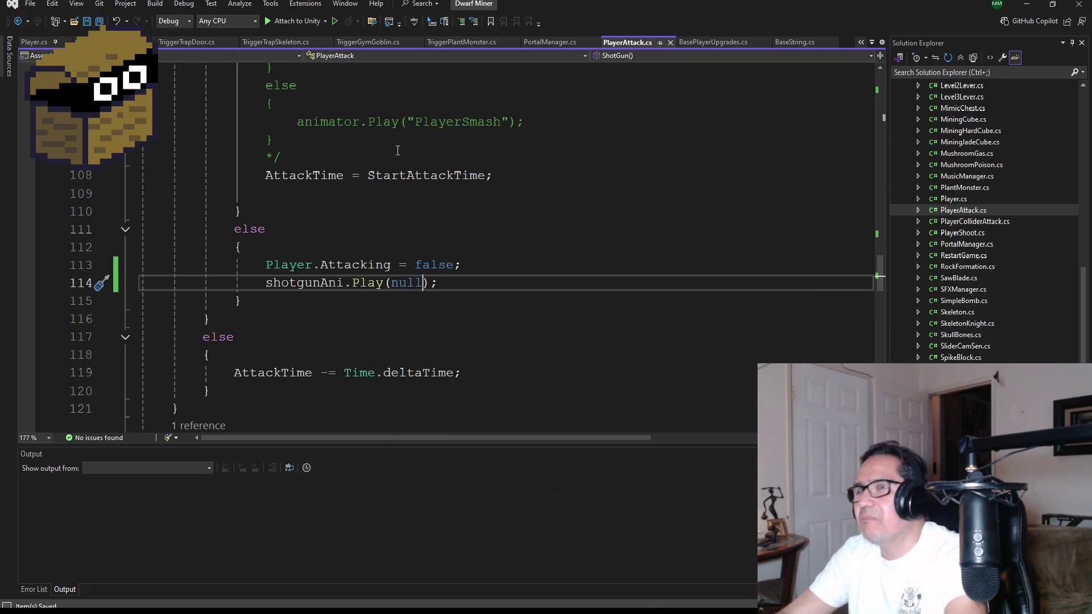
{"action": "left_click", "coordinate": [1027, 4]}
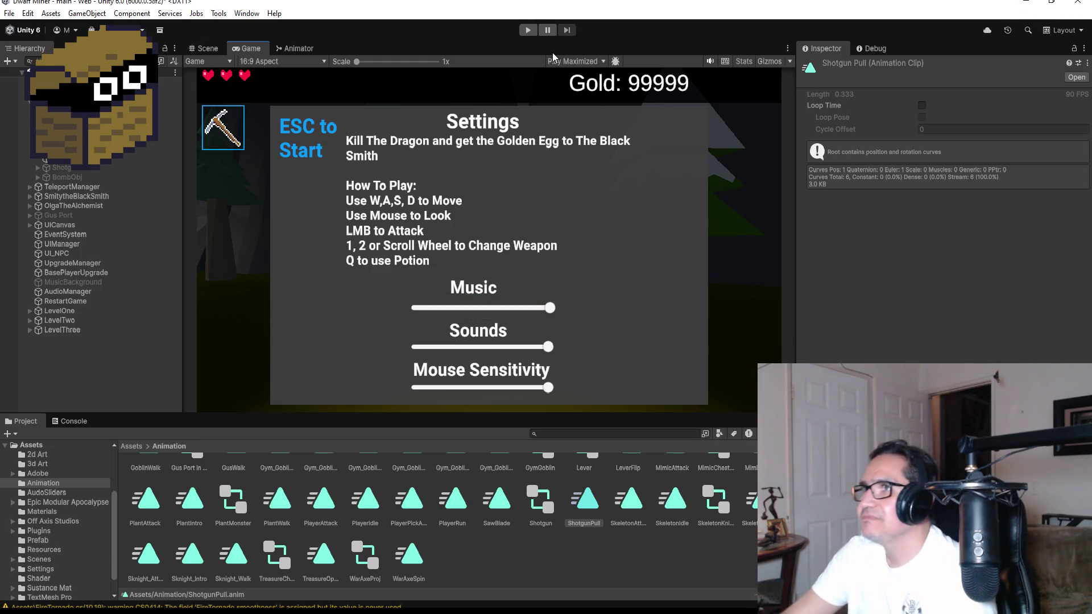
{"action": "left_click", "coordinate": [526, 31]}
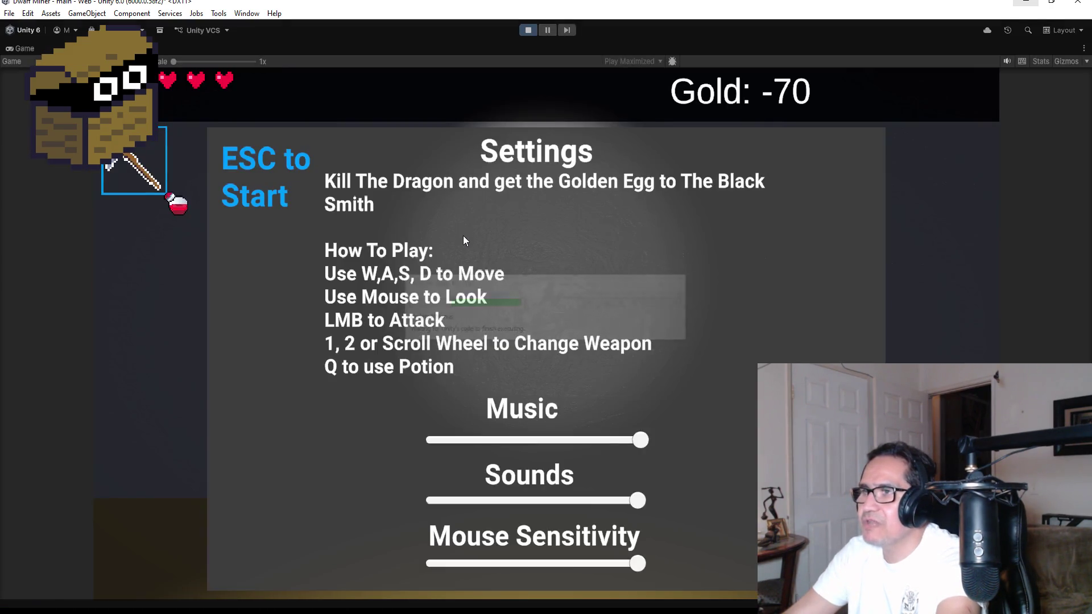
{"action": "key", "text": "Escape"}
{"action": "key", "text": "2"}
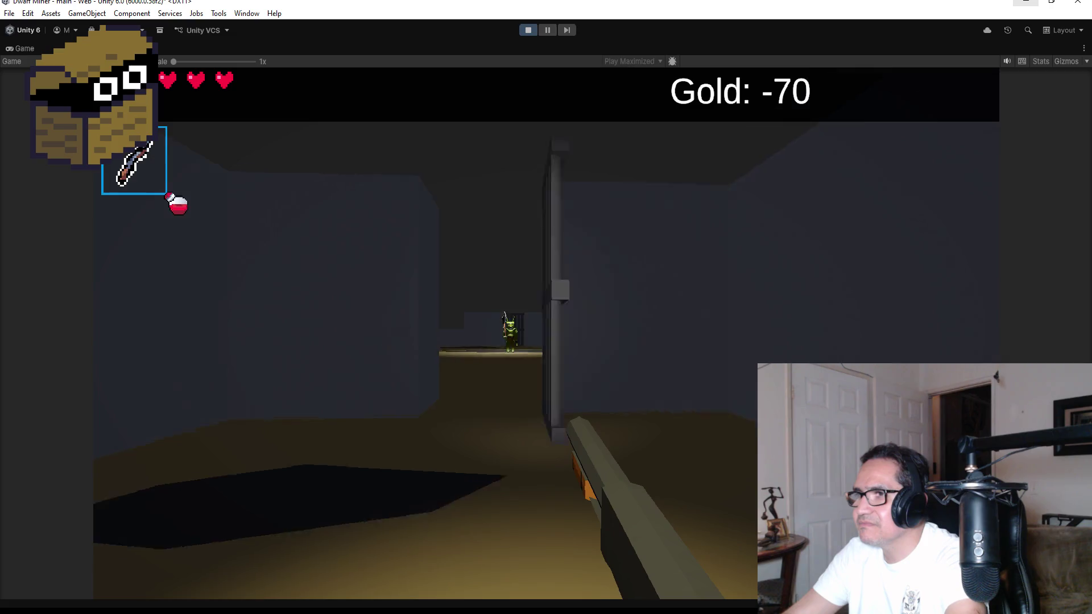
{"action": "left_click", "coordinate": [545, 332]}
{"action": "left_click", "coordinate": [546, 333]}
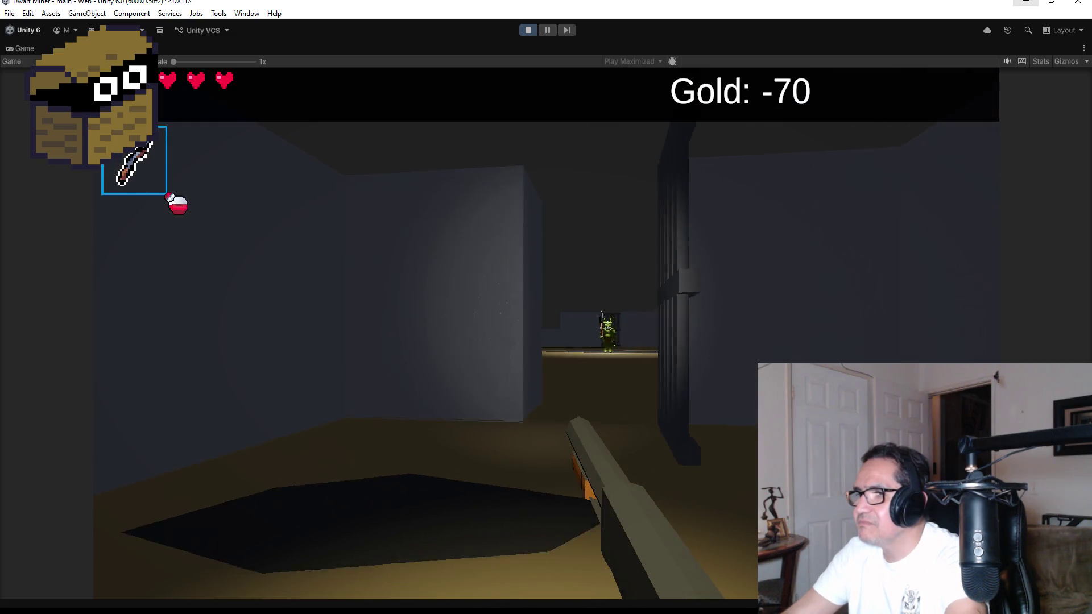
{"action": "left_click", "coordinate": [546, 333]}
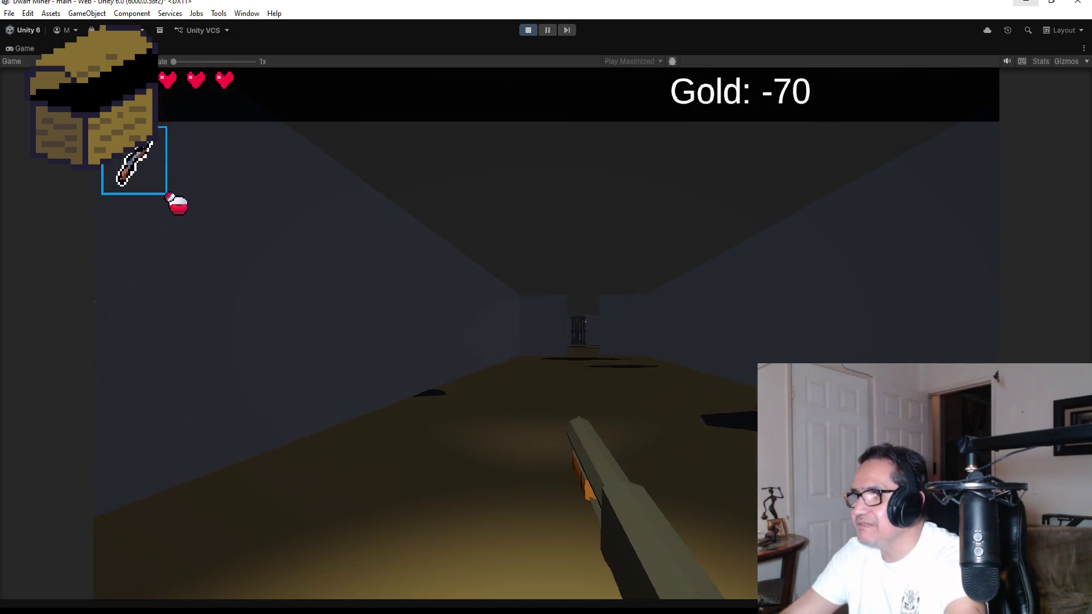
{"action": "left_click", "coordinate": [546, 333]}
{"action": "left_click", "coordinate": [546, 333]}
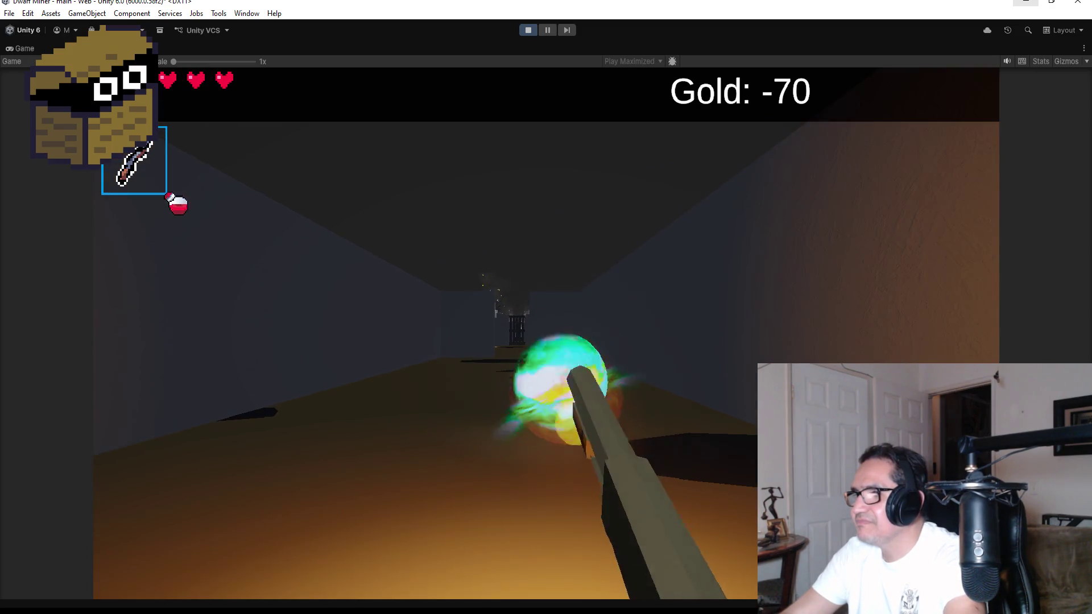
{"action": "left_click", "coordinate": [546, 333]}
{"action": "left_click", "coordinate": [546, 332]}
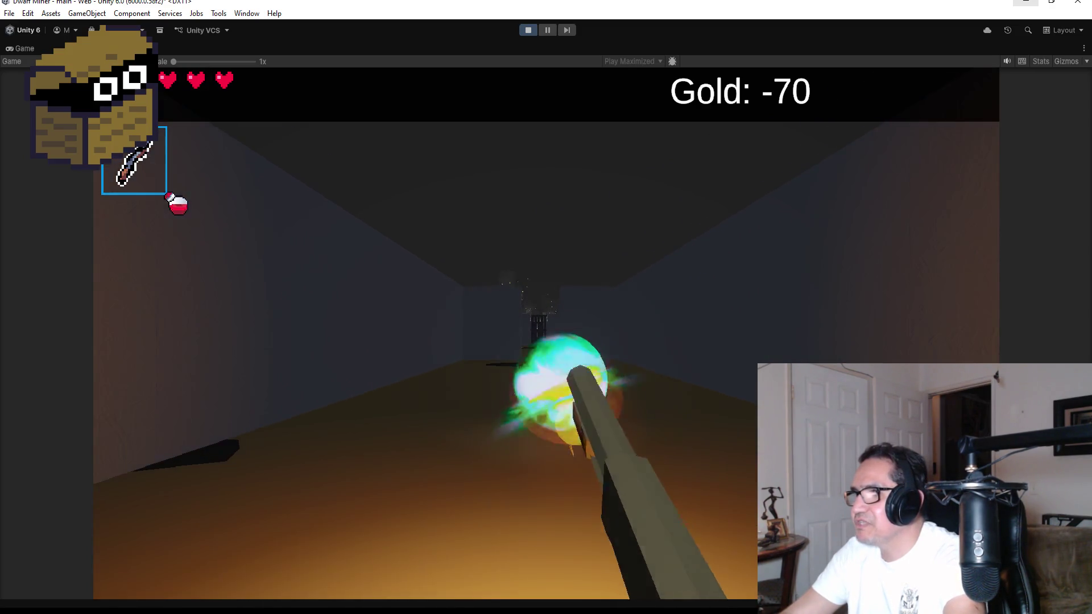
{"action": "left_click", "coordinate": [545, 333]}
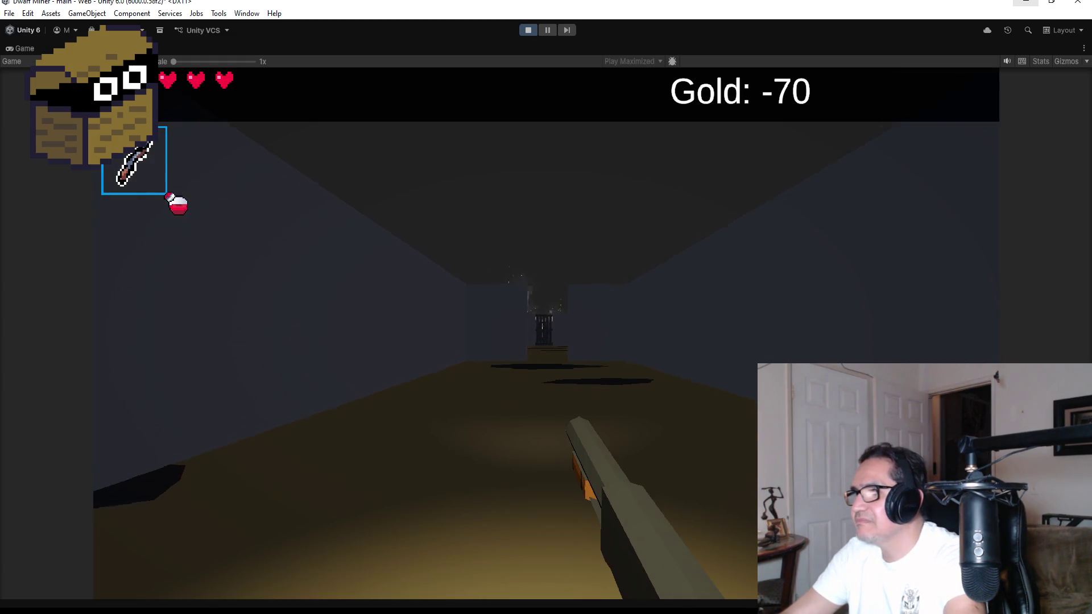
{"action": "left_click", "coordinate": [546, 333]}
{"action": "left_click", "coordinate": [545, 333]}
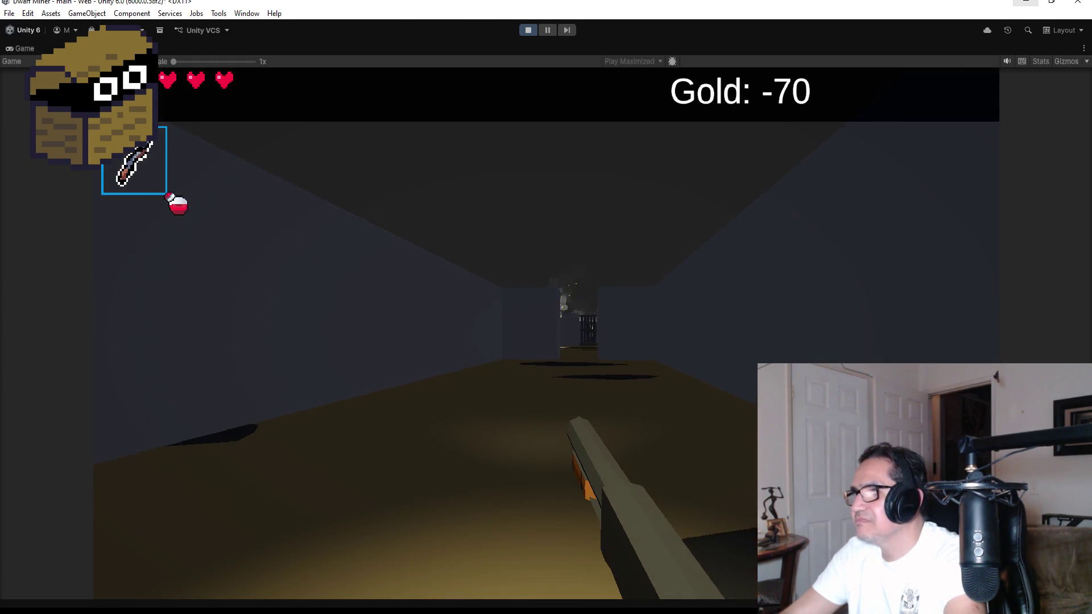
{"action": "left_click", "coordinate": [546, 332]}
{"action": "key", "text": "Escape"}
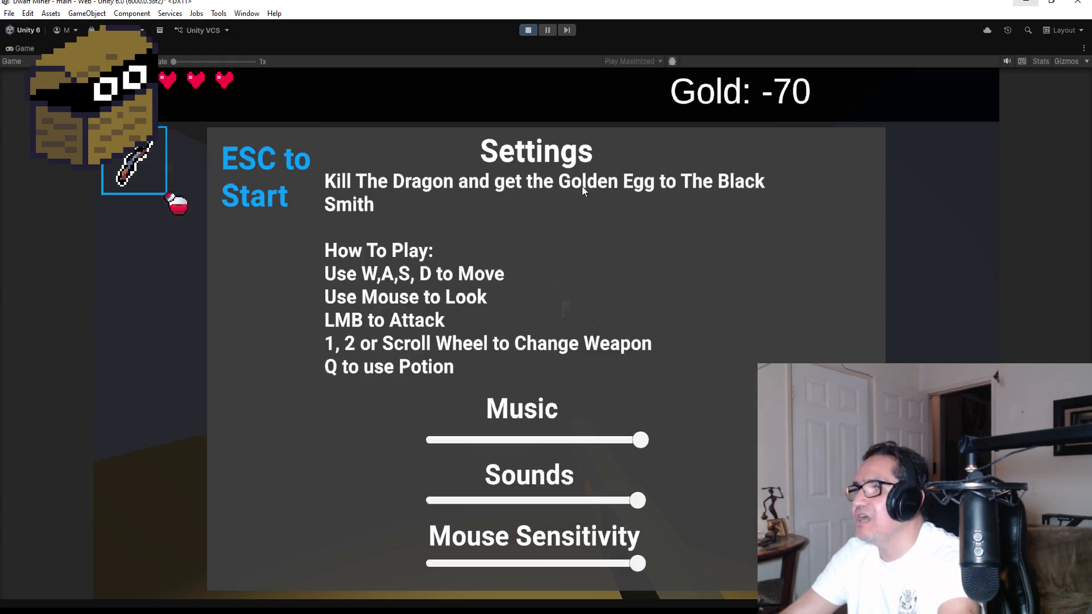
{"action": "left_click", "coordinate": [527, 30]}
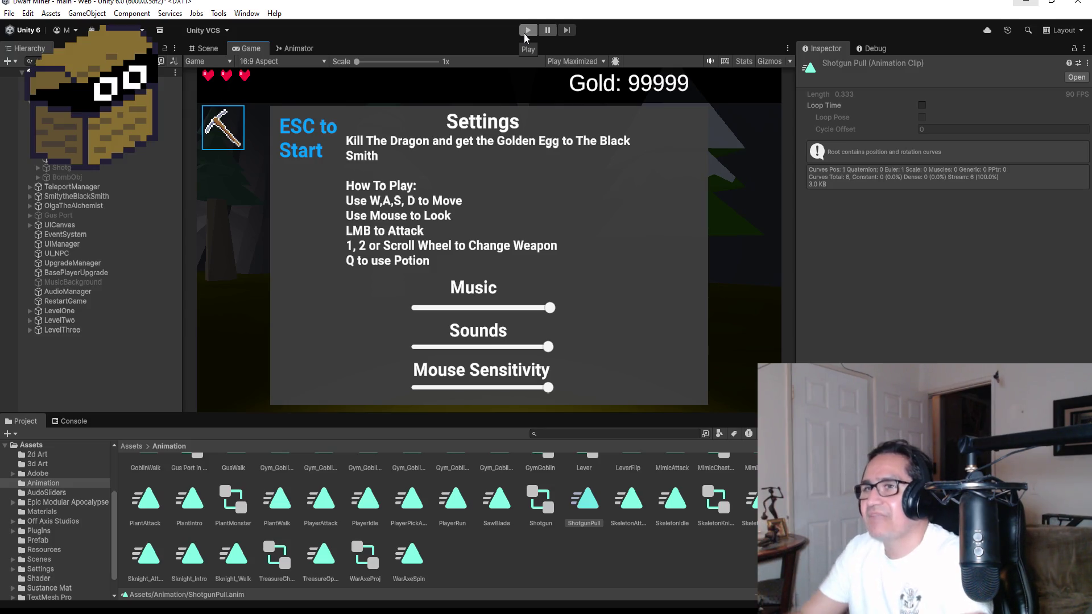
Play the game, switch to the gun, fire four shots, then stop Play mode
{"action": "left_click", "coordinate": [527, 30]}
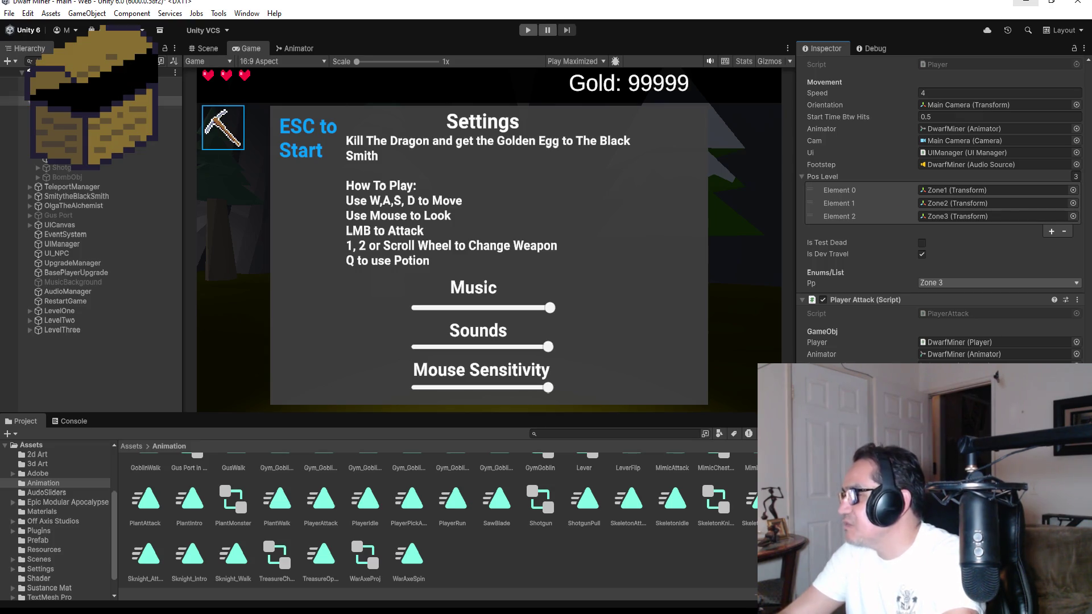
{"action": "left_click", "coordinate": [530, 32]}
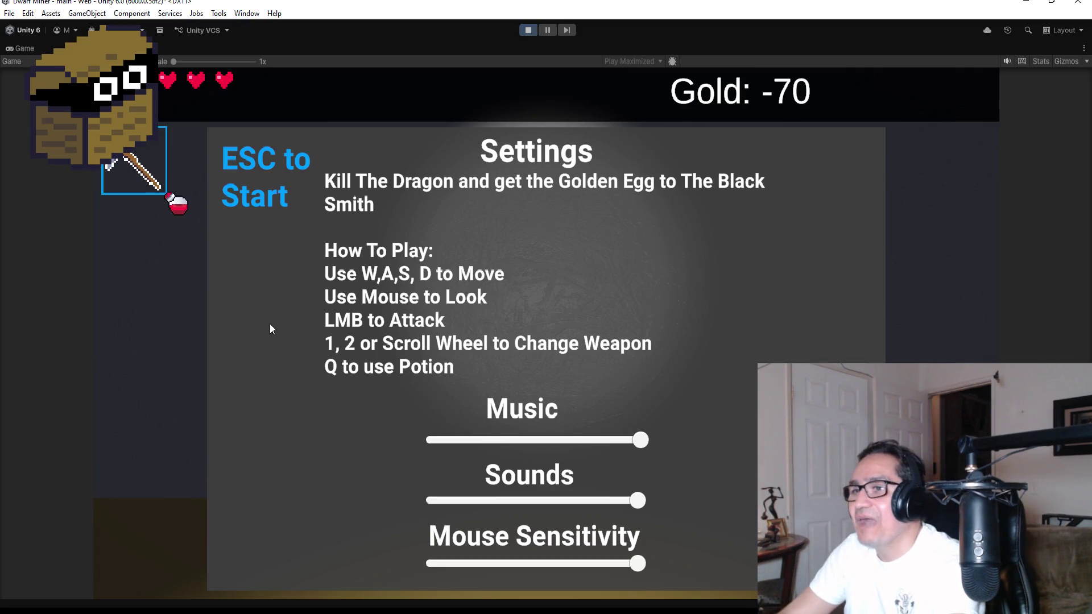
{"action": "key", "text": "Escape"}
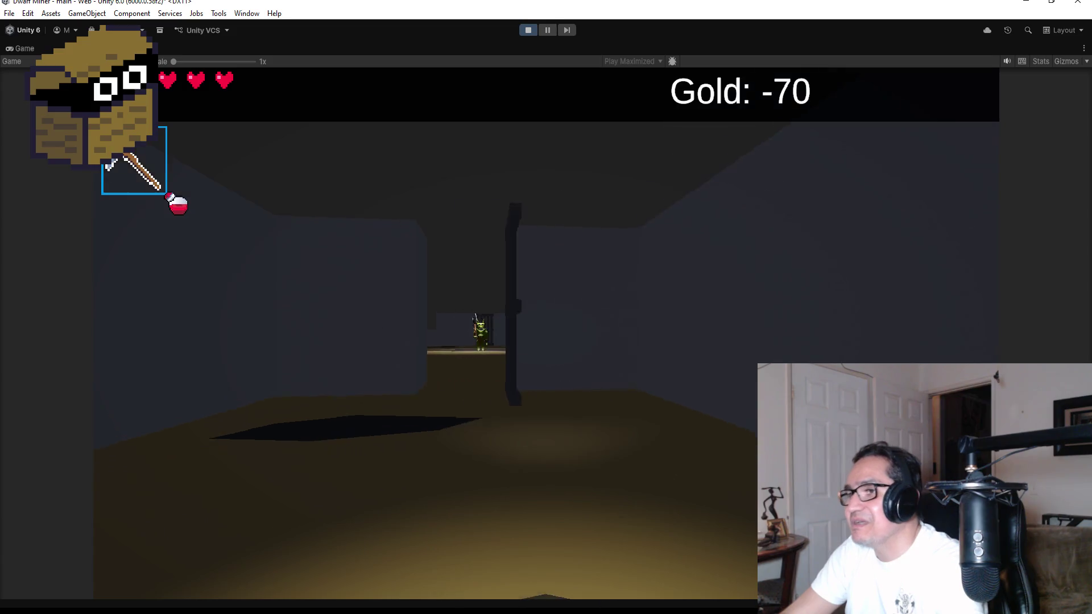
{"action": "key", "text": "2"}
{"action": "left_click", "coordinate": [545, 334]}
{"action": "left_click", "coordinate": [546, 334]}
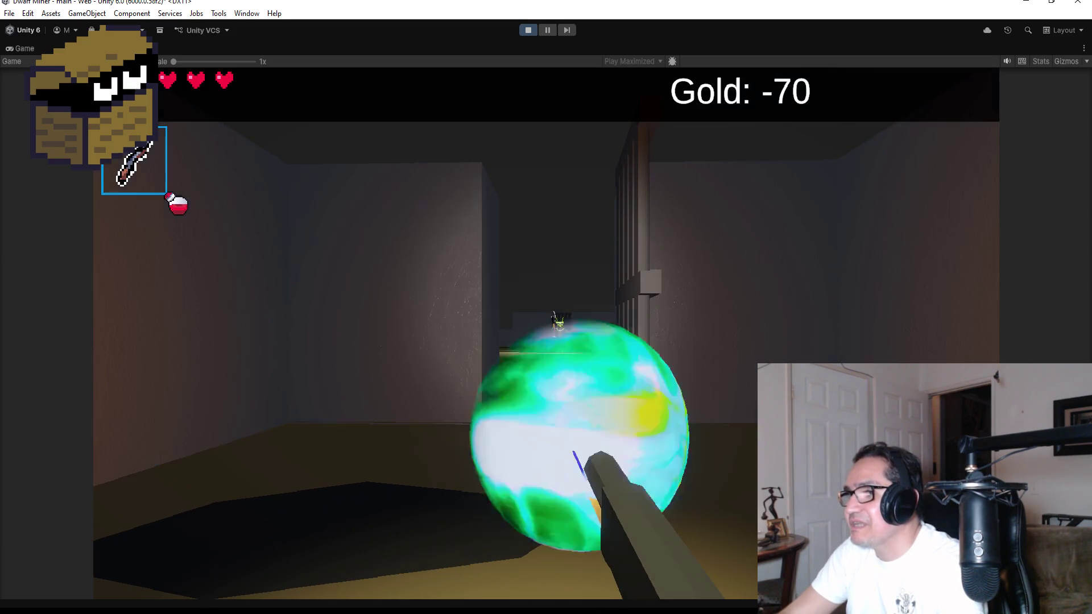
{"action": "left_click", "coordinate": [546, 334]}
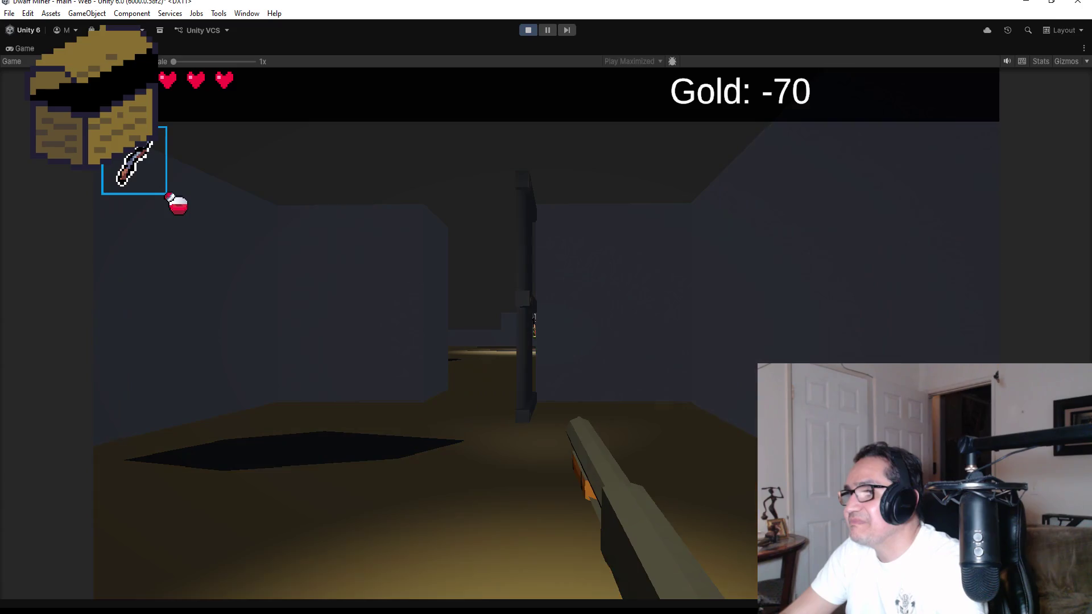
{"action": "left_click", "coordinate": [546, 334]}
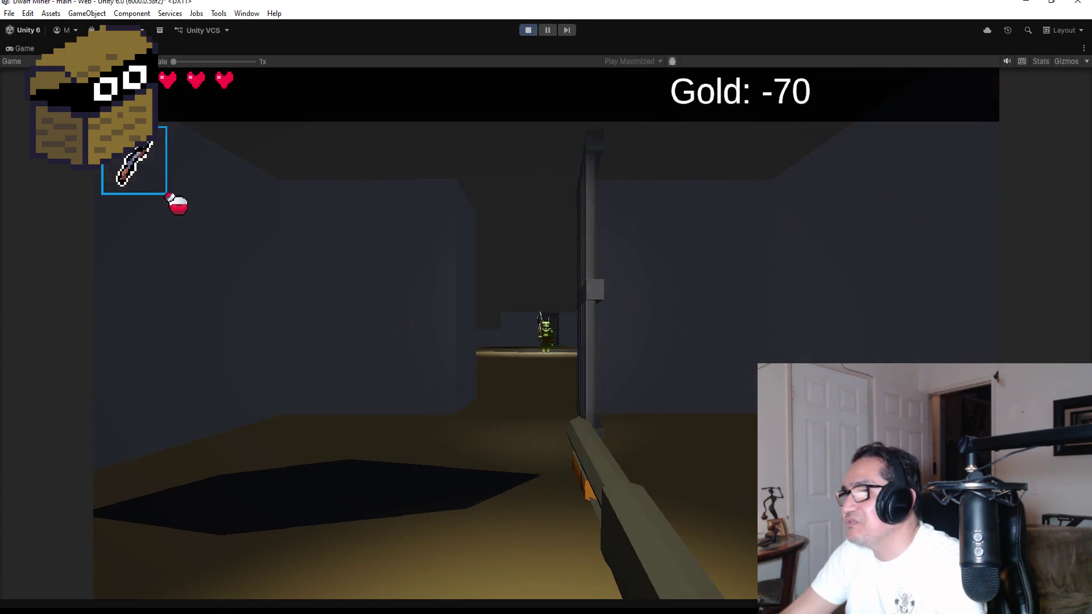
{"action": "key", "text": "Escape"}
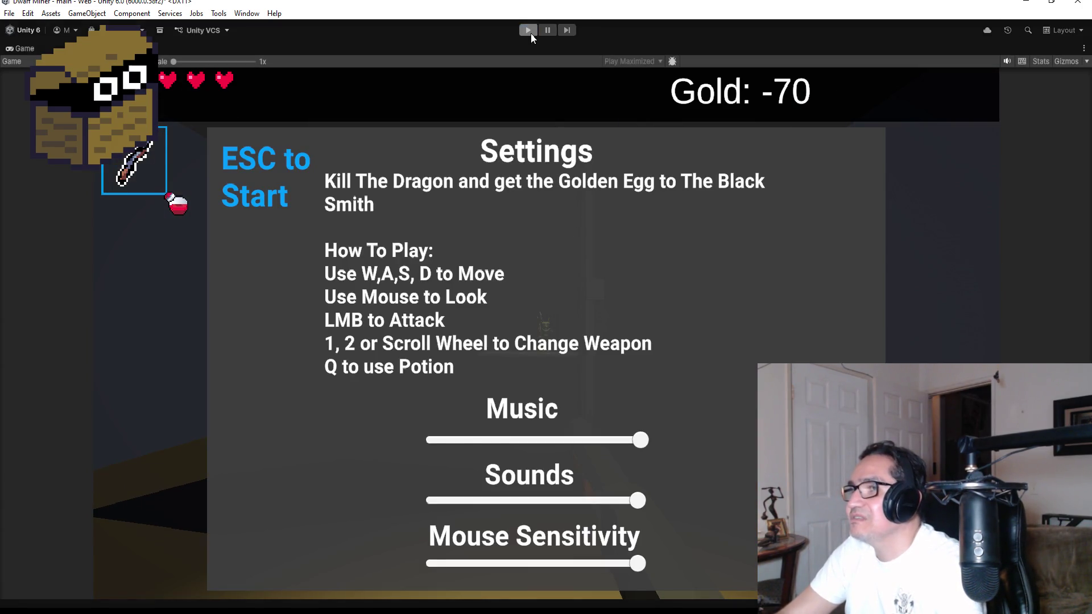
{"action": "left_click", "coordinate": [527, 30]}
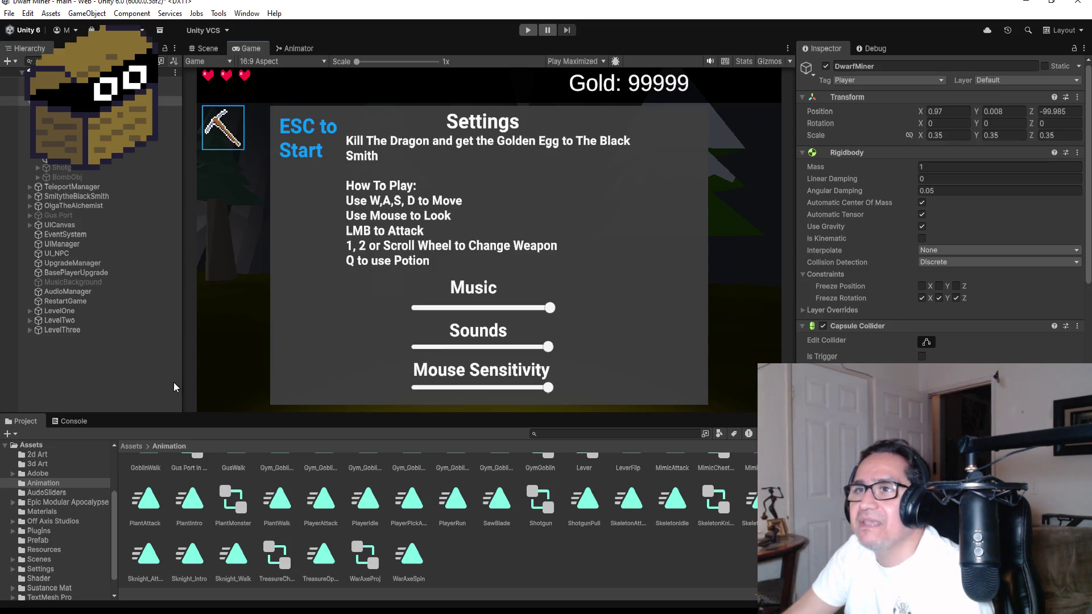
Scroll the Inspector down to the Player script and relaunch the game
{"action": "scroll", "coordinate": [941, 256], "scroll_direction": "down", "scroll_amount": 15}
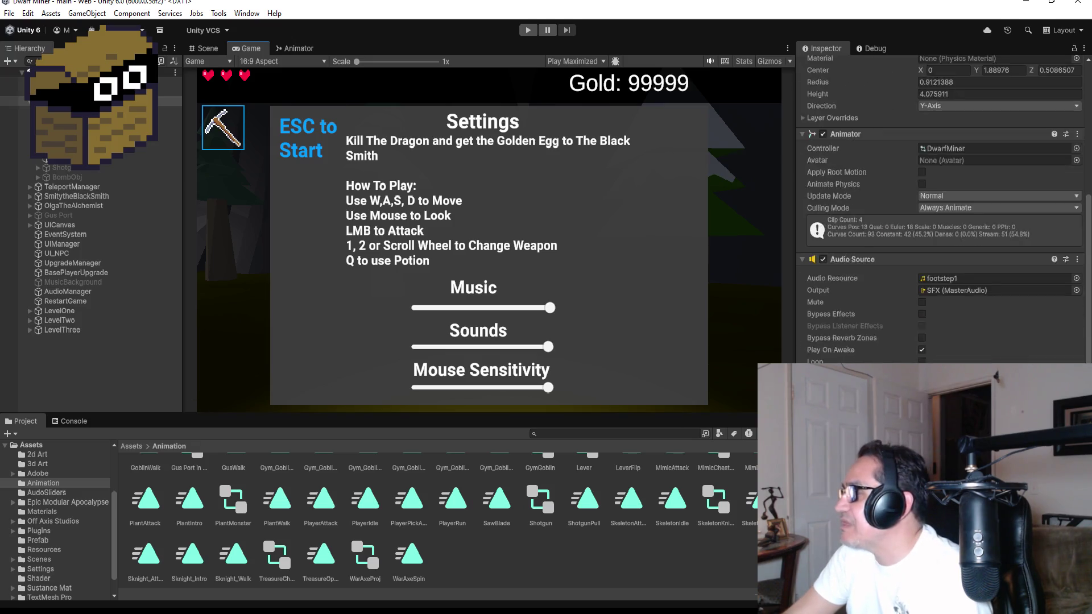
{"action": "scroll", "coordinate": [941, 228], "scroll_direction": "down", "scroll_amount": 5}
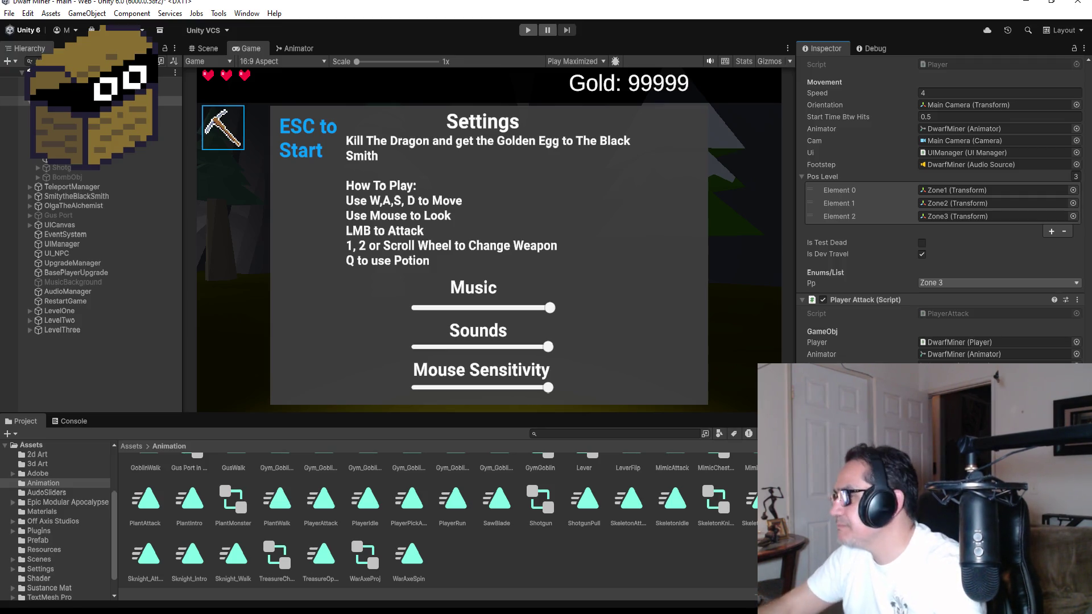
{"action": "left_click", "coordinate": [522, 33]}
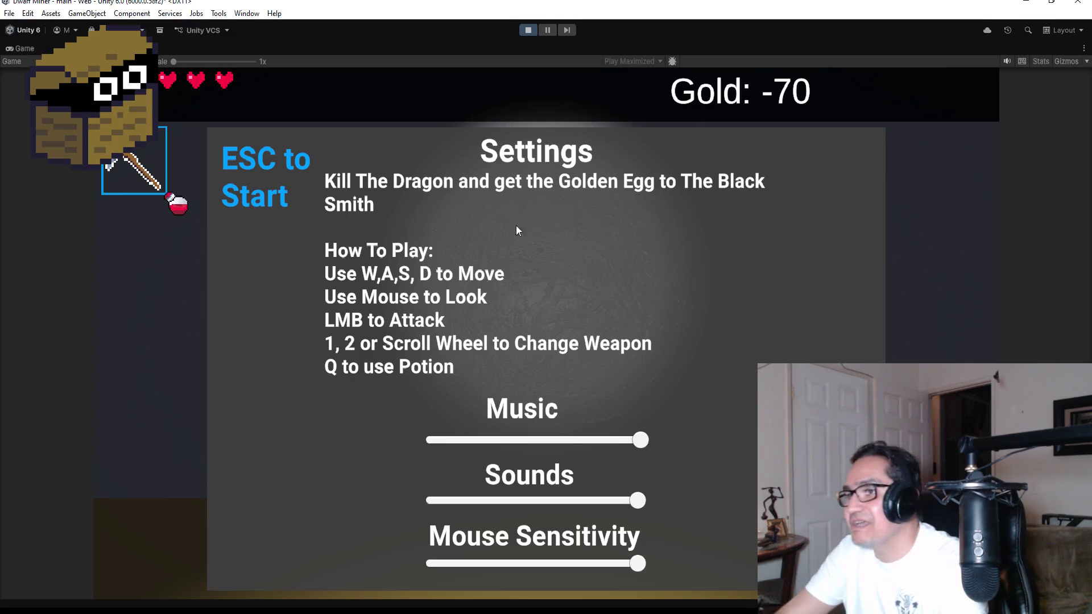
{"action": "key", "text": "Escape"}
{"action": "scroll", "coordinate": [546, 333], "scroll_direction": "down", "scroll_amount": 1}
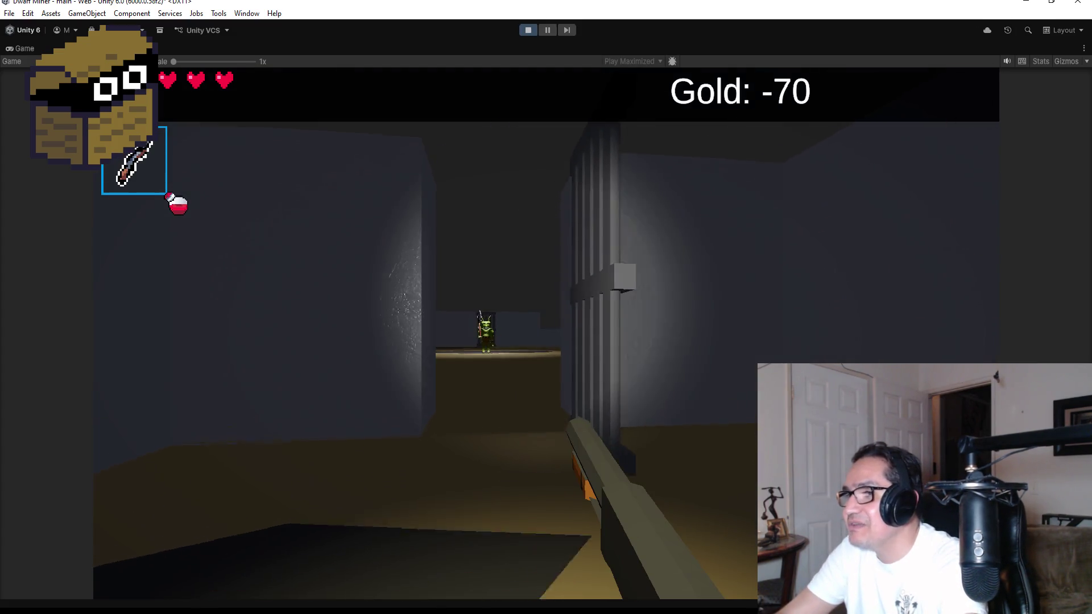
{"action": "left_click", "coordinate": [546, 333]}
{"action": "left_click", "coordinate": [546, 333]}
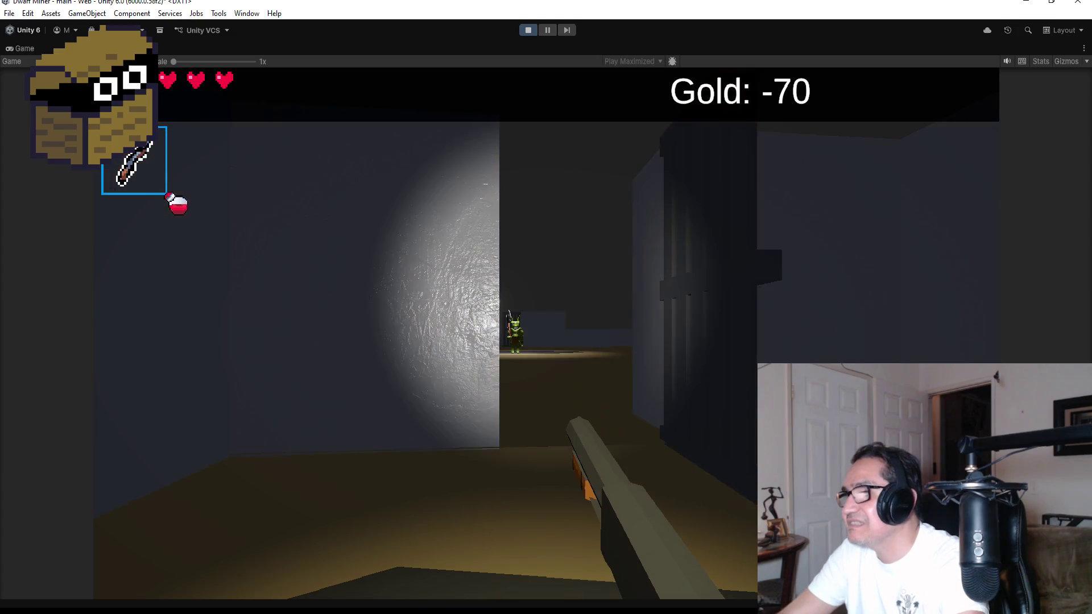
{"action": "left_click", "coordinate": [546, 333]}
{"action": "key", "text": "w"}
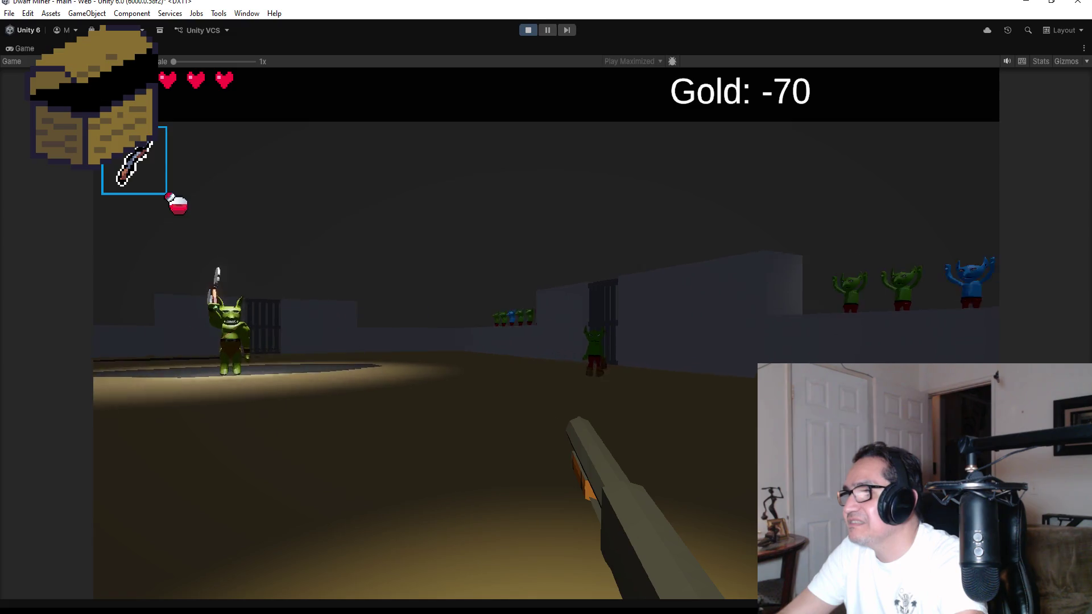
{"action": "left_click", "coordinate": [546, 332]}
{"action": "left_click", "coordinate": [546, 333]}
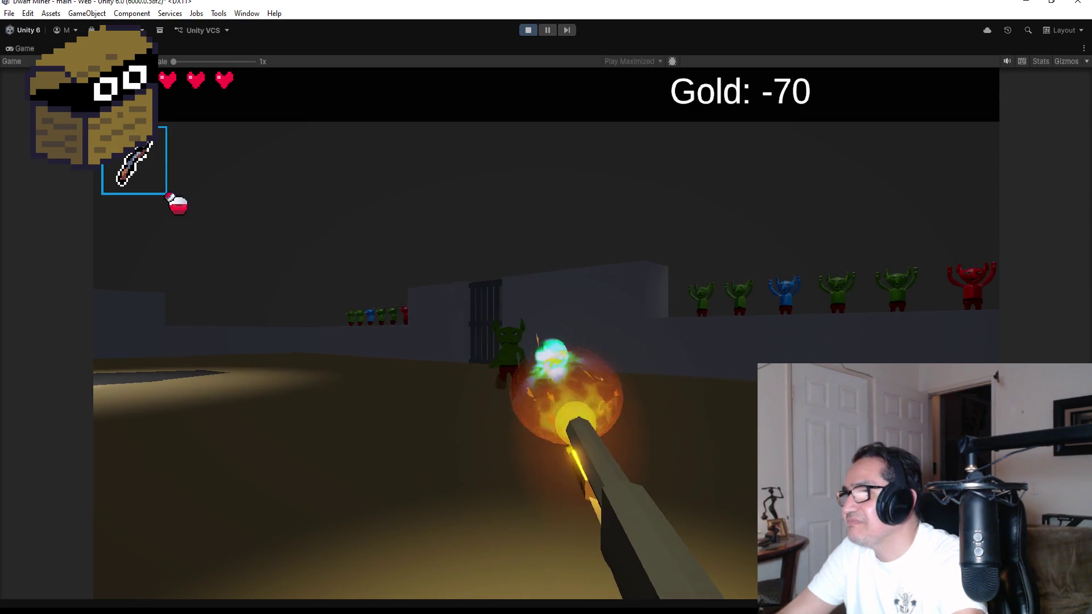
{"action": "left_click", "coordinate": [546, 333]}
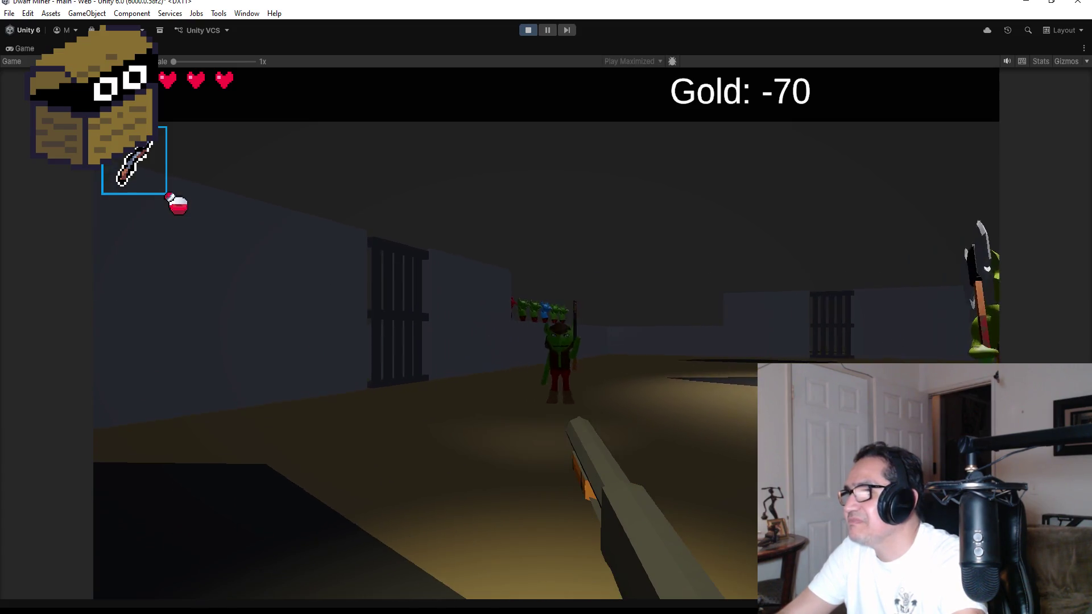
{"action": "left_click", "coordinate": [546, 332]}
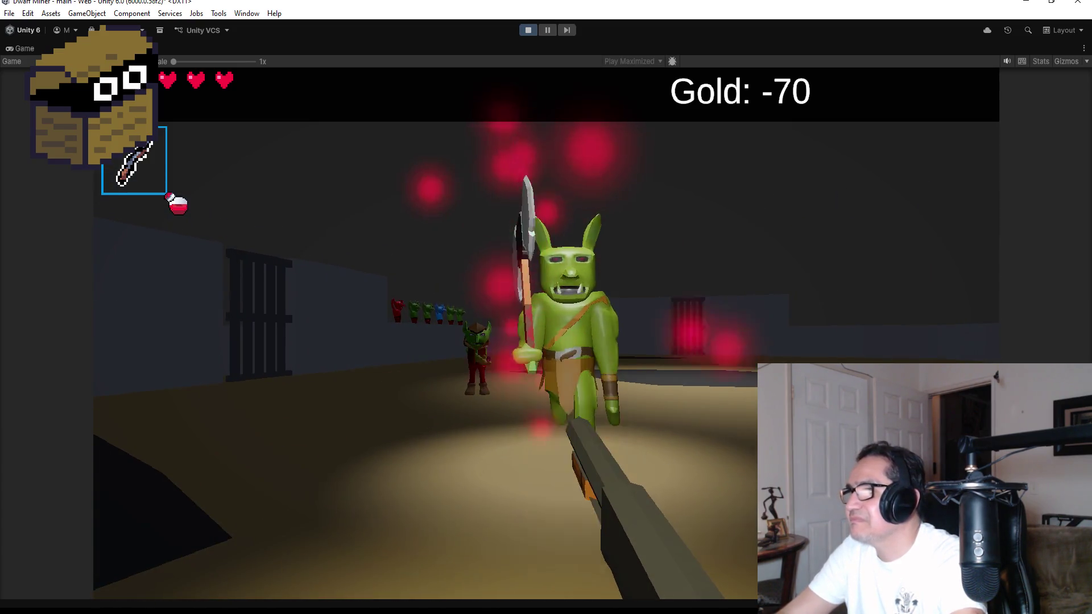
{"action": "left_click", "coordinate": [546, 333]}
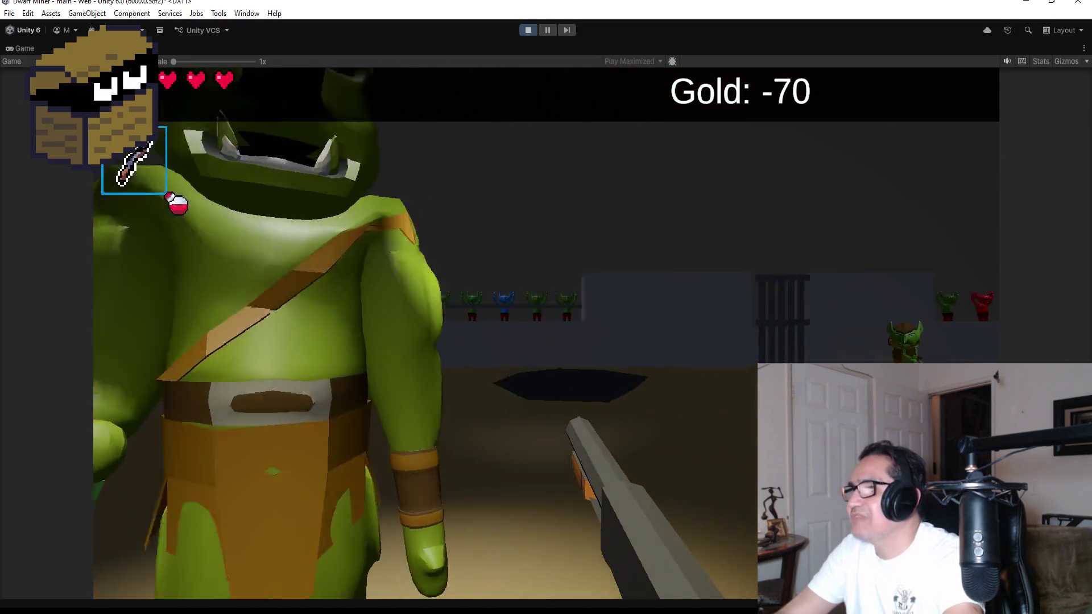
{"action": "left_click", "coordinate": [546, 333]}
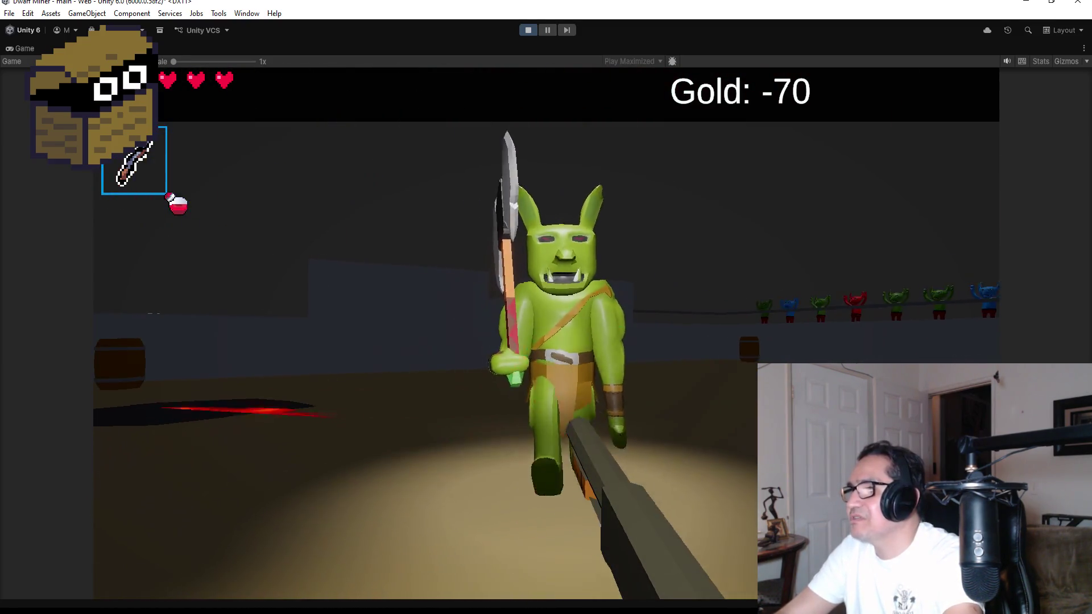
{"action": "left_click", "coordinate": [546, 333]}
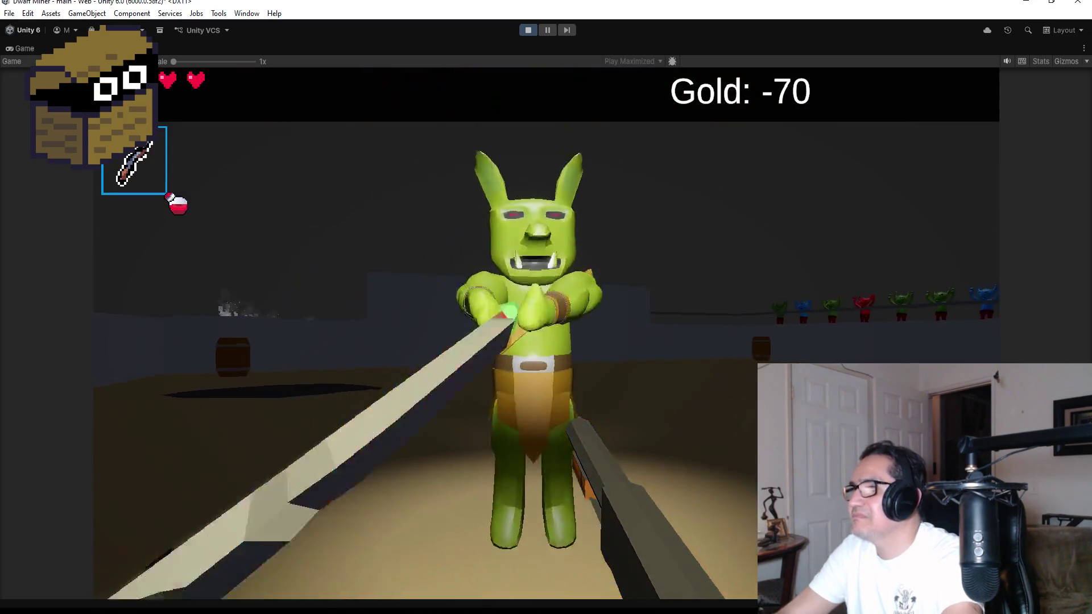
{"action": "left_click", "coordinate": [546, 332]}
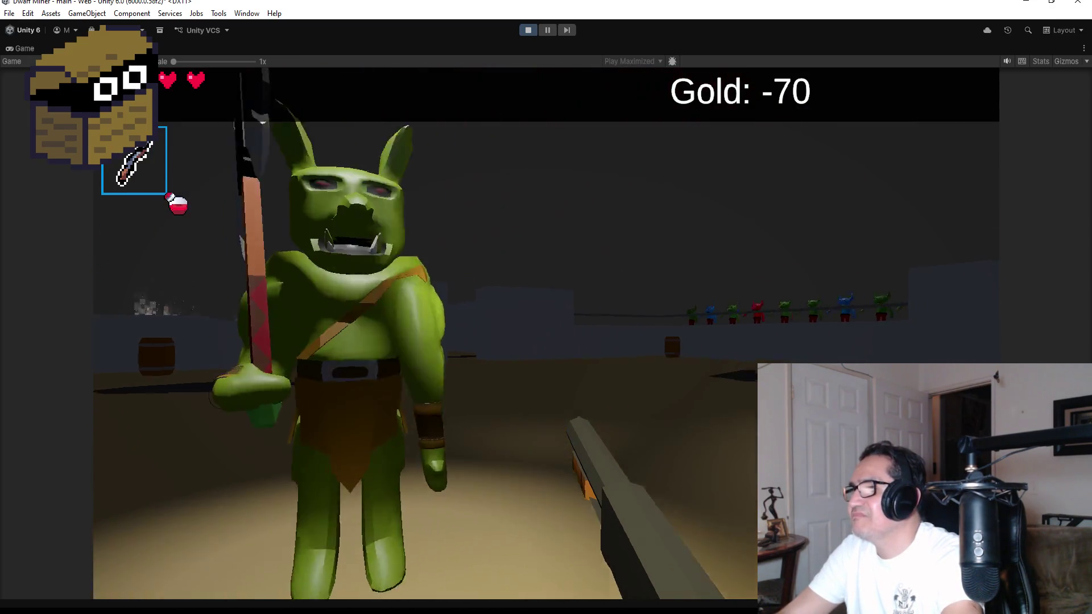
{"action": "left_click", "coordinate": [546, 333]}
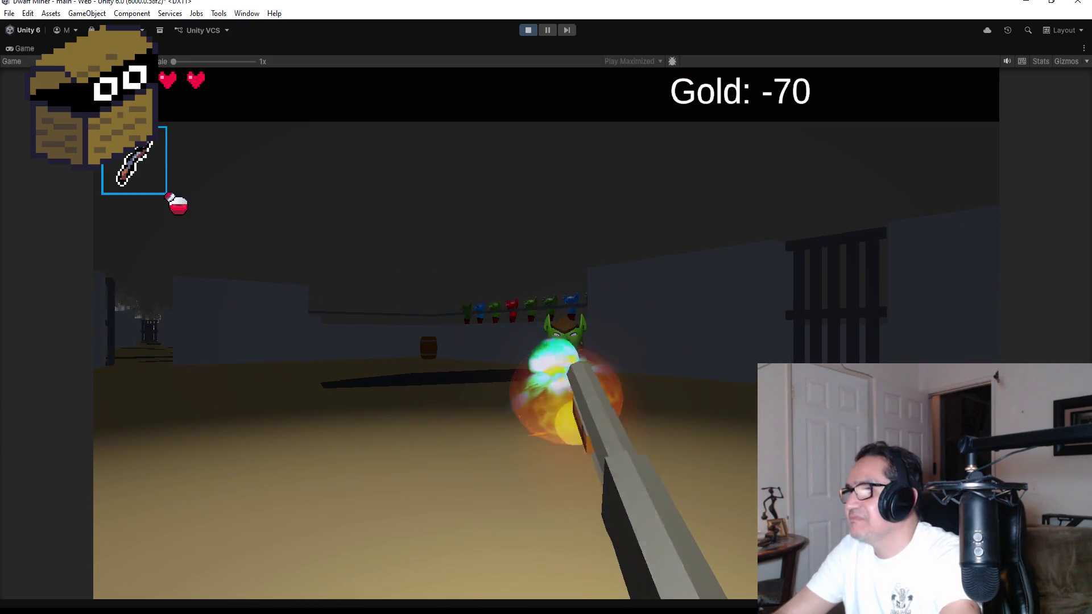
{"action": "left_click", "coordinate": [546, 333]}
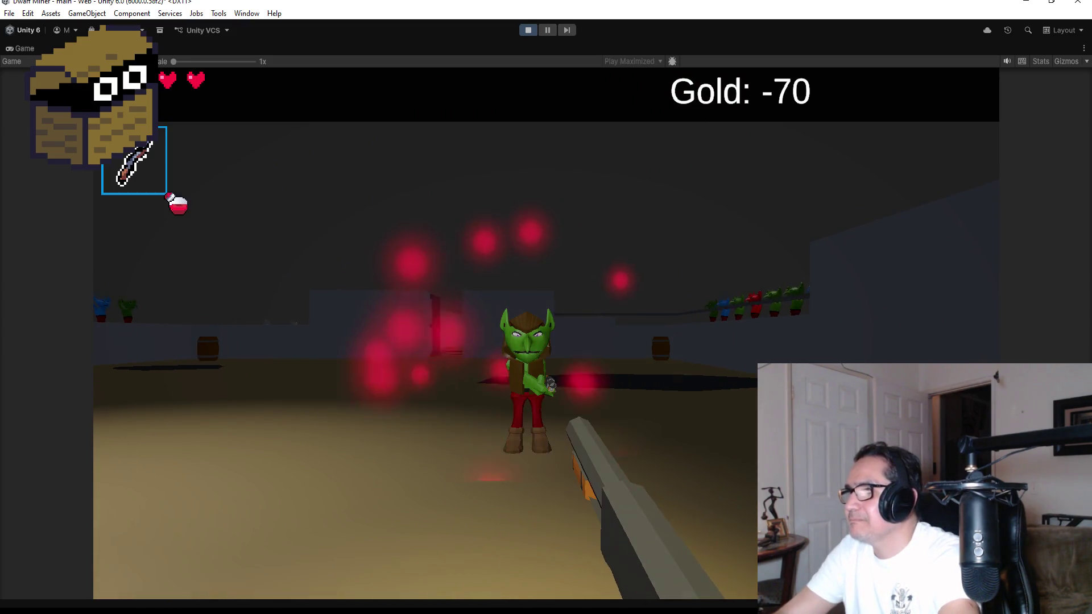
{"action": "left_click", "coordinate": [546, 333]}
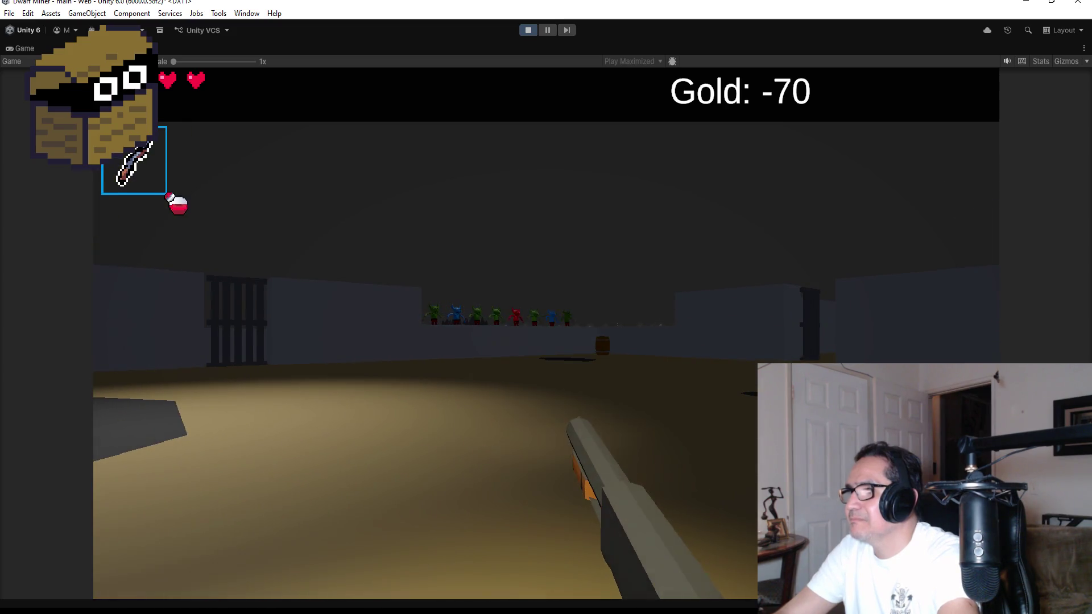
{"action": "left_click", "coordinate": [545, 333]}
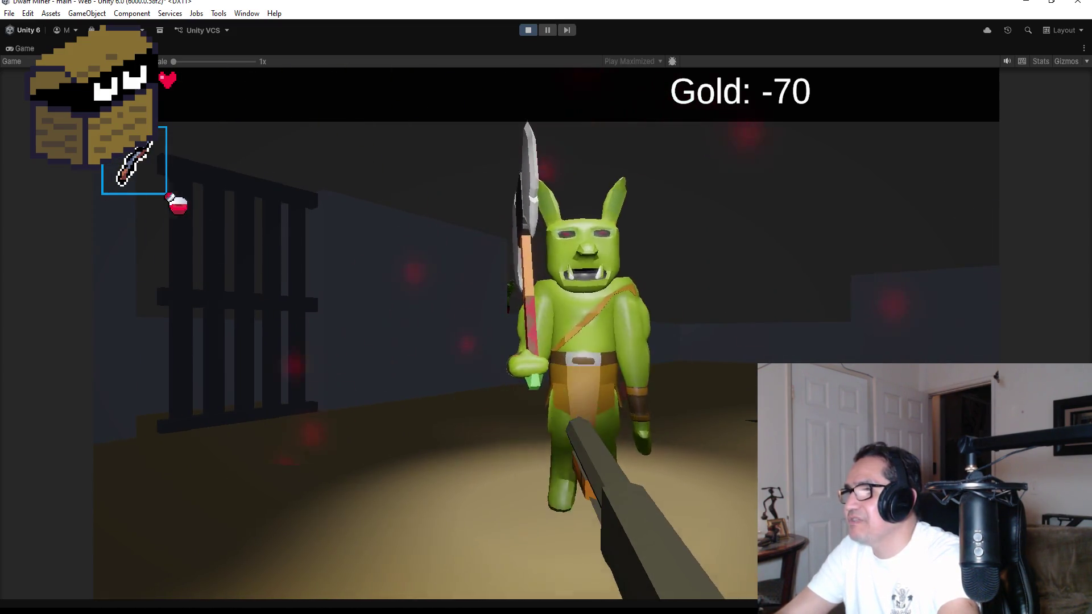
{"action": "left_click", "coordinate": [546, 333]}
{"action": "left_click", "coordinate": [546, 333]}
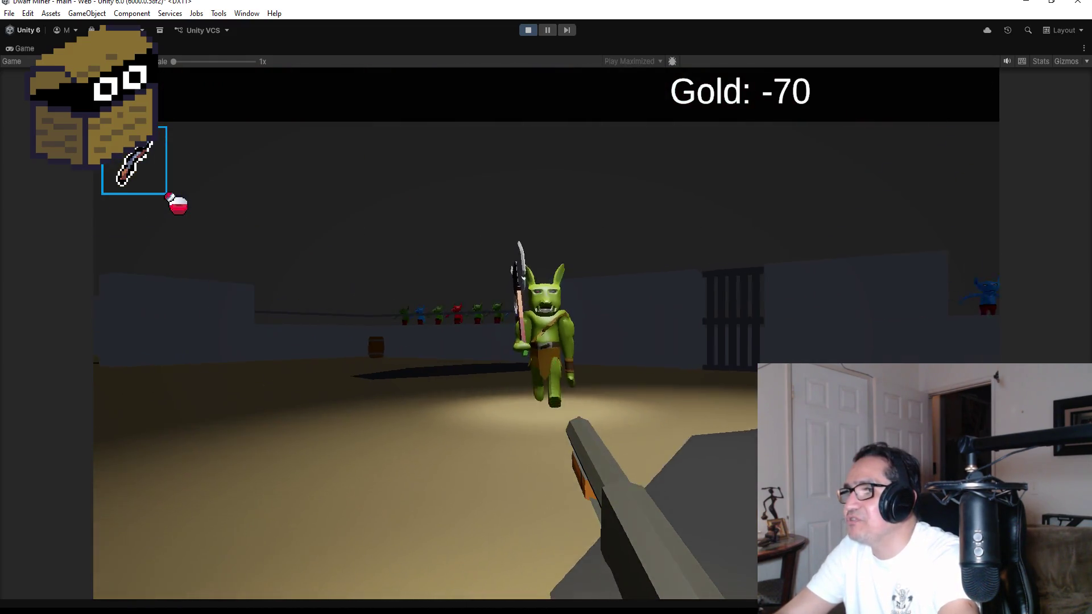
{"action": "left_click", "coordinate": [546, 333]}
{"action": "left_click", "coordinate": [546, 333]}
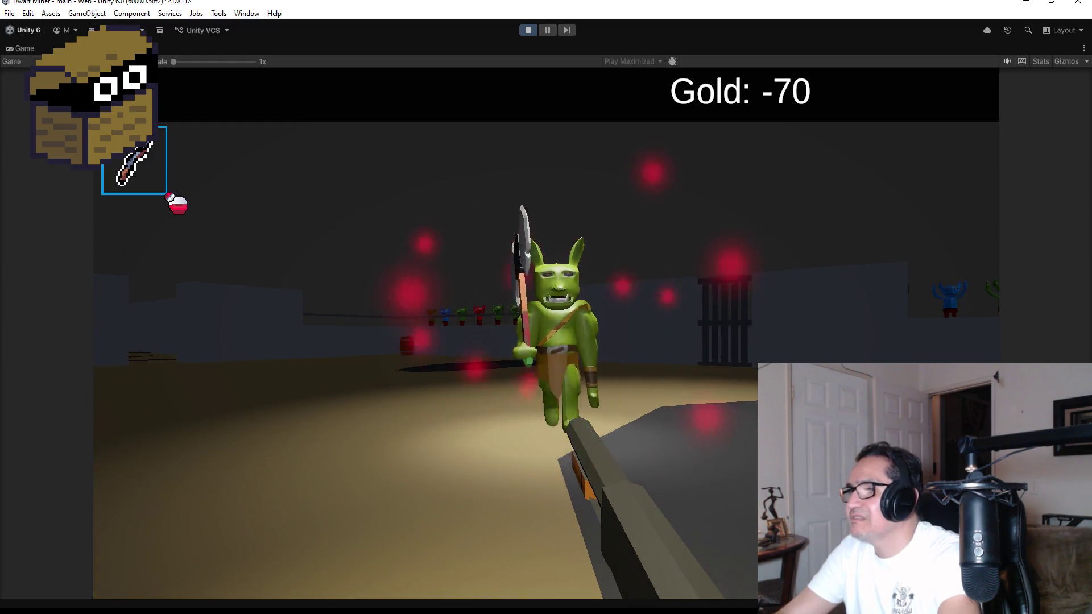
{"action": "left_click", "coordinate": [546, 333]}
{"action": "left_click", "coordinate": [545, 333]}
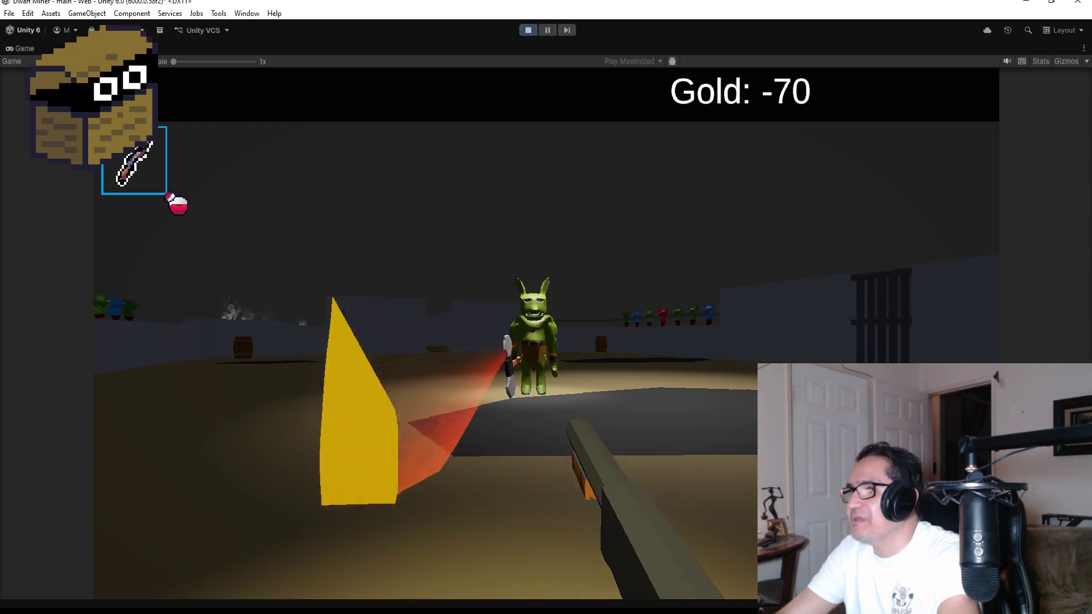
{"action": "left_click", "coordinate": [546, 333]}
{"action": "left_click", "coordinate": [546, 332]}
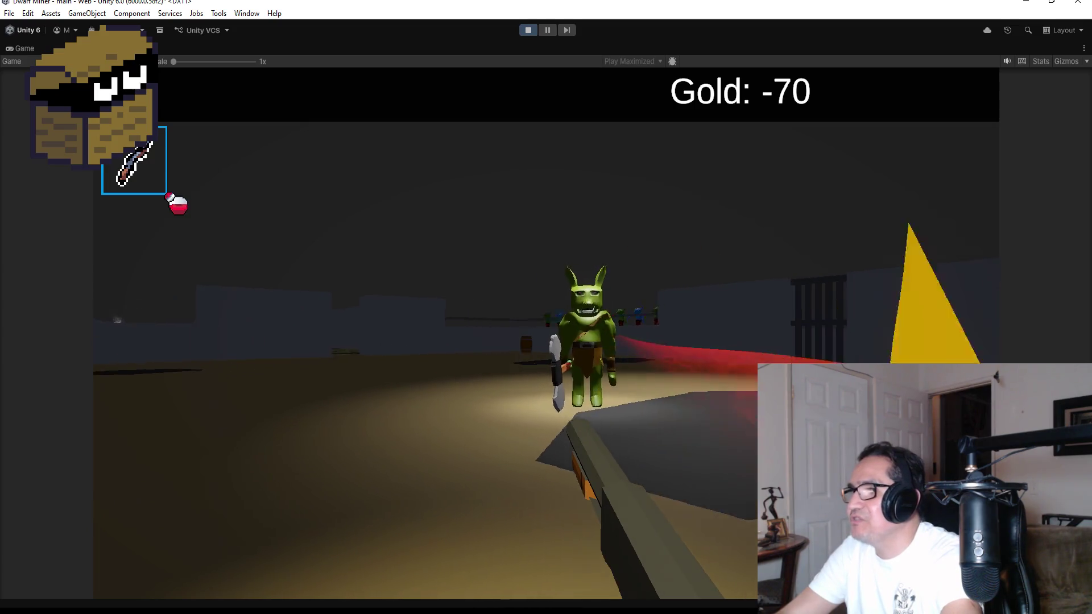
{"action": "left_click", "coordinate": [545, 333]}
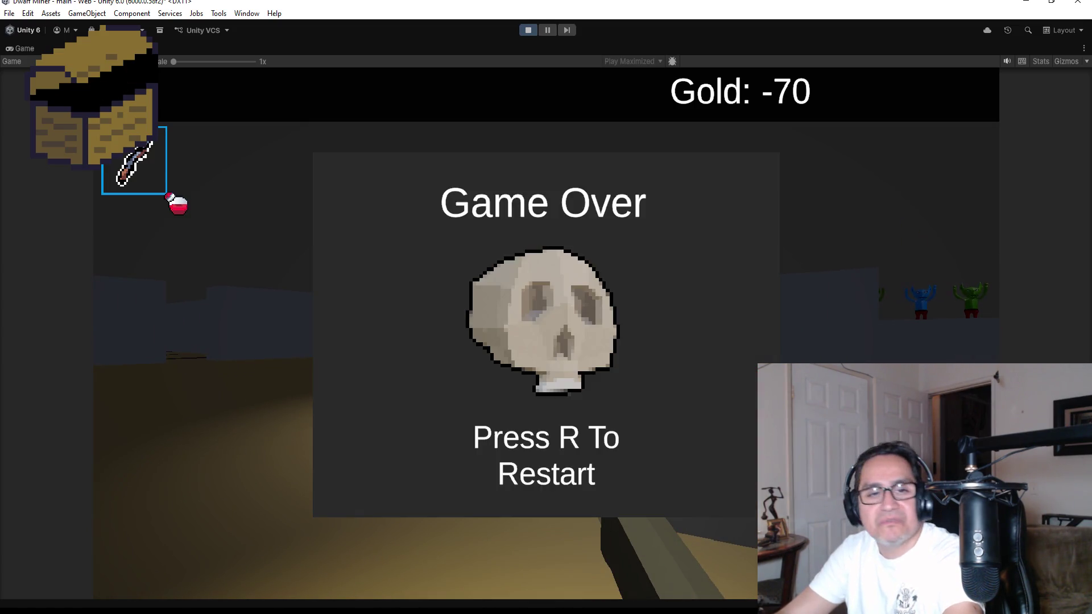
{"action": "key", "text": "r"}
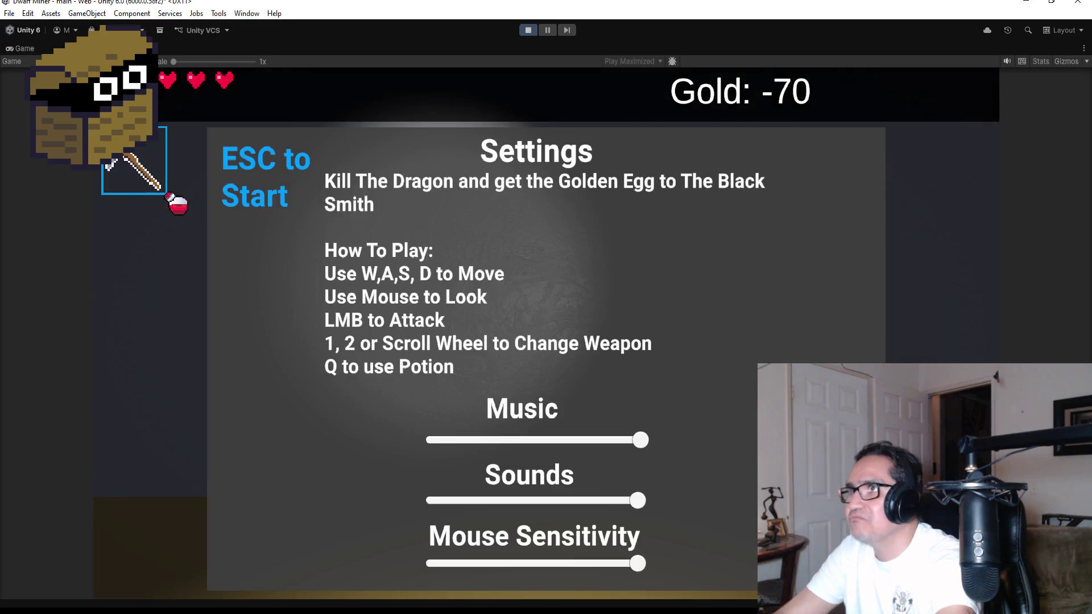
Dismiss the start panel, stop Play mode, and switch to the Scene view of the cave
{"action": "key", "text": "Escape"}
{"action": "left_click", "coordinate": [527, 30]}
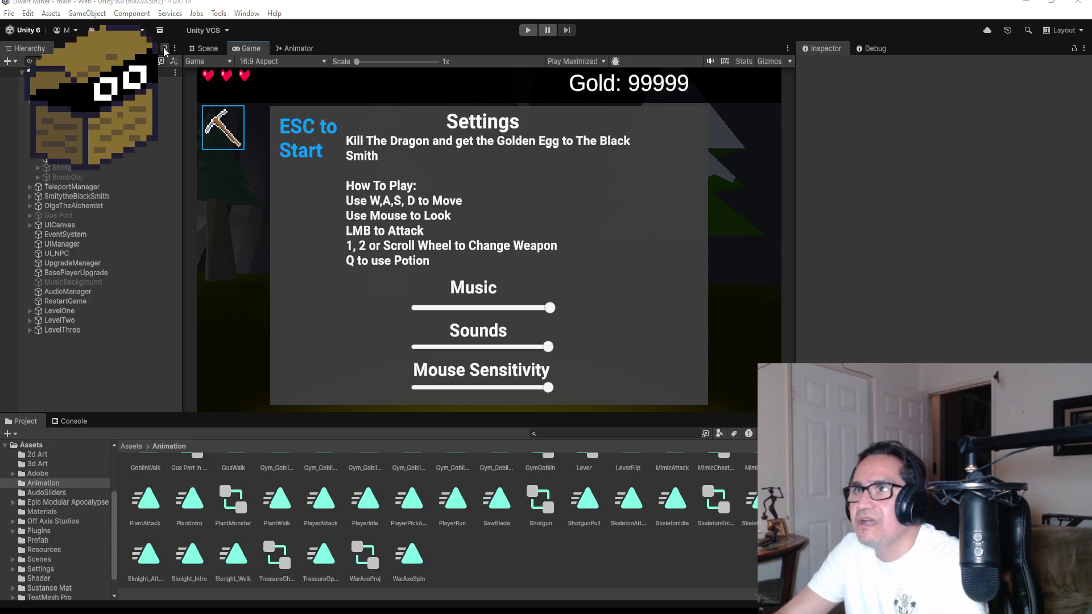
{"action": "left_click", "coordinate": [206, 49]}
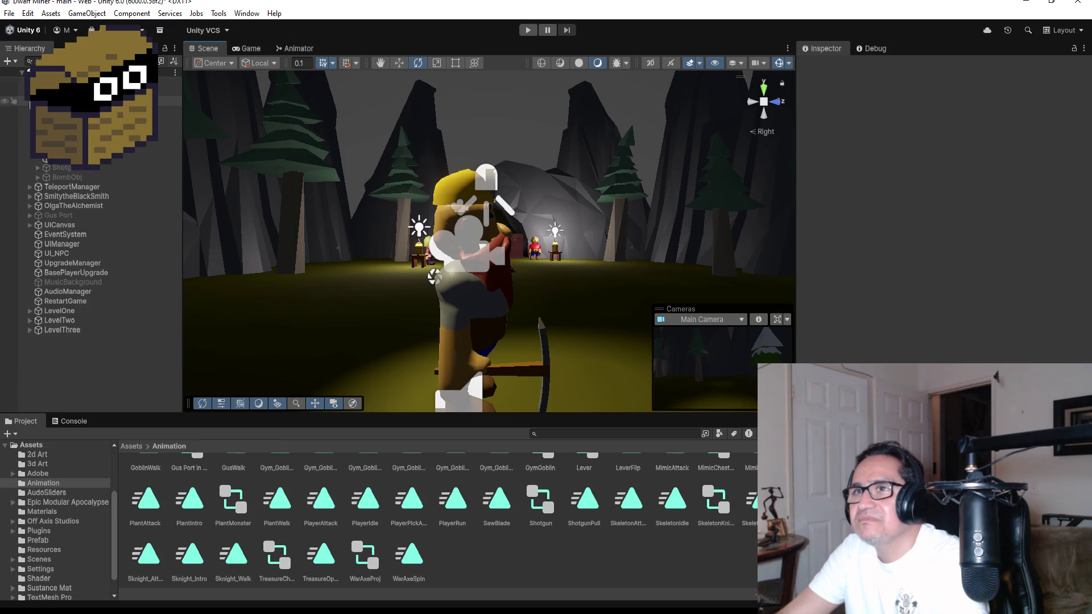
Collapse a Hierarchy parent object and inspect OlgaTheAlchemist in the Inspector
{"action": "left_click", "coordinate": [30, 102]}
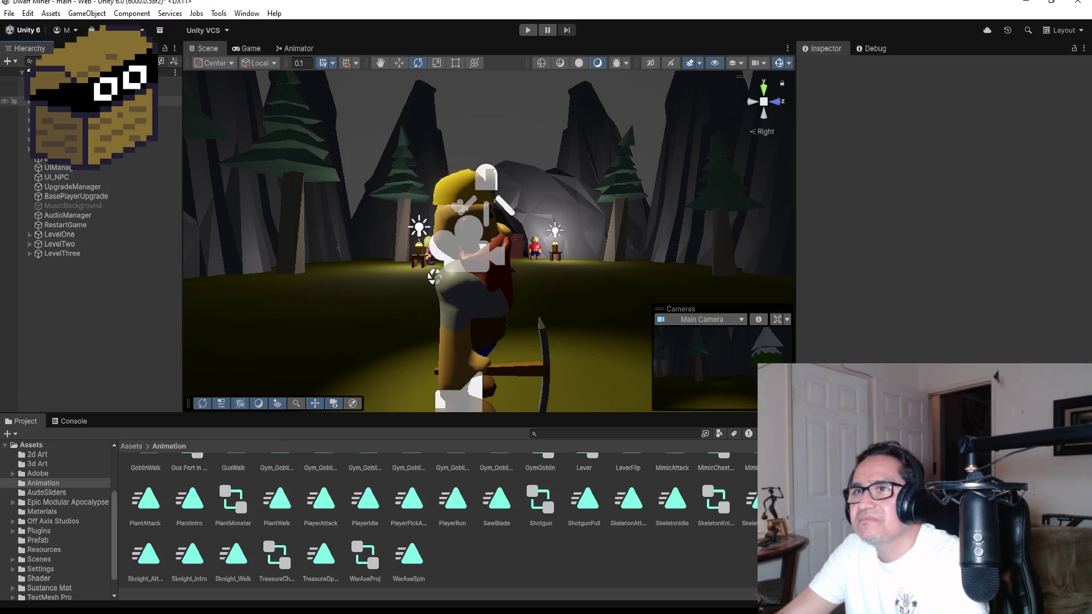
{"action": "left_click", "coordinate": [9, 13]}
{"action": "key", "text": "Escape"}
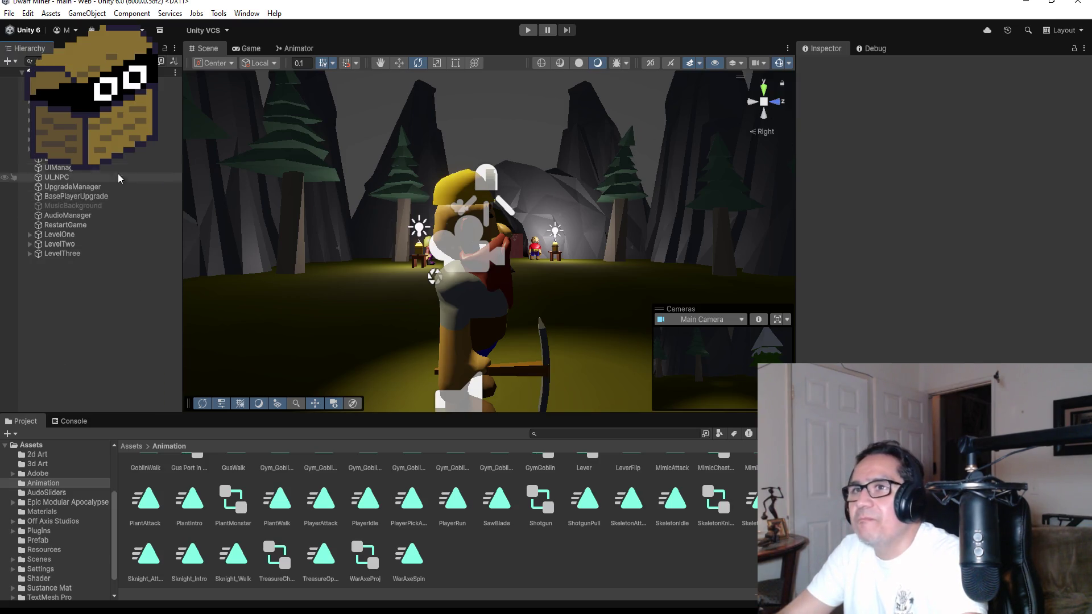
{"action": "left_click", "coordinate": [85, 130]}
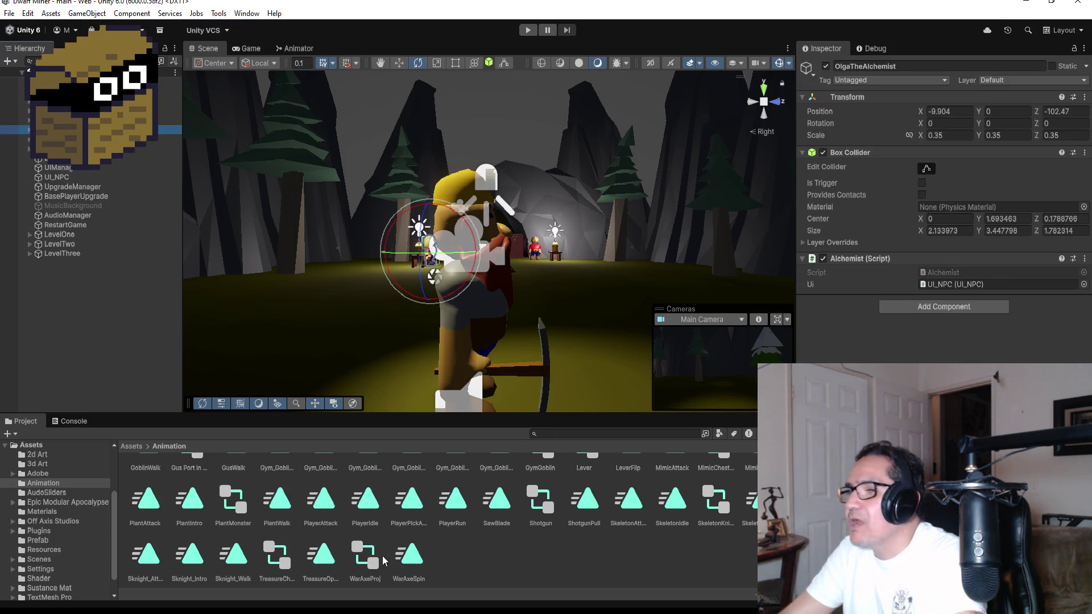
{"action": "scroll", "coordinate": [387, 564], "scroll_direction": "up", "scroll_amount": 1}
{"action": "scroll", "coordinate": [436, 525], "scroll_direction": "down", "scroll_amount": 1}
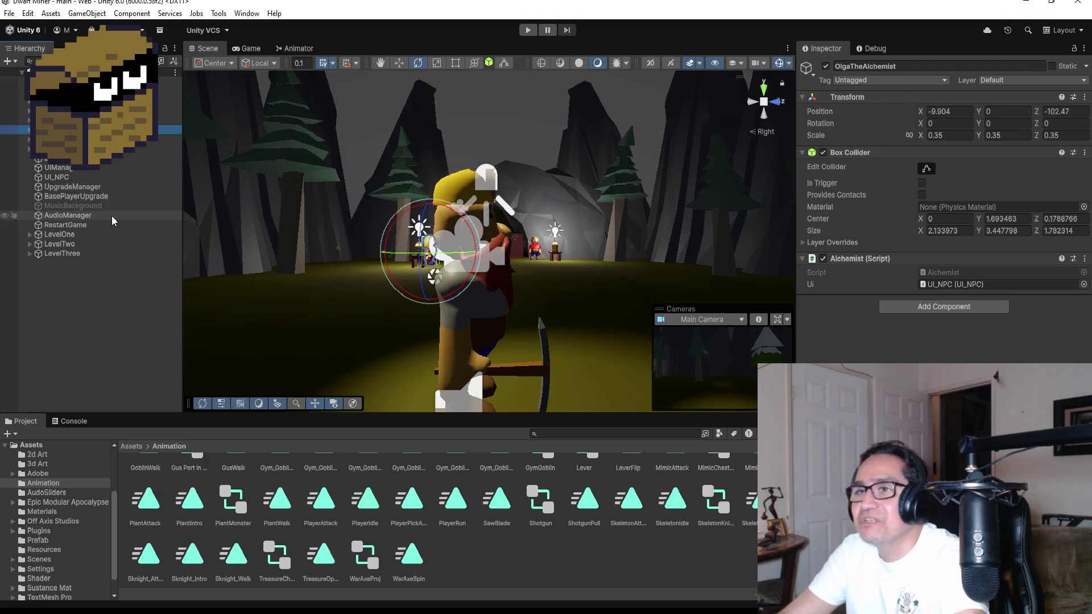
Inspect LevelThree, the blacksmith, BasePlayerUpgrade, AudioManager, LevelTwo and DwarfMiner; hide the Cameras overlay
{"action": "left_click", "coordinate": [78, 253]}
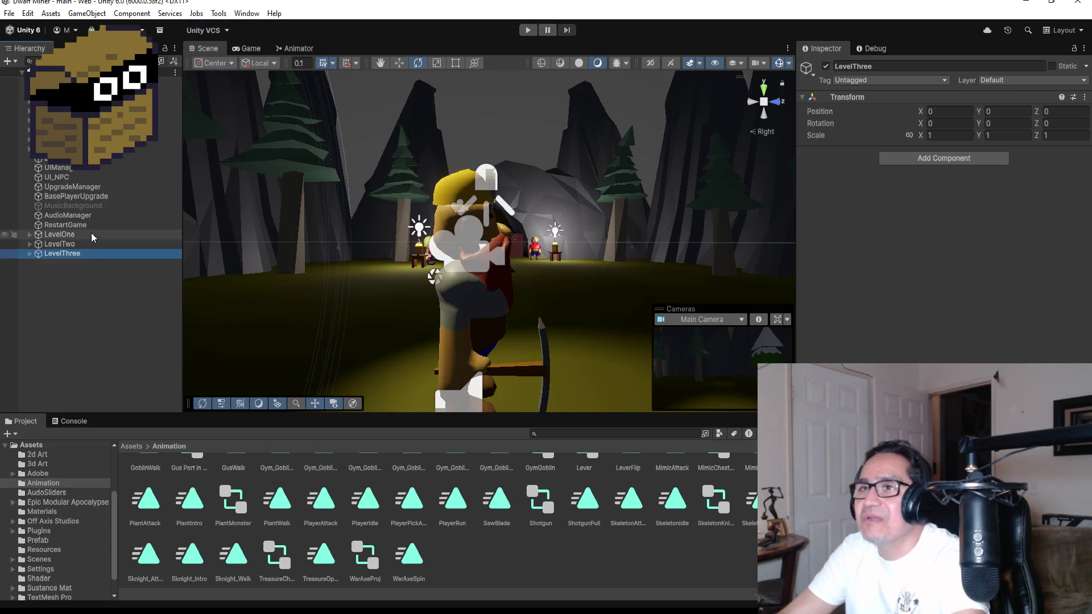
{"action": "left_click", "coordinate": [57, 158]}
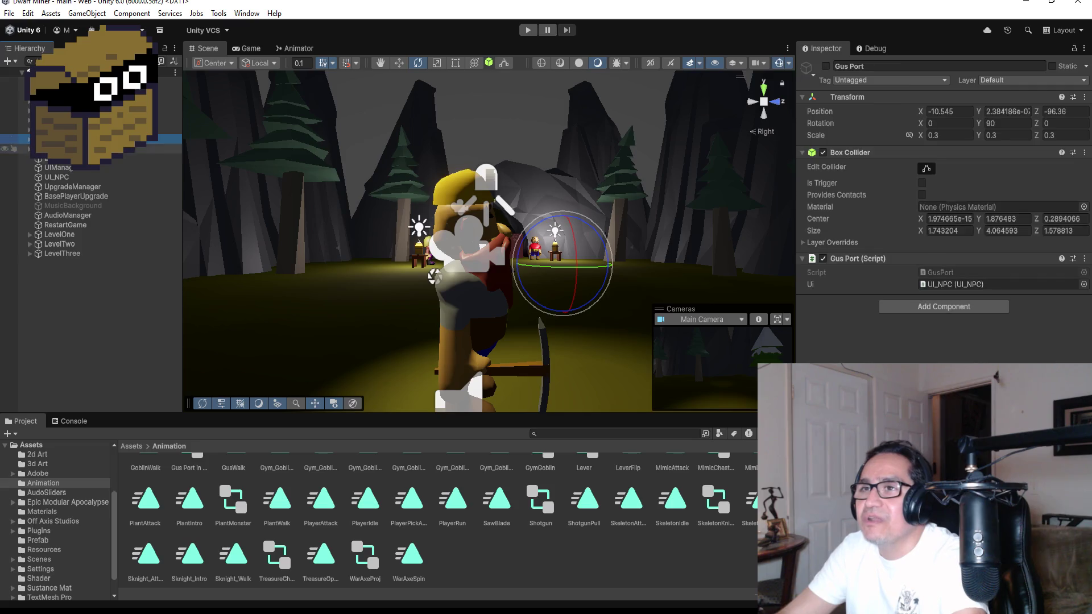
{"action": "left_click", "coordinate": [74, 196]}
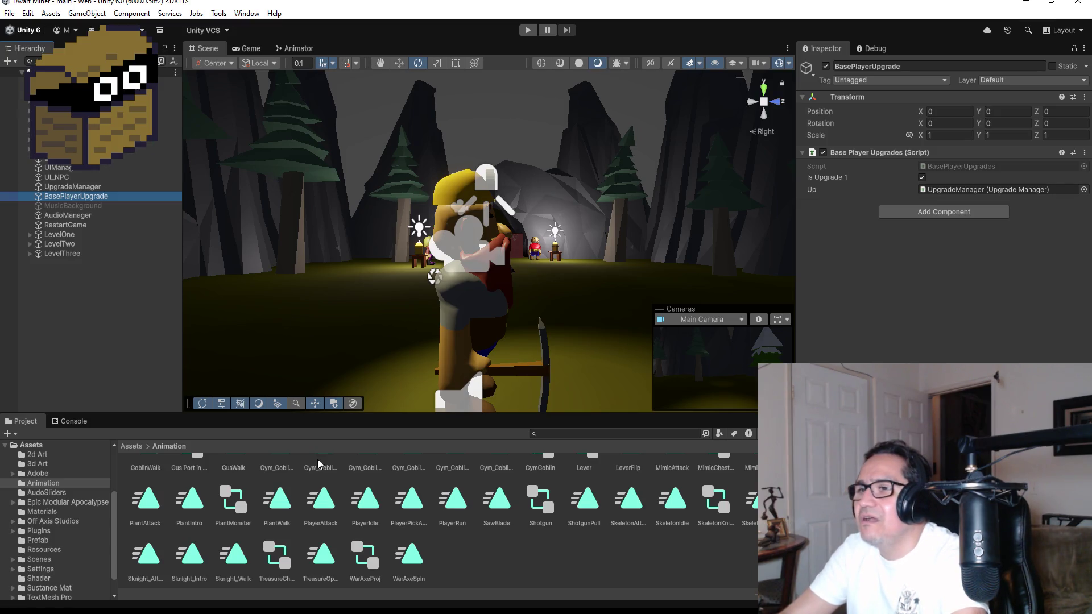
{"action": "left_click", "coordinate": [333, 405]}
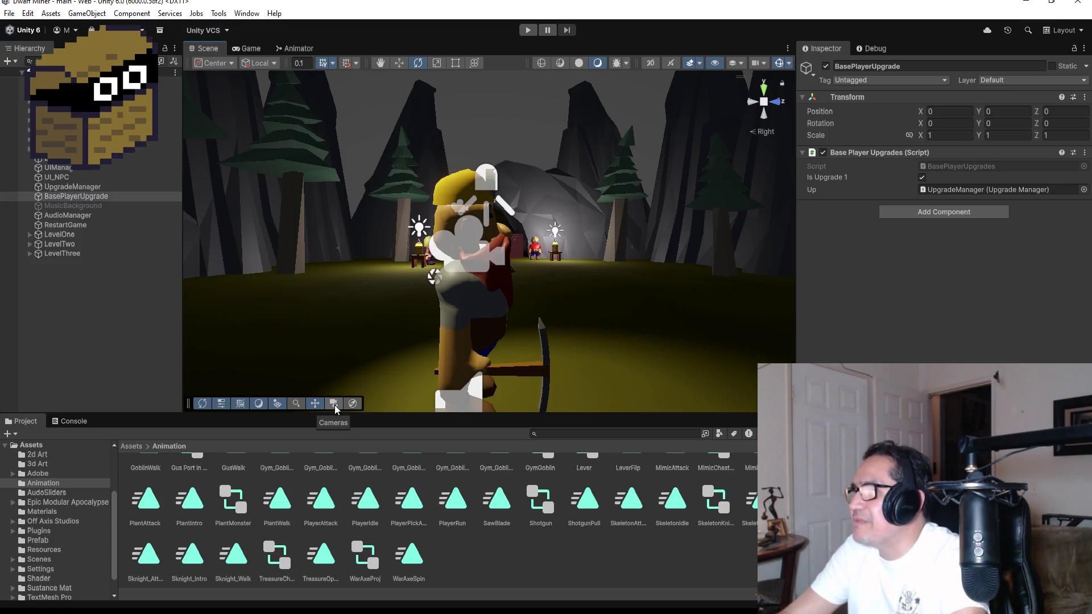
{"action": "left_click", "coordinate": [73, 216]}
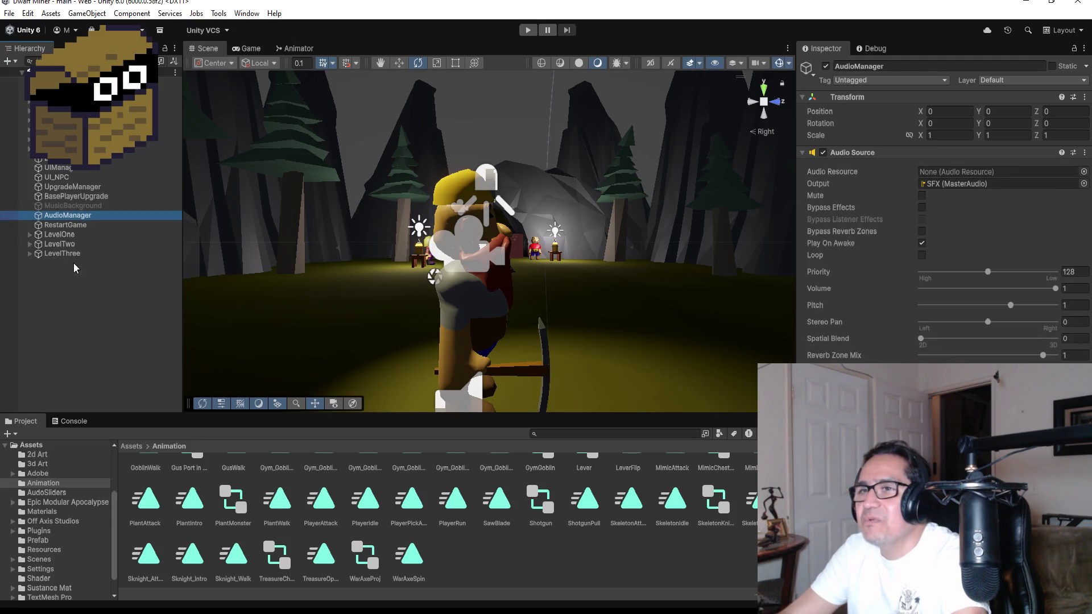
{"action": "left_click", "coordinate": [77, 245]}
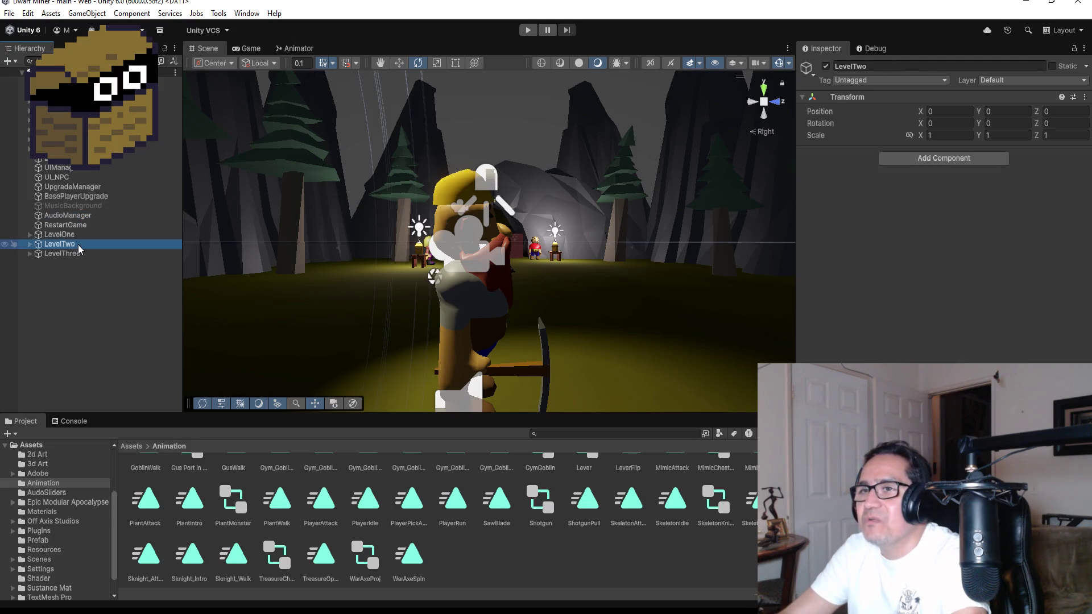
{"action": "left_click", "coordinate": [74, 100]}
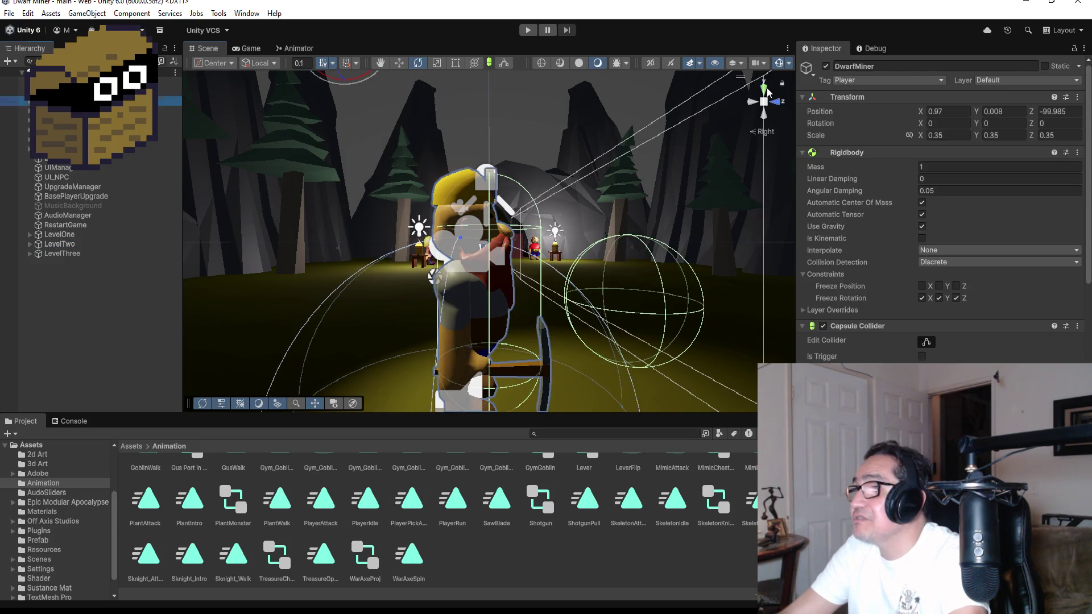
Switch to Top view, inspect BasePlayerUpgrade, LevelTwo and OlgaTheAlchemist, expand LevelThree, and show Assets
{"action": "left_click", "coordinate": [765, 90]}
{"action": "left_click", "coordinate": [75, 196]}
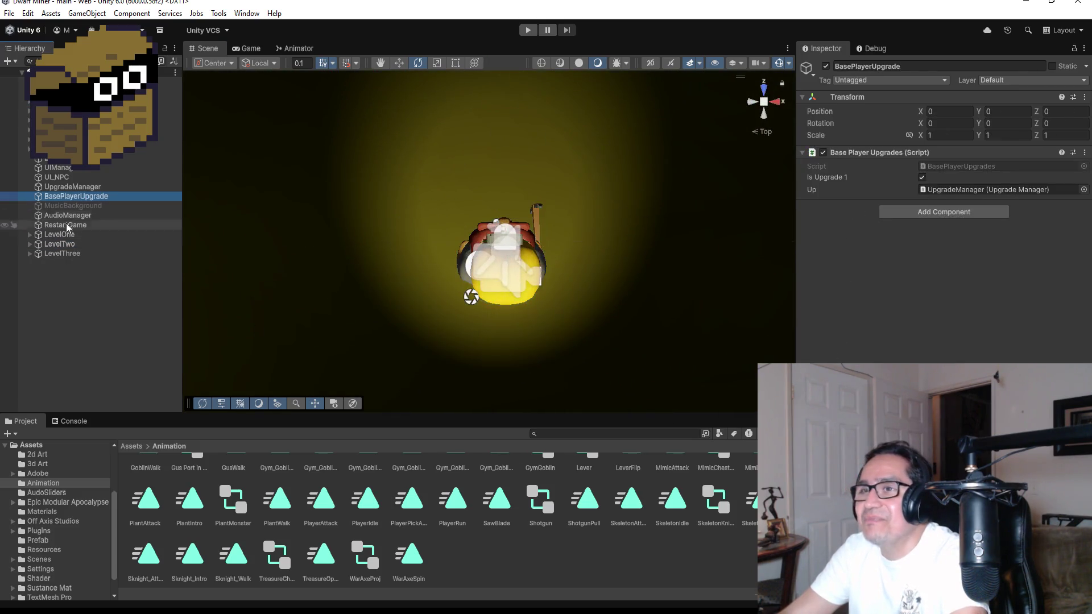
{"action": "left_click", "coordinate": [61, 244]}
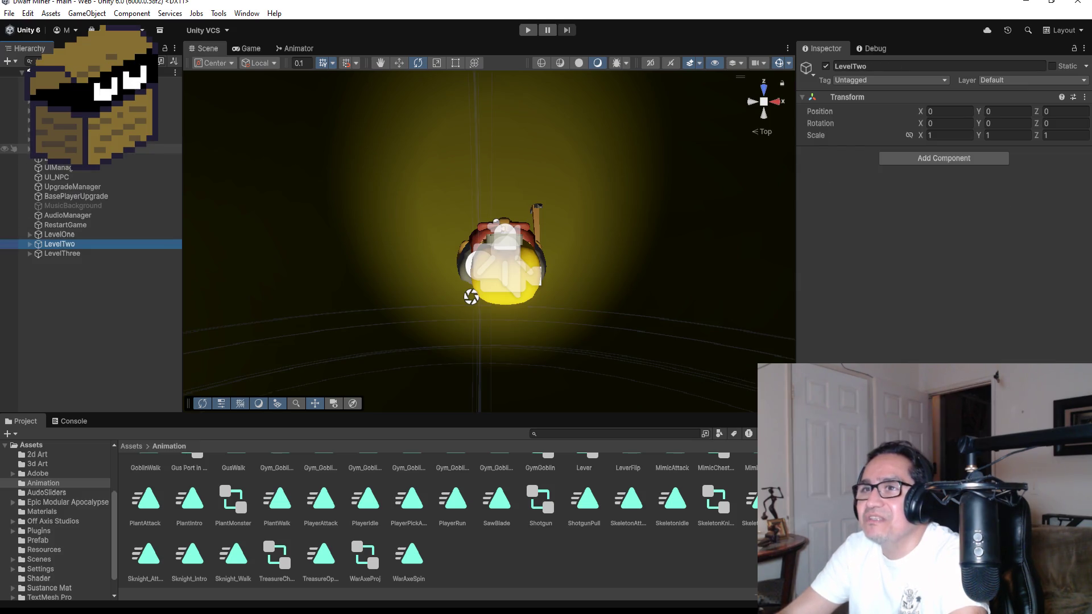
{"action": "left_click", "coordinate": [68, 129]}
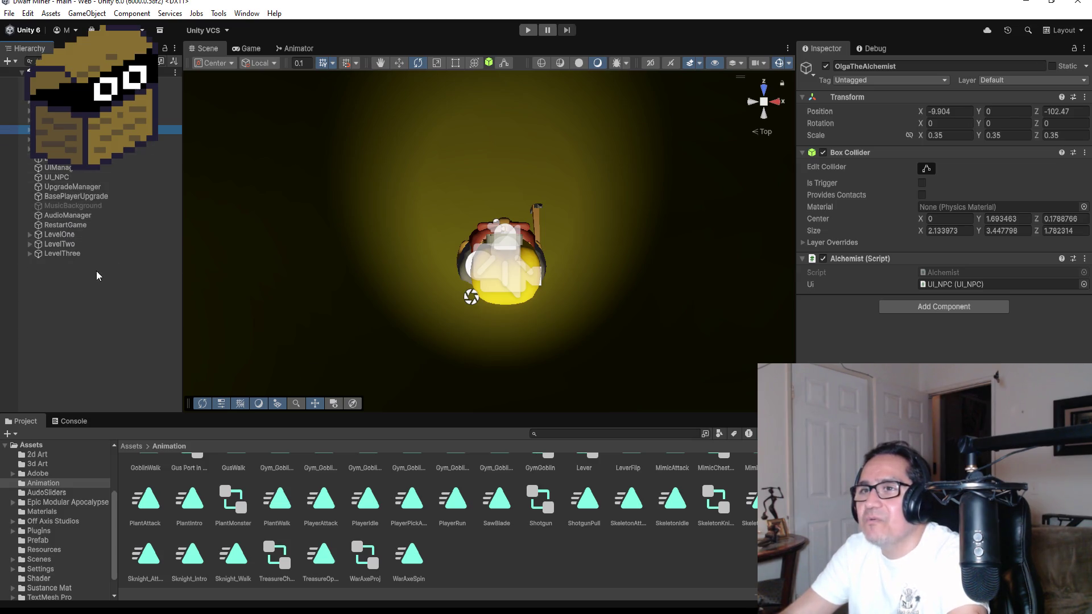
{"action": "left_click", "coordinate": [30, 253]}
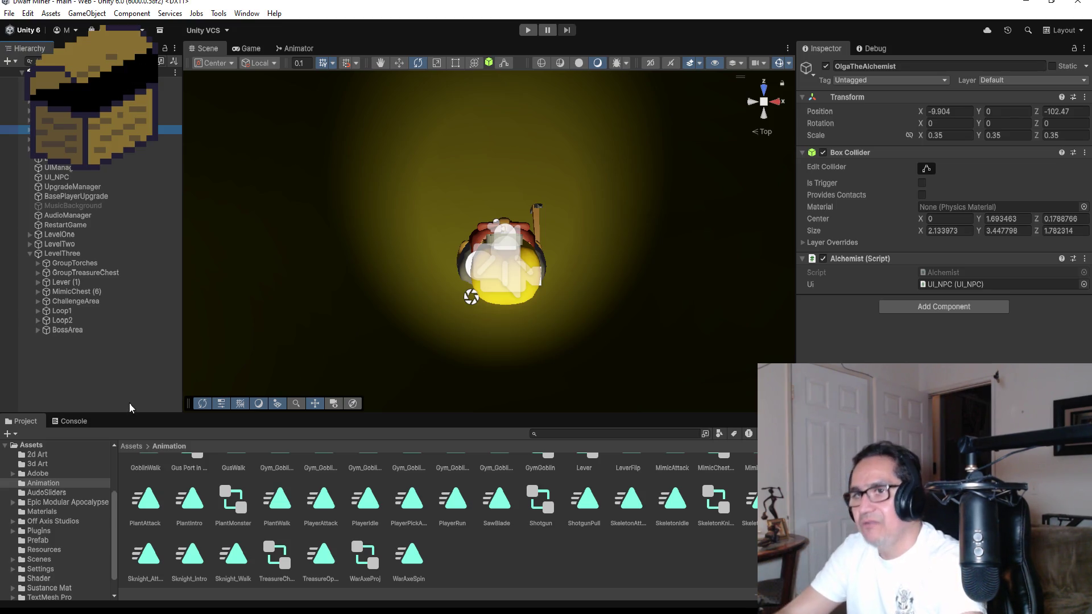
{"action": "left_click", "coordinate": [140, 446]}
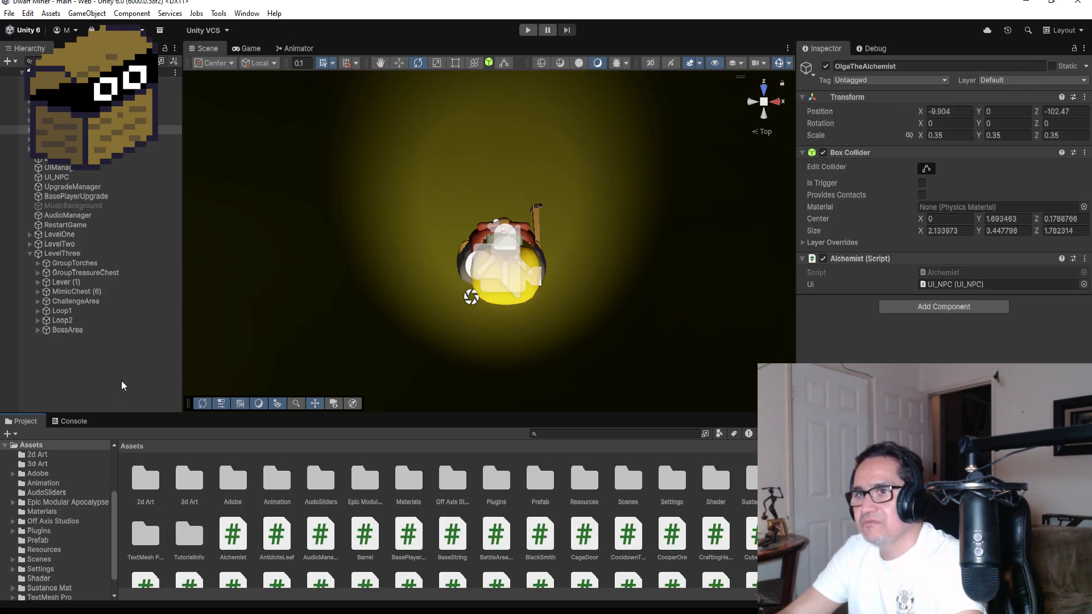
Create a new cube through the Hierarchy's 3D Object menu
{"action": "left_click", "coordinate": [93, 365]}
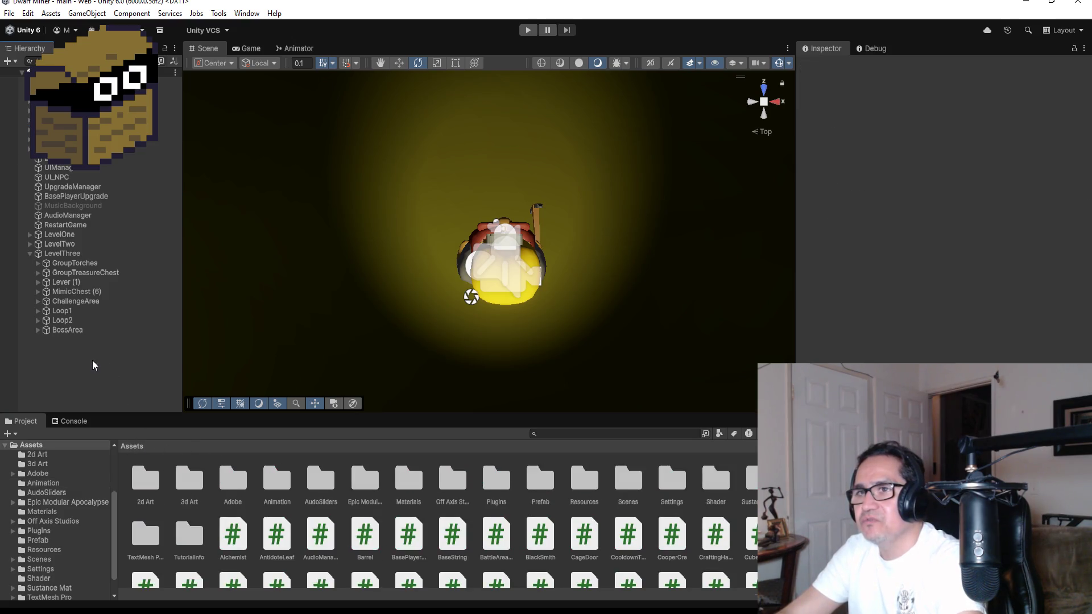
{"action": "left_click", "coordinate": [29, 254]}
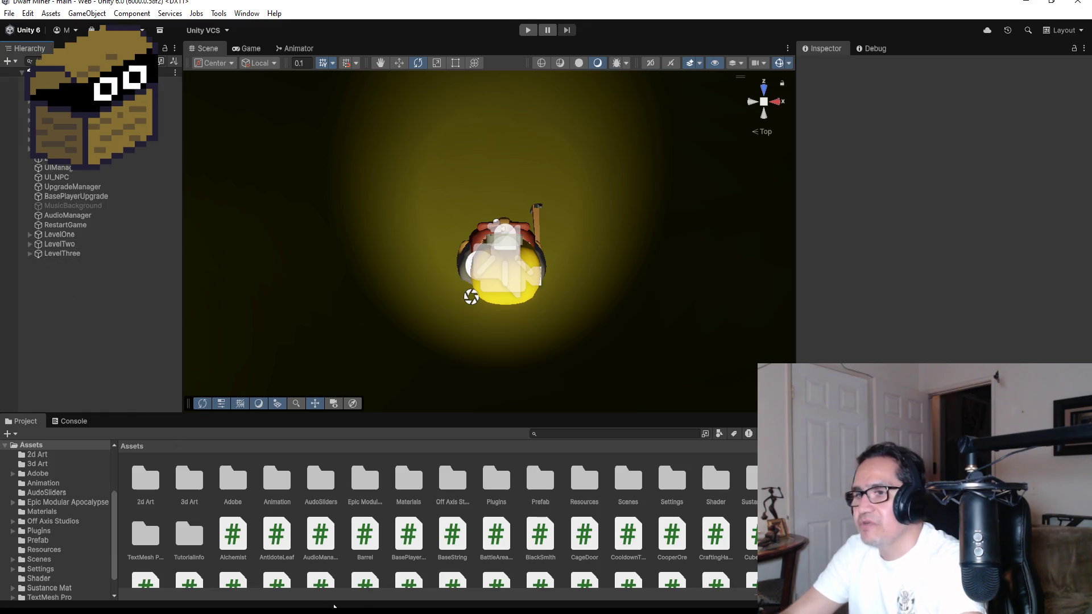
{"action": "right_click", "coordinate": [67, 303]}
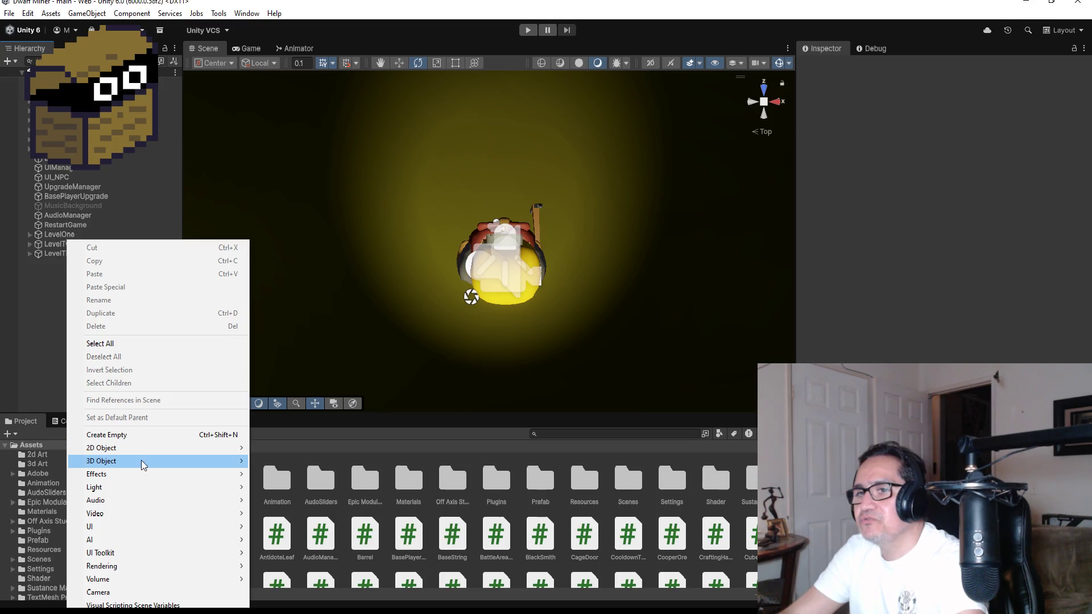
{"action": "mouse_move", "coordinate": [141, 467]}
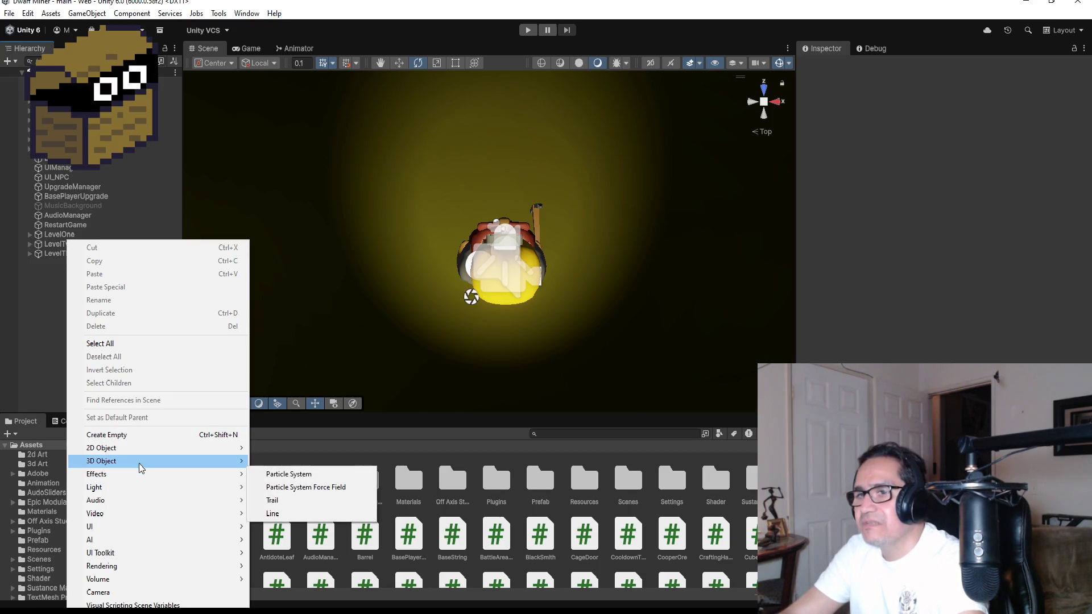
{"action": "left_click", "coordinate": [293, 461]}
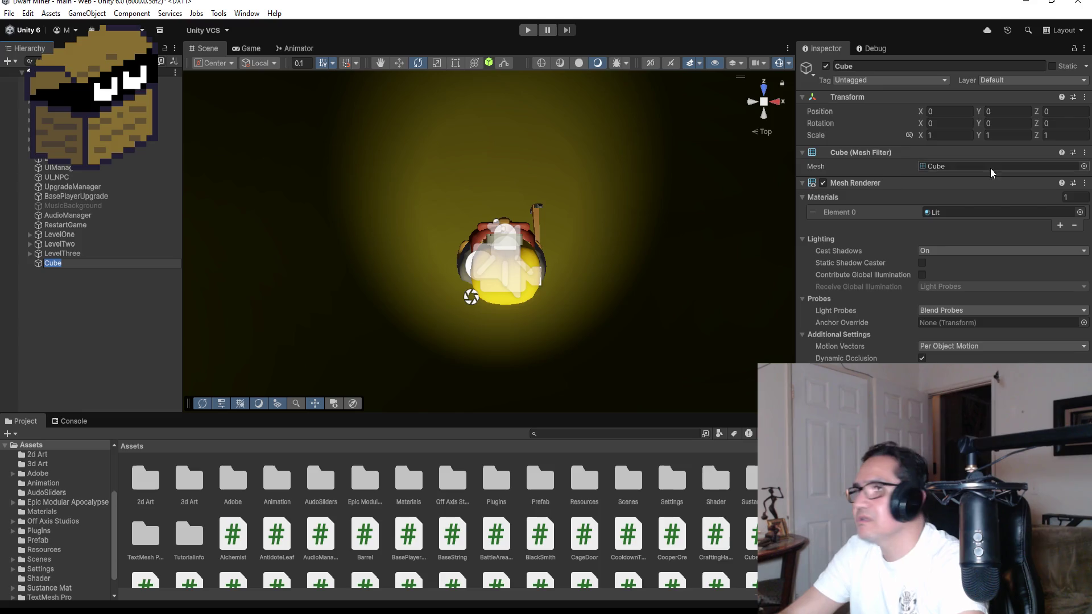
Rename the cube to RestoreHP in the Inspector
{"action": "left_click", "coordinate": [870, 67]}
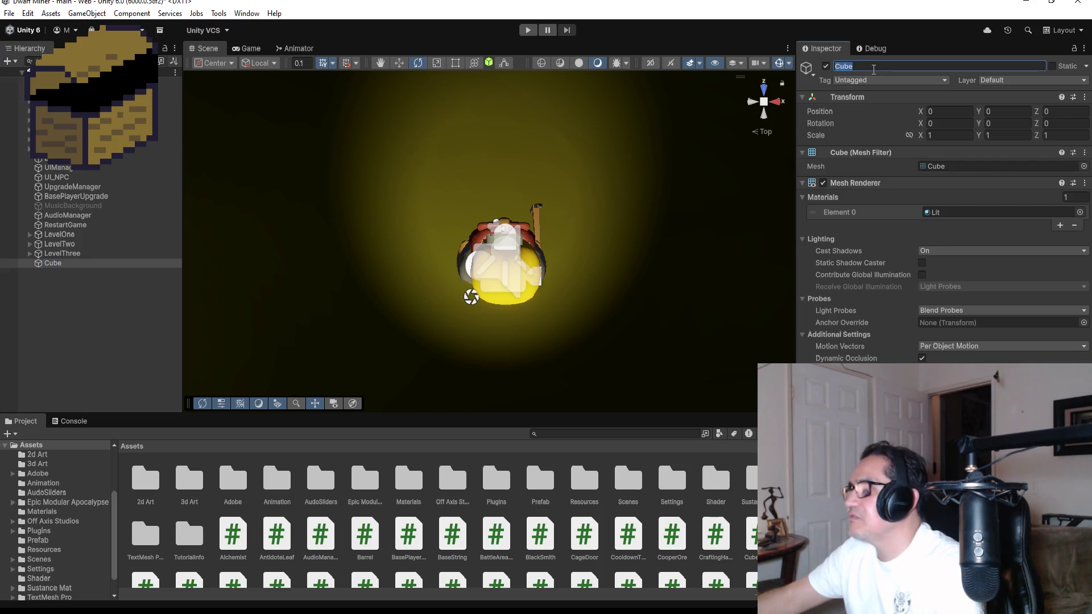
{"action": "type", "text": "Restor"}
{"action": "key", "text": "BackSpace"}
{"action": "key", "text": "BackSpace"}
{"action": "type", "text": "e"}
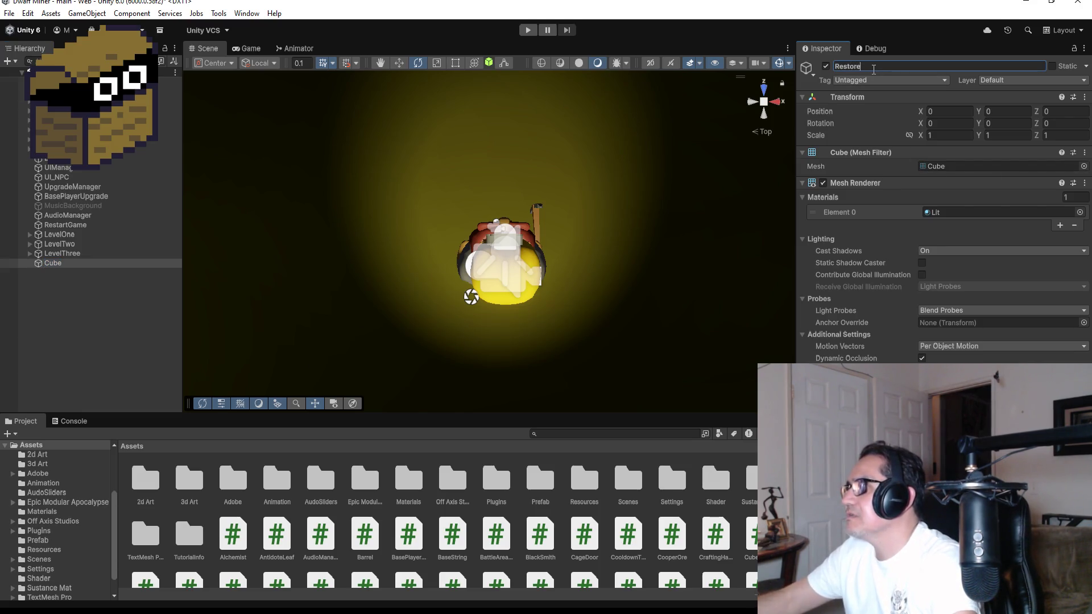
{"action": "type", "text": "HP"}
{"action": "key", "text": "Return"}
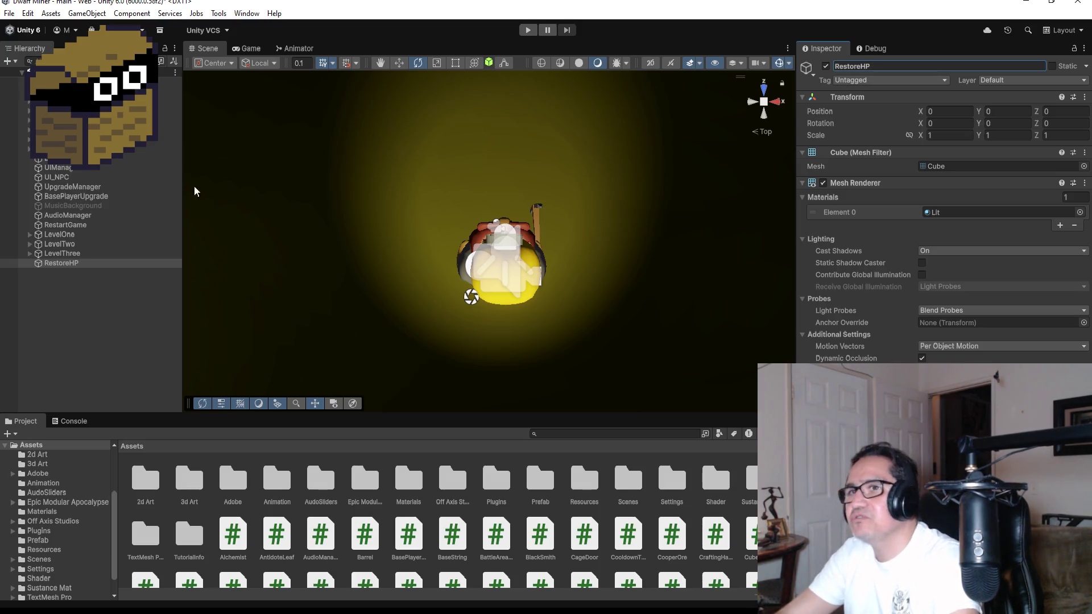
Frame the RestoreHP cube and orbit the Scene view to a perspective angle
{"action": "double_click", "coordinate": [71, 263]}
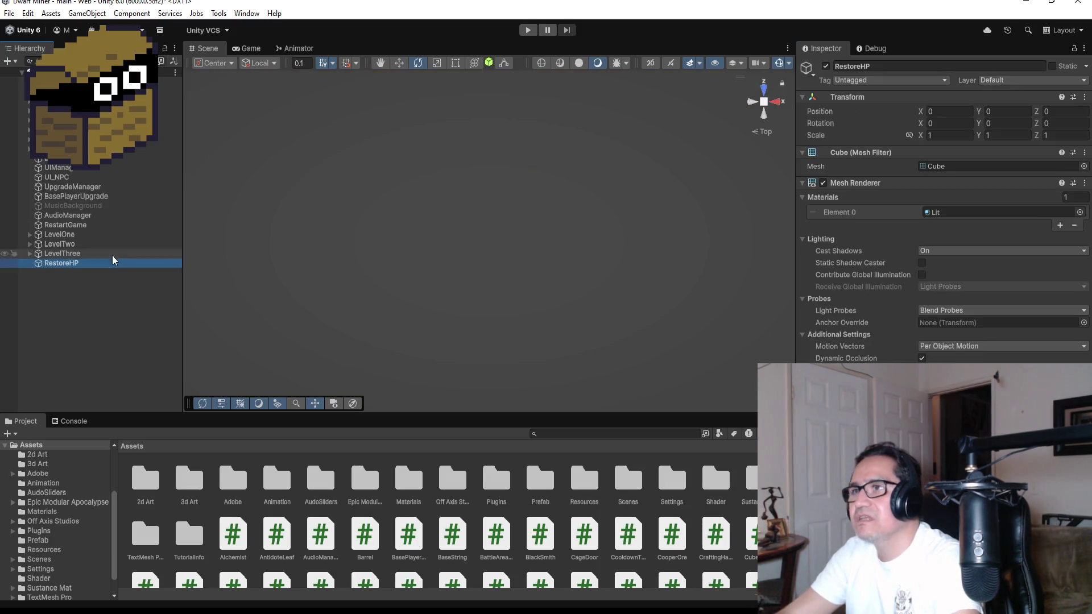
{"action": "mouse_move", "coordinate": [649, 334]}
{"action": "left_mouse_down"}
{"action": "mouse_move", "coordinate": [641, 285]}
{"action": "mouse_move", "coordinate": [664, 74]}
{"action": "left_mouse_up"}
{"action": "left_click", "coordinate": [83, 292]}
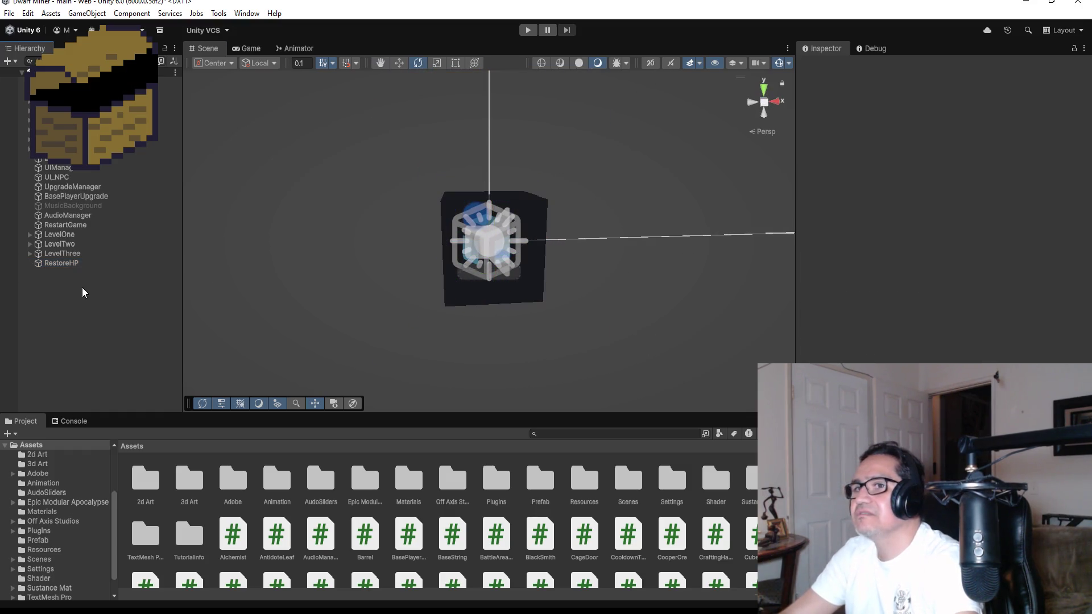
Assign the NewRed material to RestoreHP's Element 0 so the cube renders red
{"action": "left_click", "coordinate": [77, 265]}
{"action": "left_click", "coordinate": [399, 62]}
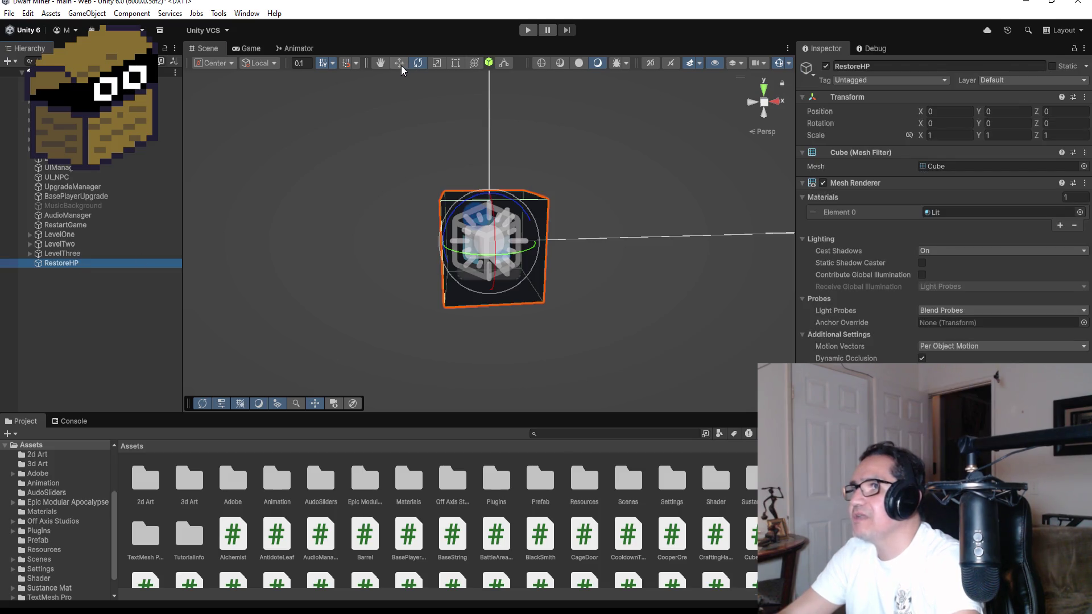
{"action": "left_click", "coordinate": [1079, 212]}
{"action": "scroll", "coordinate": [995, 353], "scroll_direction": "down", "scroll_amount": 5}
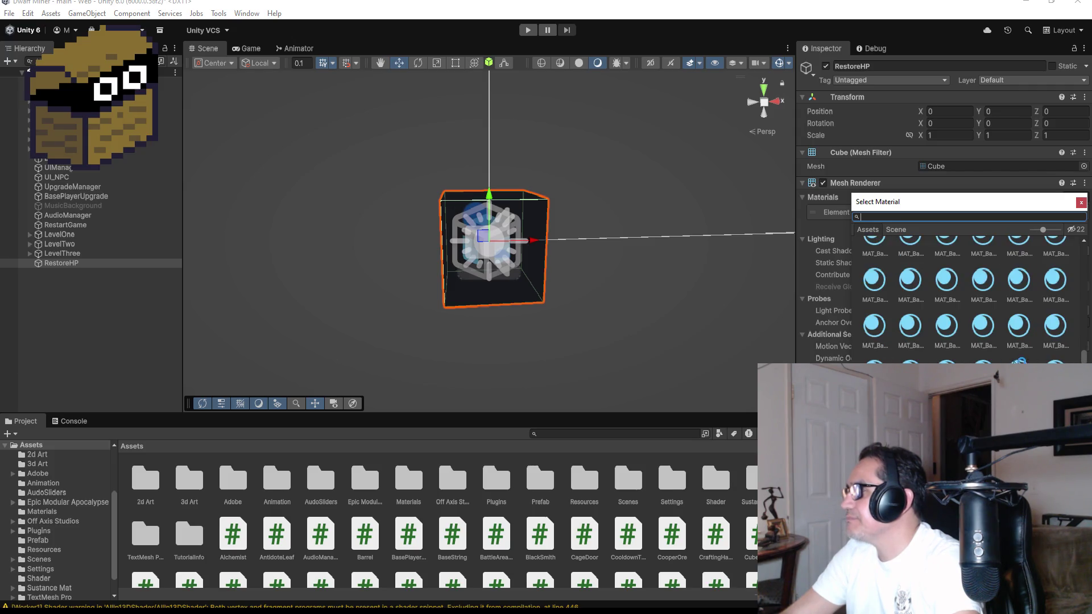
{"action": "scroll", "coordinate": [1014, 357], "scroll_direction": "down", "scroll_amount": 5}
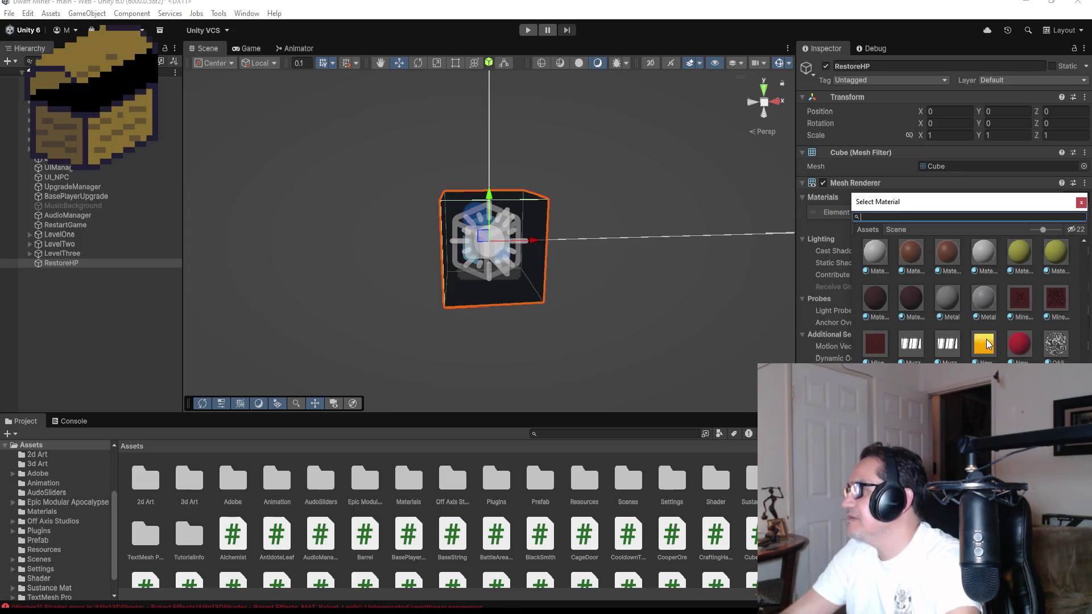
{"action": "double_click", "coordinate": [1024, 343]}
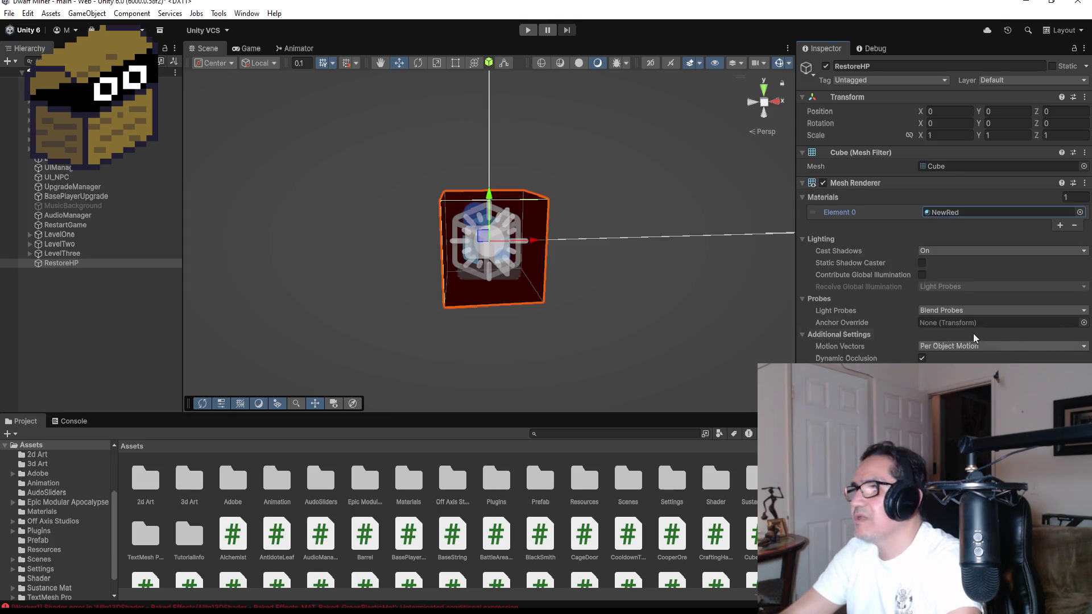
{"action": "left_click", "coordinate": [133, 323]}
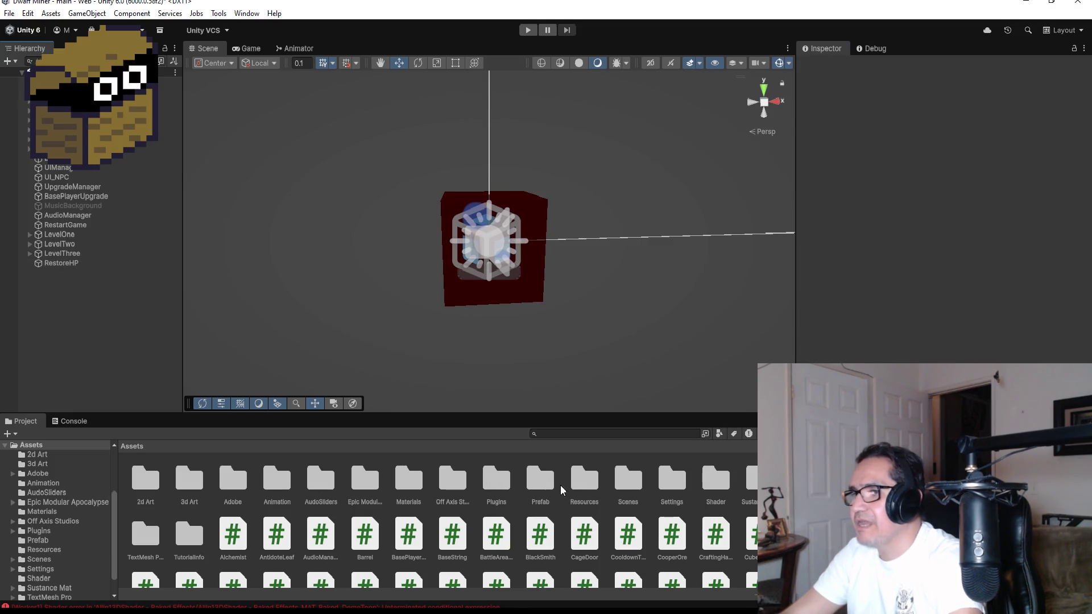
Open the Materials folder, inspect BeamBlade and LevelThree, then reselect the RestoreHP cube
{"action": "double_click", "coordinate": [408, 479]}
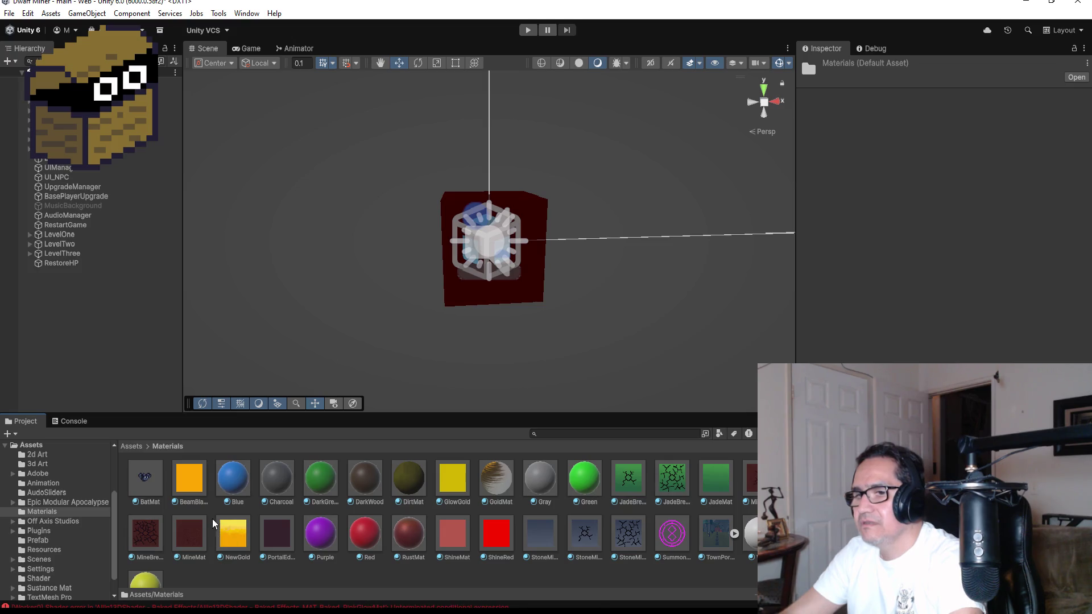
{"action": "left_click", "coordinate": [191, 475]}
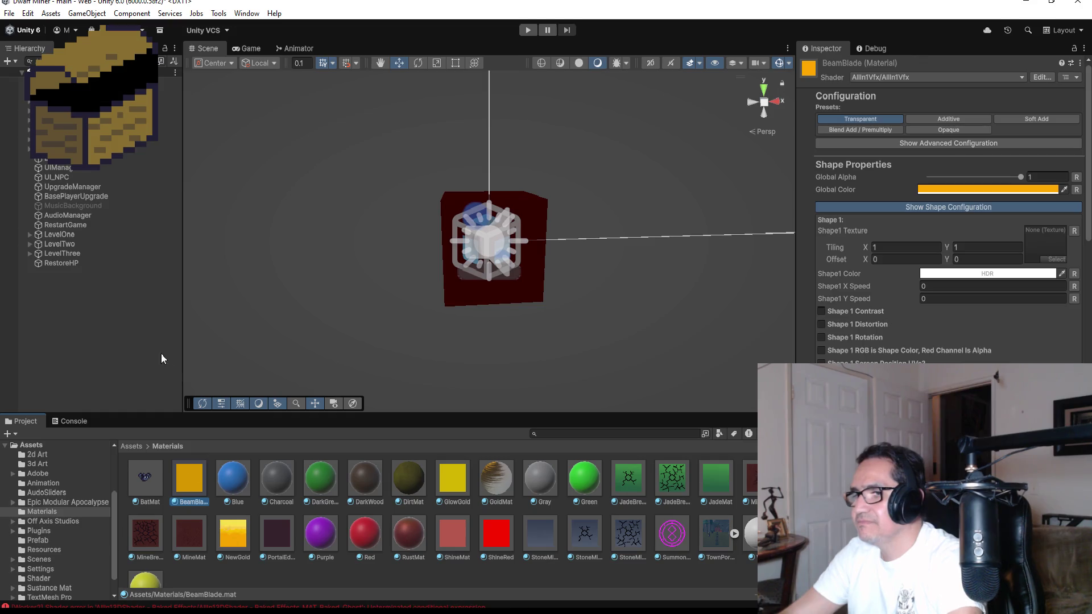
{"action": "left_click", "coordinate": [177, 309]}
{"action": "left_click", "coordinate": [79, 255]}
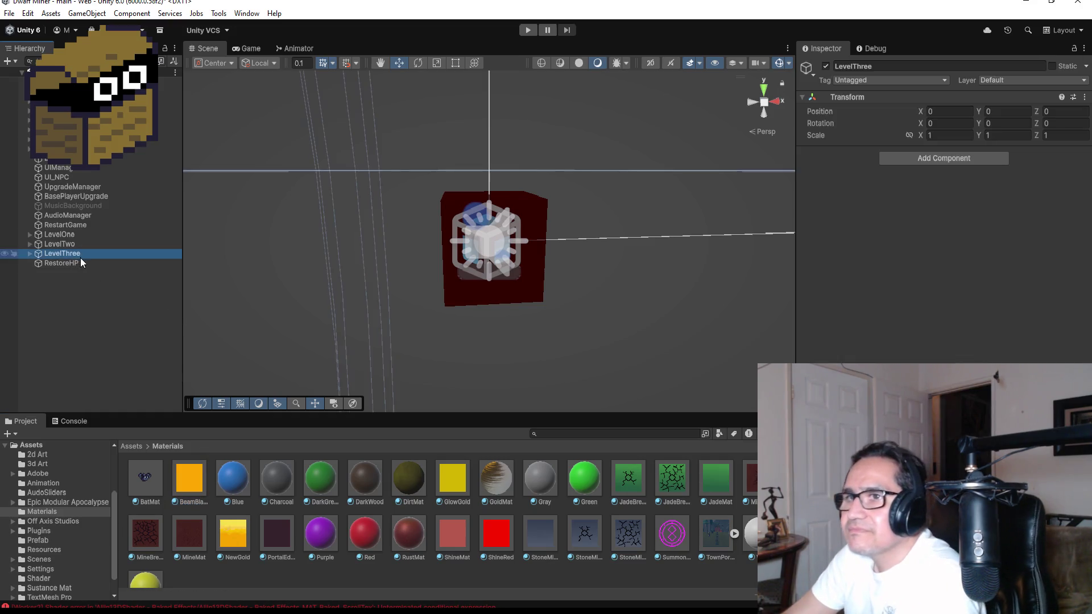
{"action": "left_click", "coordinate": [83, 264]}
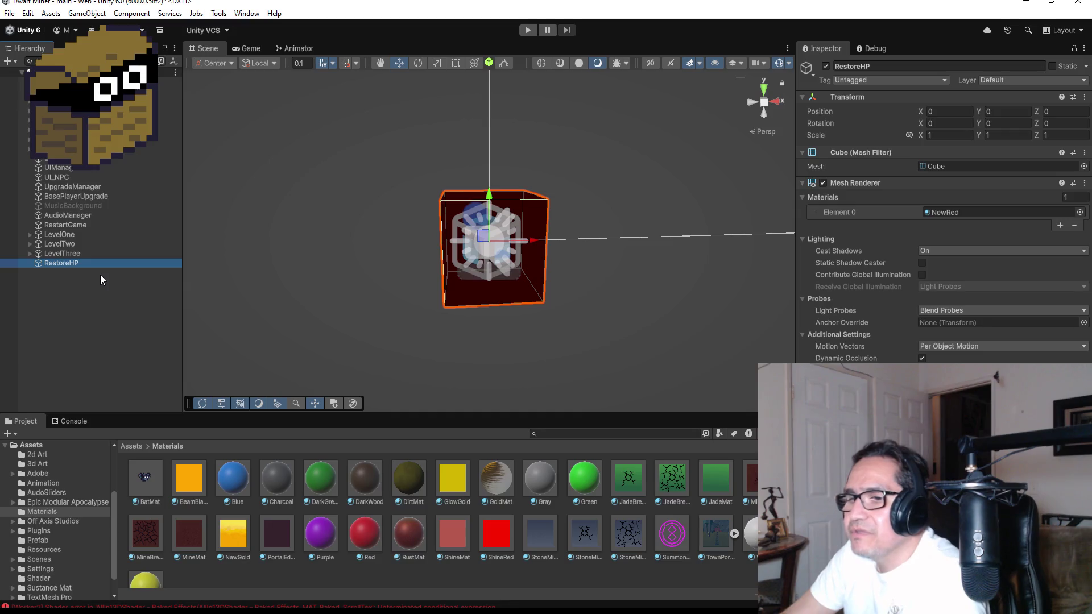
Save the scene and check the Console for errors before returning to Materials
{"action": "left_click", "coordinate": [9, 13]}
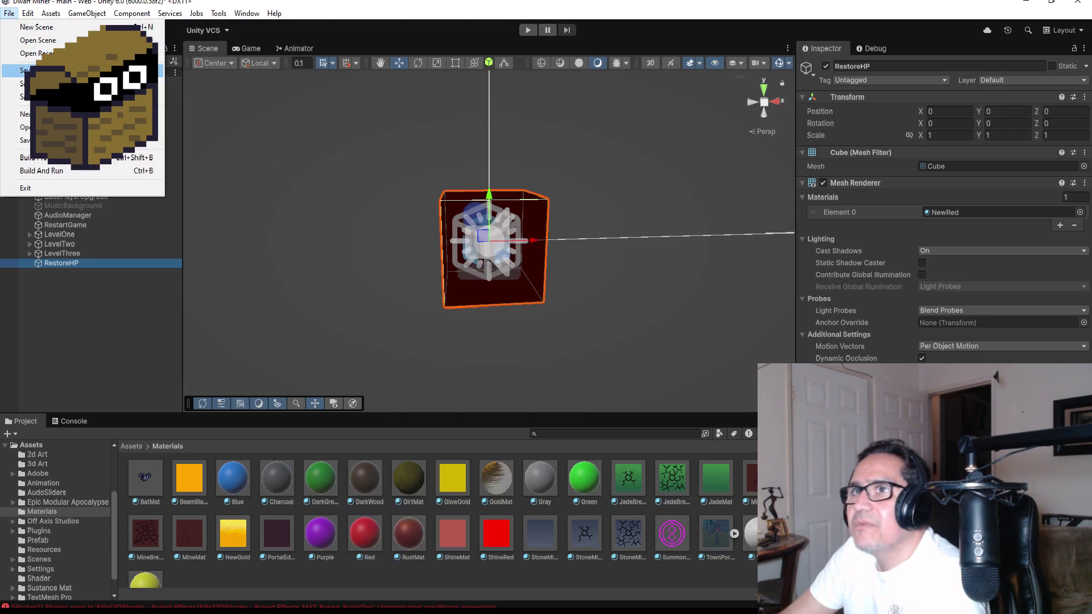
{"action": "left_click", "coordinate": [26, 57]}
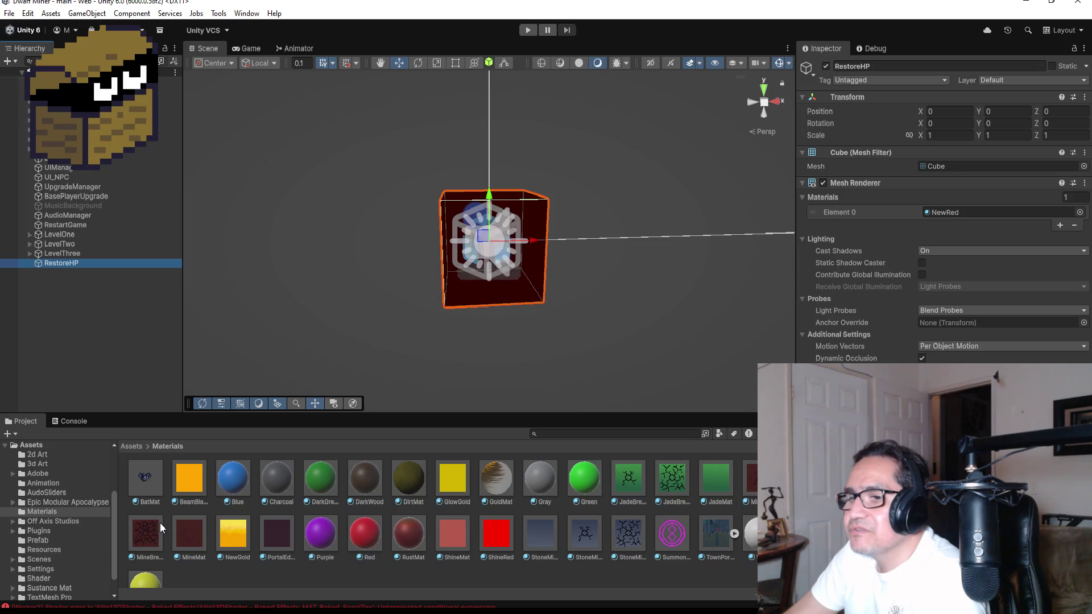
{"action": "left_click", "coordinate": [73, 420]}
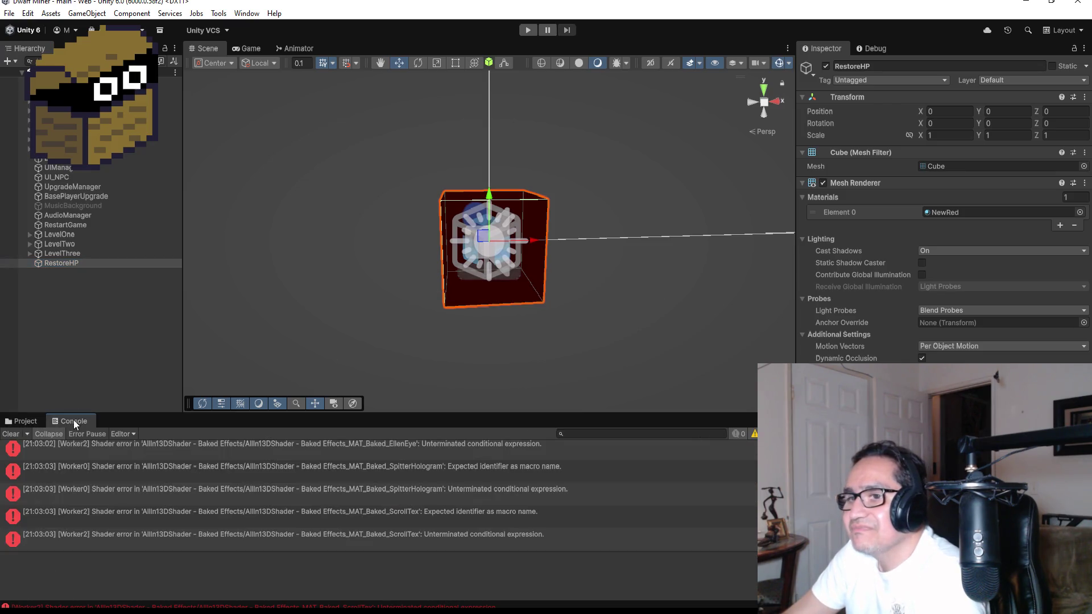
{"action": "left_click", "coordinate": [33, 421]}
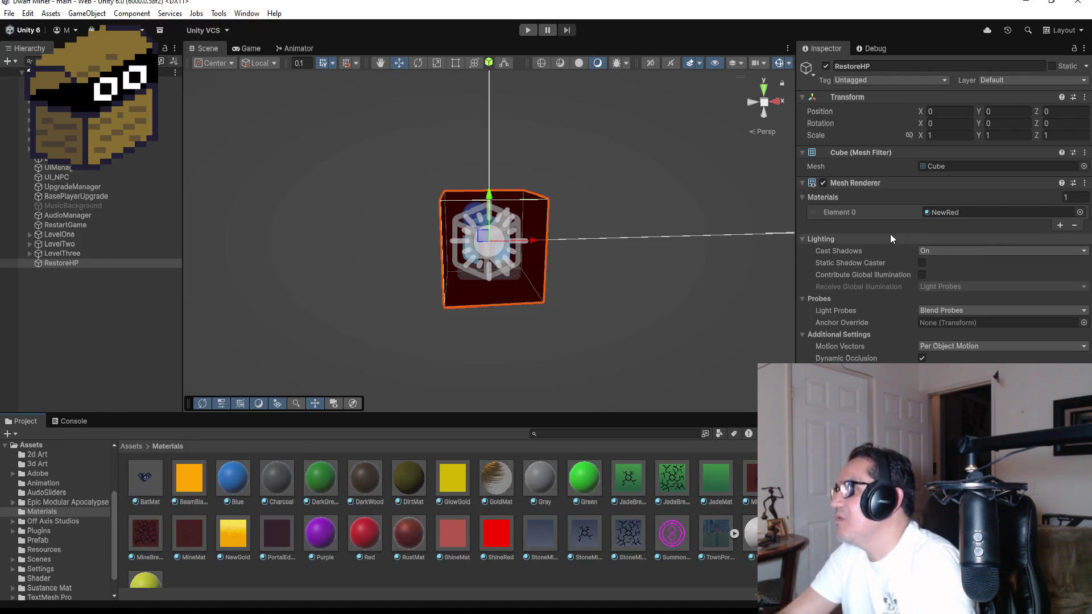
Switch the Scene view to Top view and select the DwarfMiner object
{"action": "left_click_drag", "start_coordinate": [623, 182], "coordinate": [346, 272]}
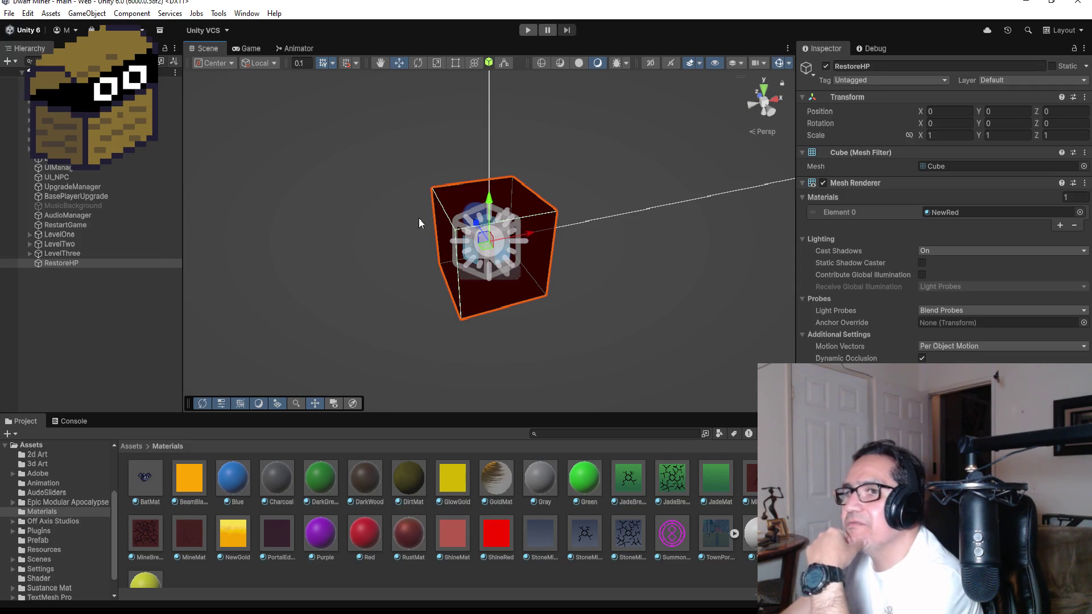
{"action": "left_click", "coordinate": [763, 87]}
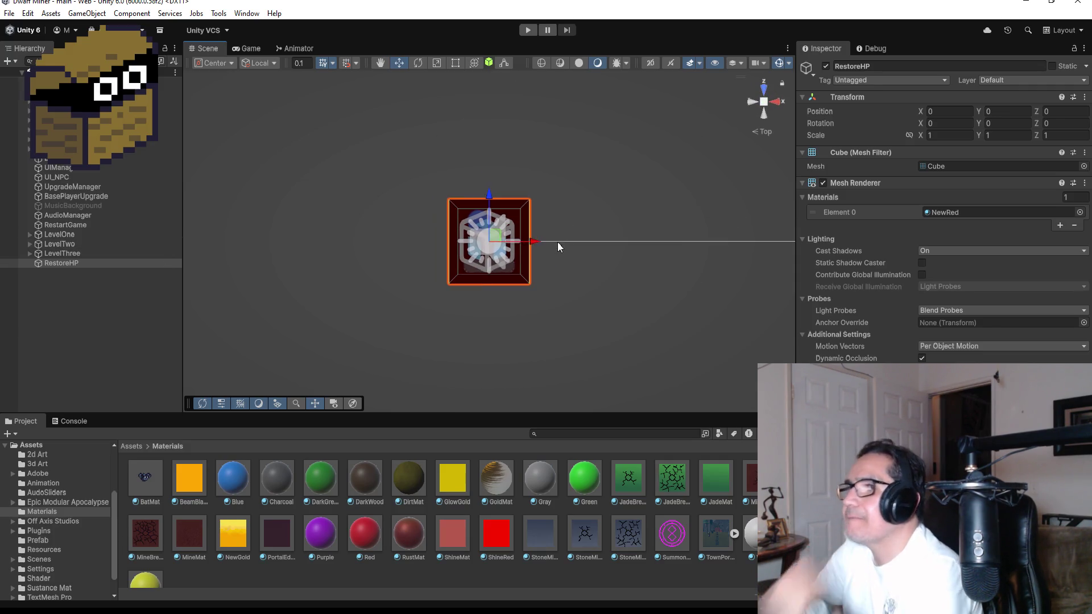
{"action": "left_click", "coordinate": [148, 101]}
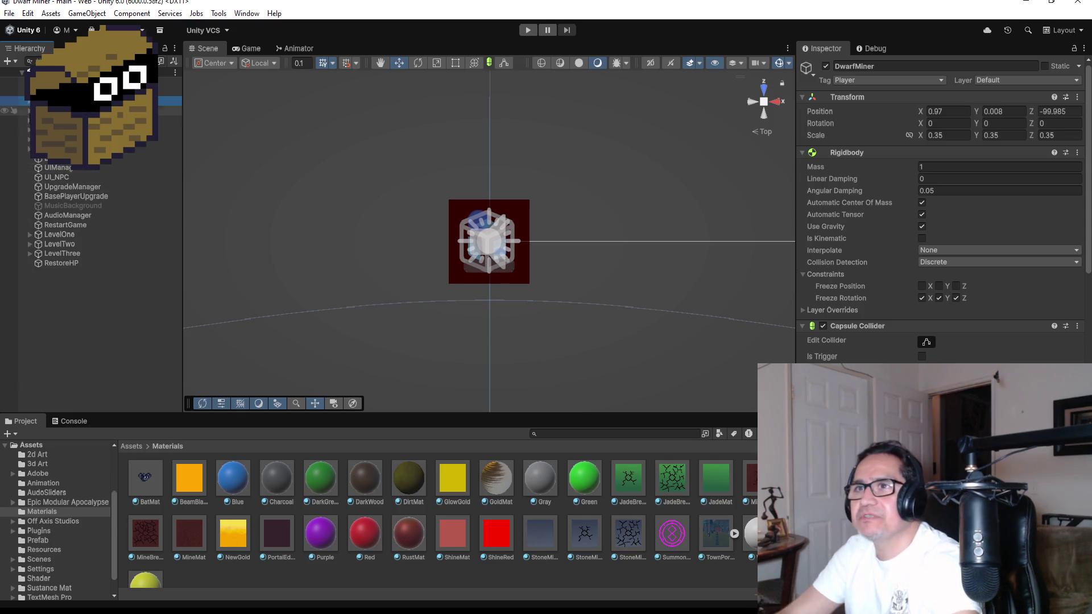
Copy Zone3's Transform position and paste it onto the RestoreHP cube
{"action": "left_click", "coordinate": [57, 138]}
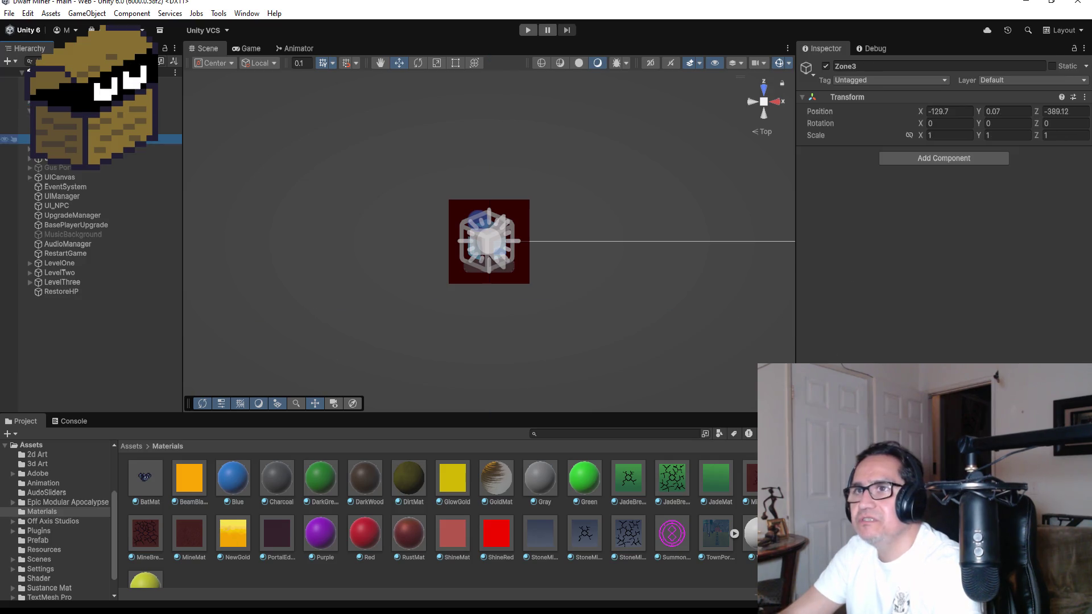
{"action": "left_click", "coordinate": [1078, 98]}
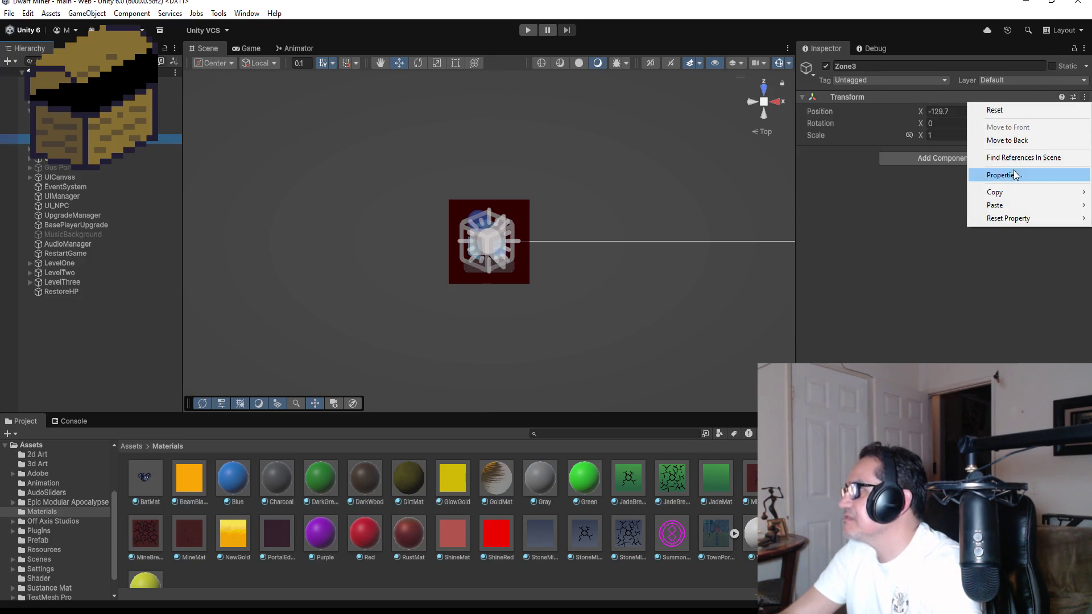
{"action": "mouse_move", "coordinate": [1001, 192]}
{"action": "left_click", "coordinate": [917, 195]}
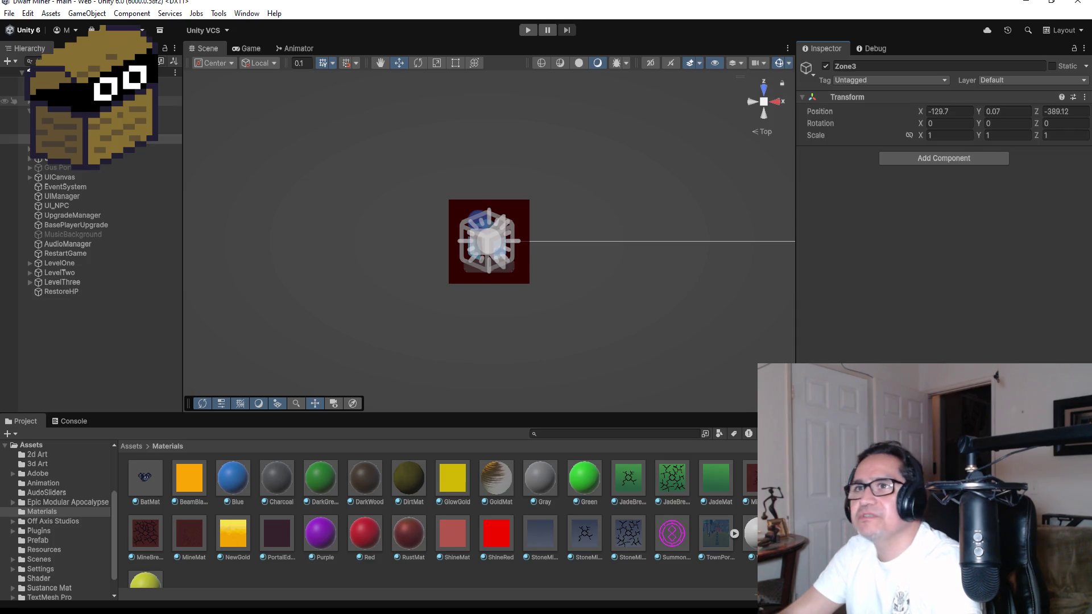
{"action": "left_click", "coordinate": [61, 291]}
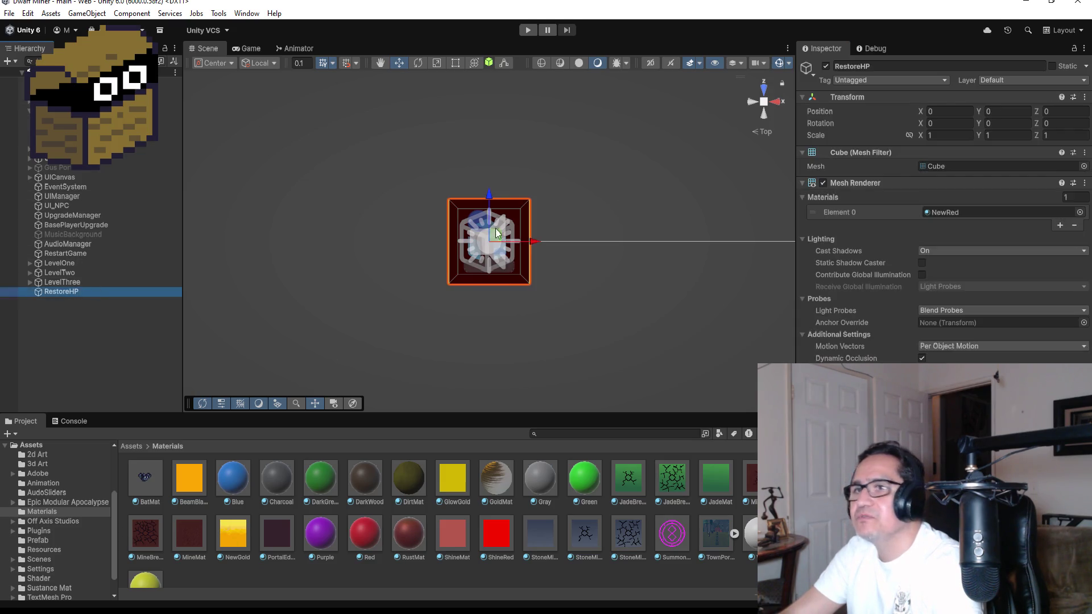
{"action": "left_click", "coordinate": [1084, 97]}
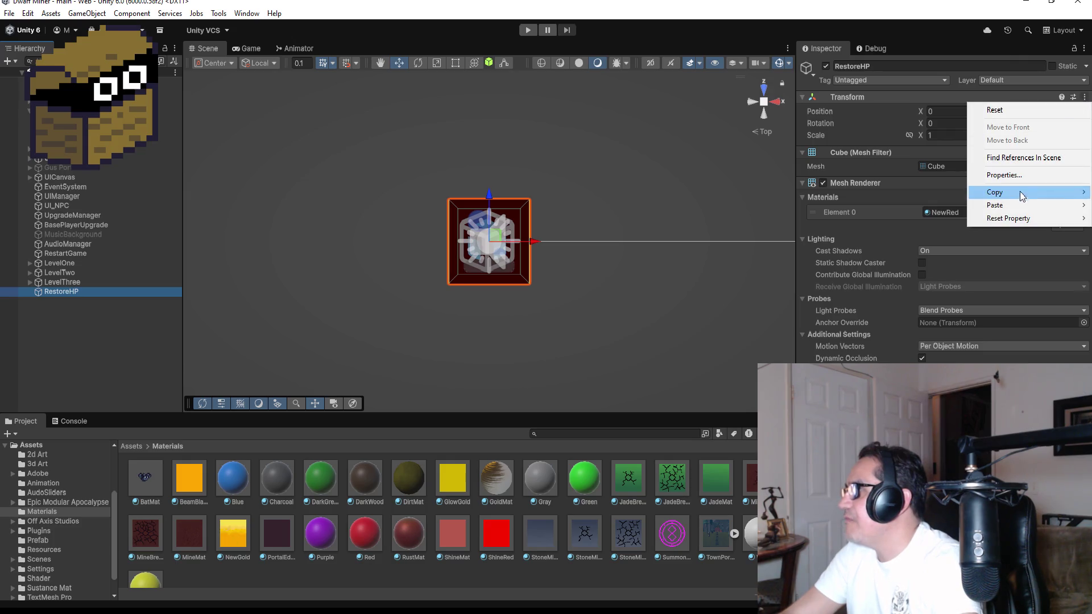
{"action": "mouse_move", "coordinate": [1011, 206]}
{"action": "left_click", "coordinate": [915, 200]}
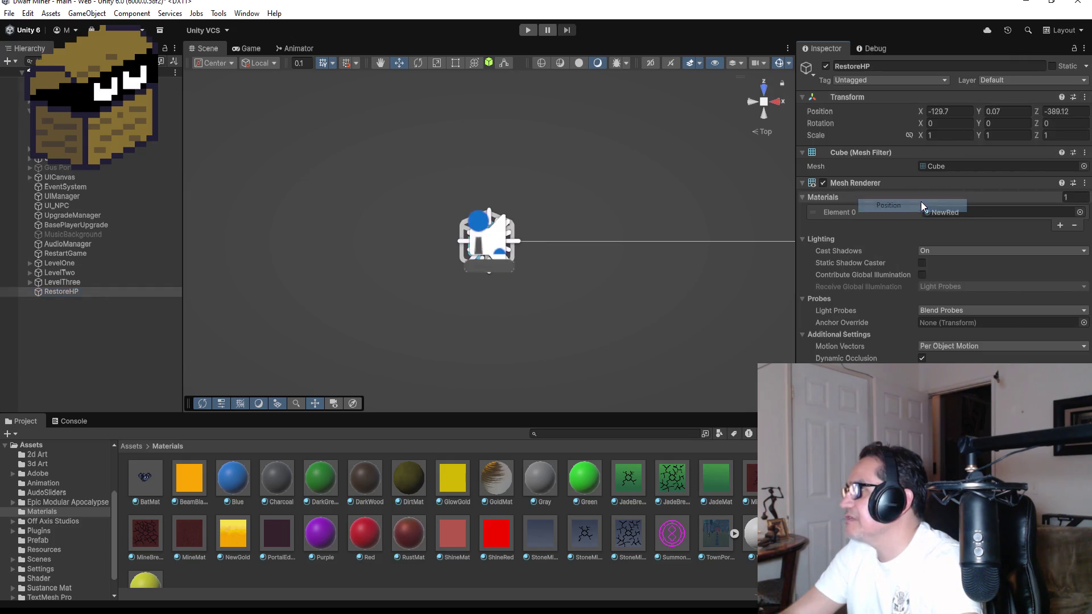
Frame RestoreHP in the Scene view and drag it slightly left inside the cave
{"action": "double_click", "coordinate": [64, 290]}
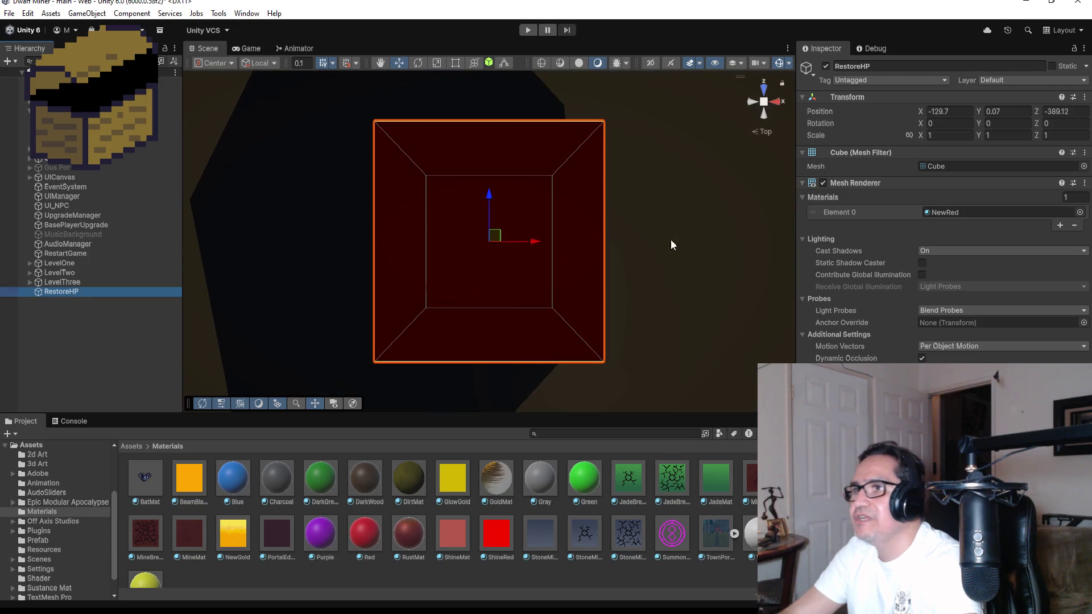
{"action": "scroll", "coordinate": [670, 151], "scroll_direction": "down", "scroll_amount": 10}
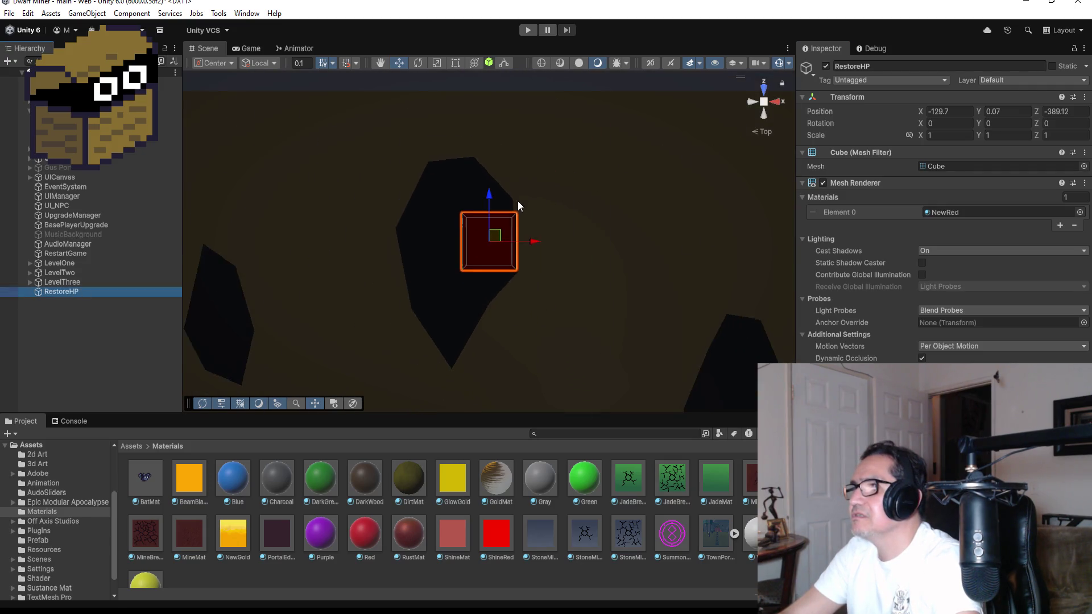
{"action": "mouse_move", "coordinate": [540, 244]}
{"action": "left_mouse_down"}
{"action": "mouse_move", "coordinate": [435, 242]}
{"action": "mouse_move", "coordinate": [444, 241]}
{"action": "left_mouse_up"}
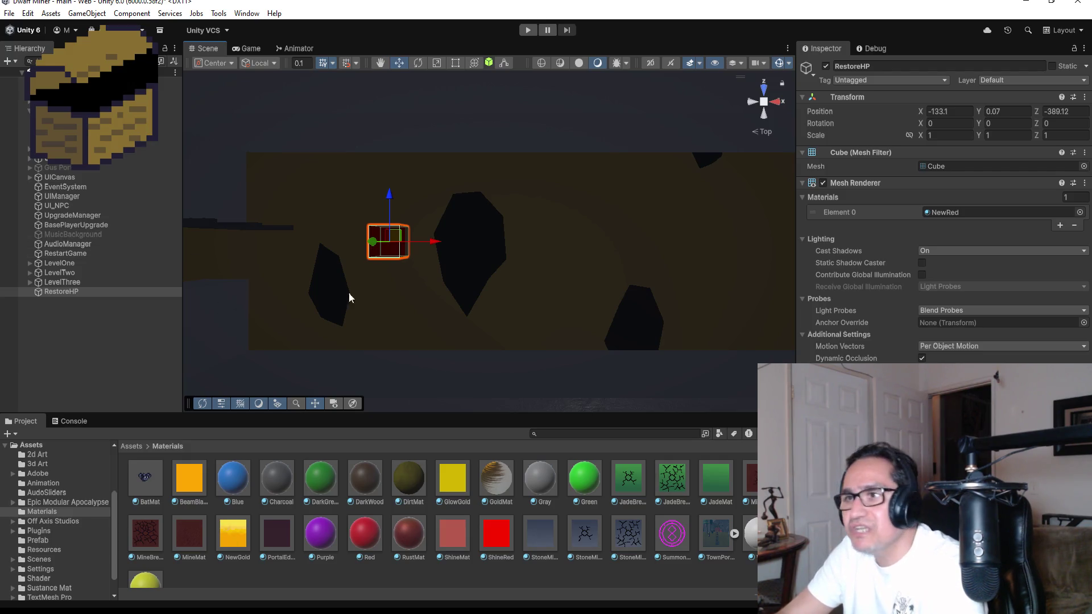
Drag RestoreHP in a perspective view to about X -133.51, Y 0.69
{"action": "left_click", "coordinate": [102, 316]}
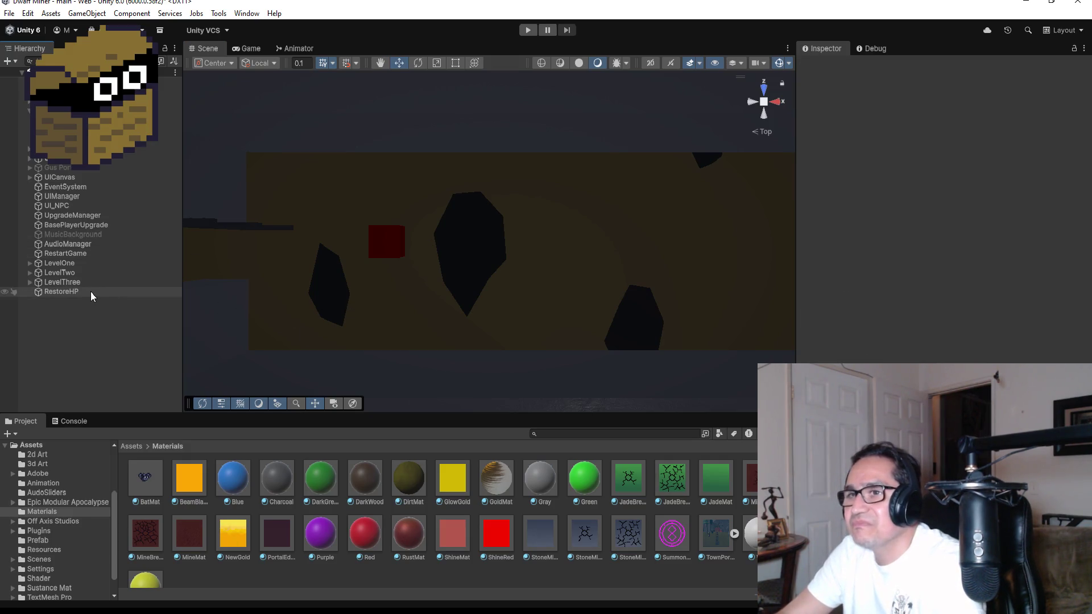
{"action": "left_click", "coordinate": [89, 290]}
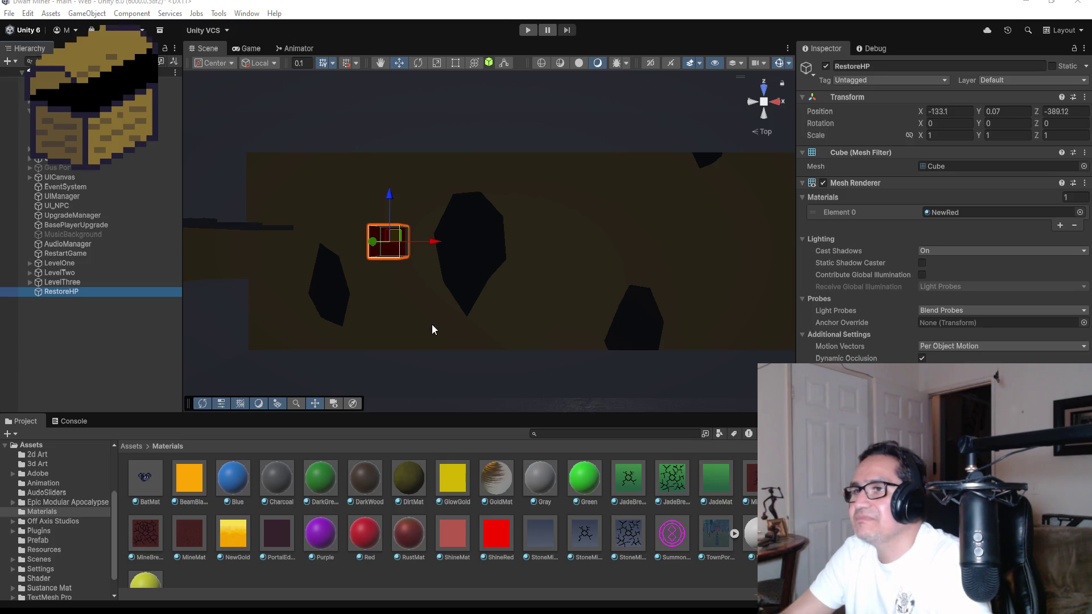
{"action": "mouse_move", "coordinate": [431, 329]}
{"action": "left_mouse_down"}
{"action": "mouse_move", "coordinate": [446, 159]}
{"action": "mouse_move", "coordinate": [369, 203]}
{"action": "left_mouse_up"}
{"action": "left_click_drag", "start_coordinate": [431, 233], "coordinate": [424, 232]}
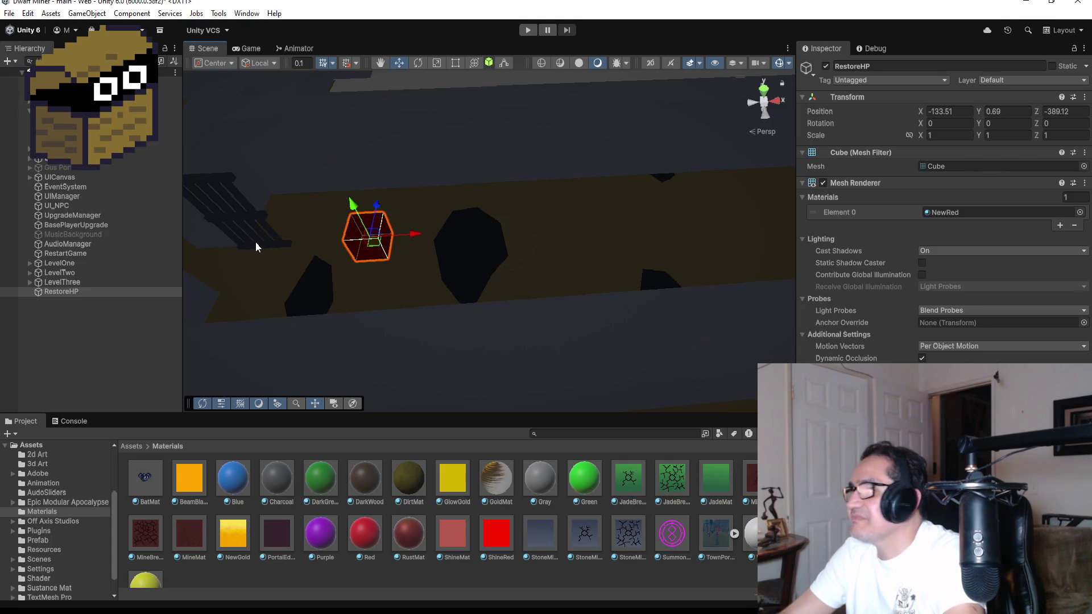
Set RestoreHP's Scale X, Y and Z to 0.5, then raise it slightly along Y
{"action": "left_click", "coordinate": [955, 134]}
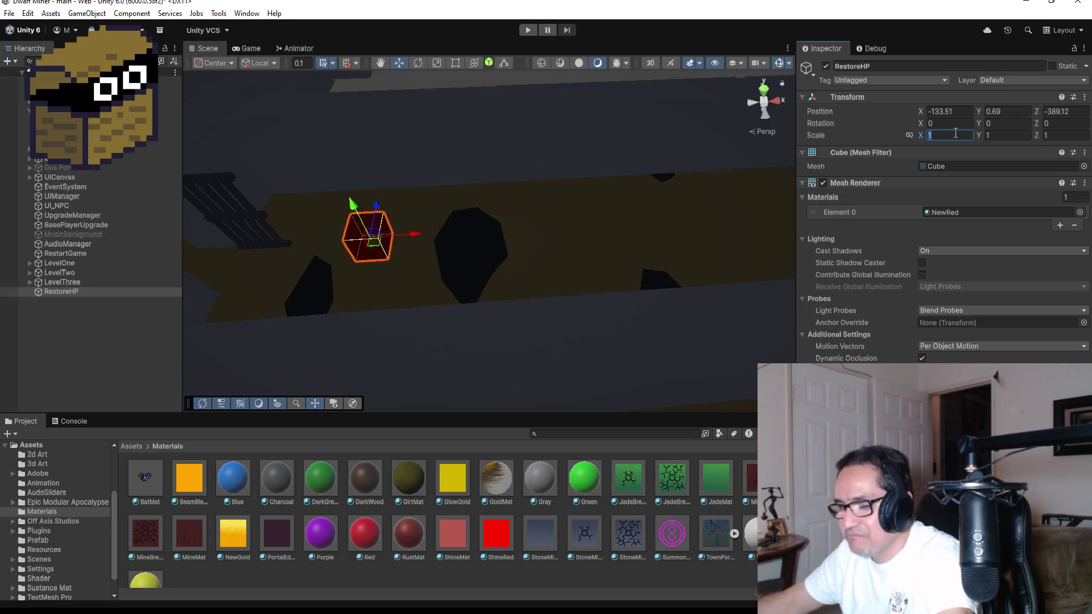
{"action": "type", "text": ".5"}
{"action": "key", "text": "Tab"}
{"action": "type", "text": ".5"}
{"action": "key", "text": "Tab"}
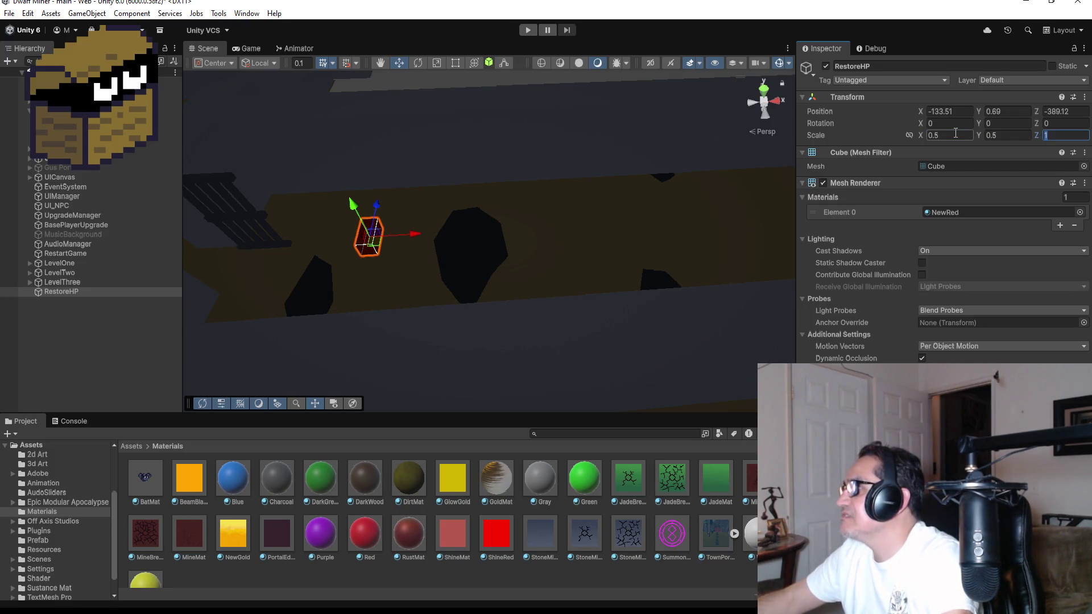
{"action": "type", "text": ".5"}
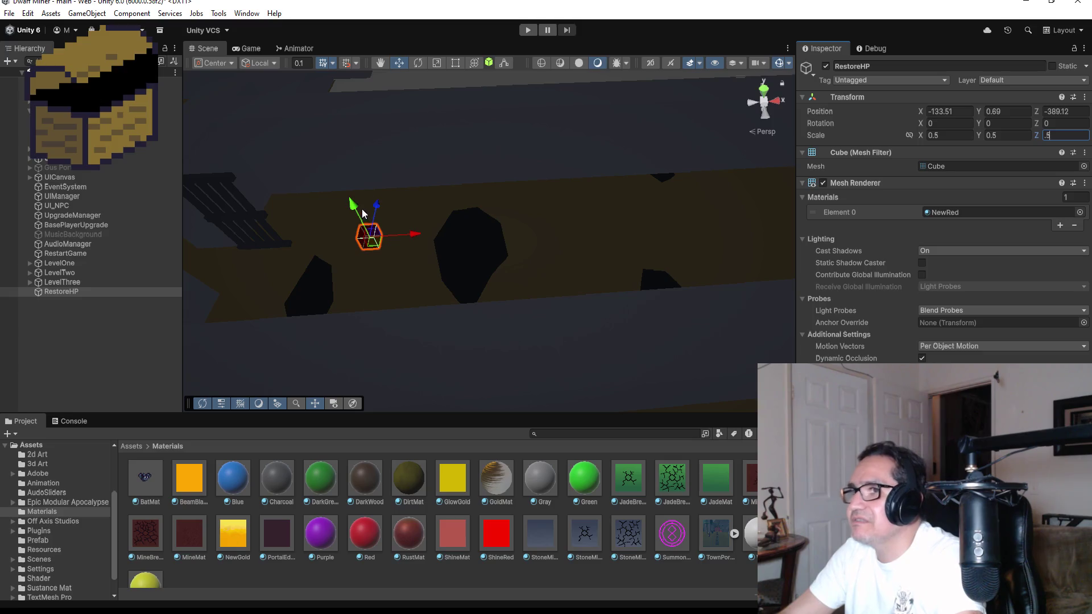
{"action": "left_click_drag", "start_coordinate": [362, 213], "coordinate": [357, 201]}
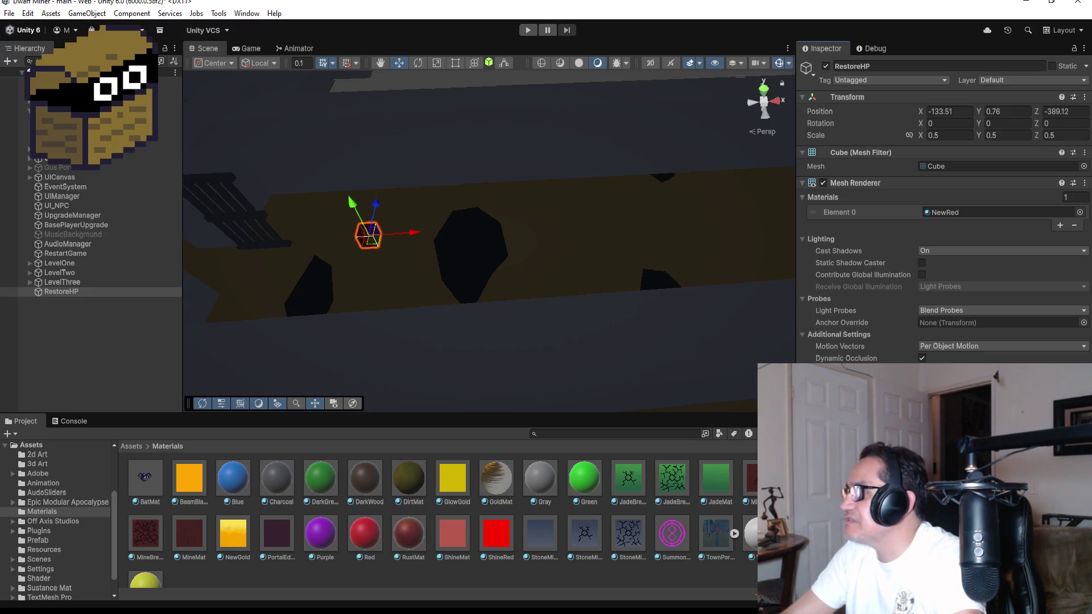